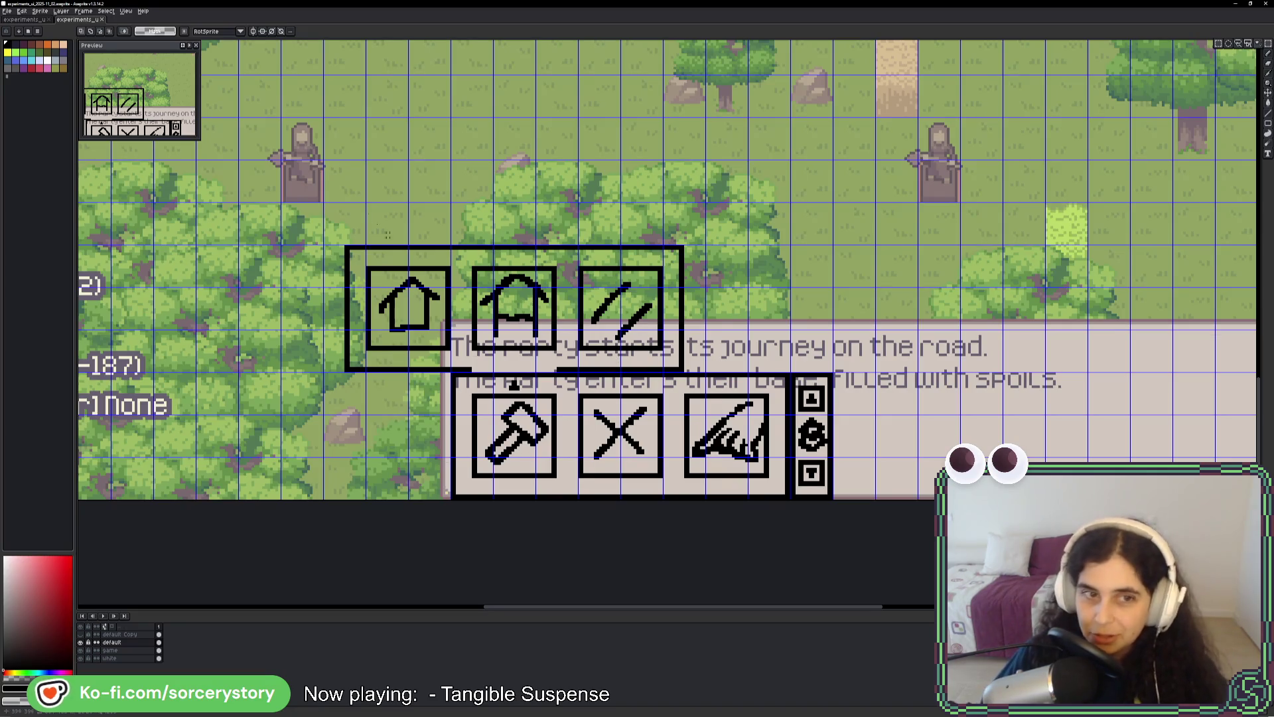
Marquee-select the area spanned by the mockup's button panels to gauge their extent.
mouse_move(325, 248)
left_mouse_down()
mouse_move(664, 372)
mouse_move(853, 482)
mouse_move(876, 479)
left_mouse_up()
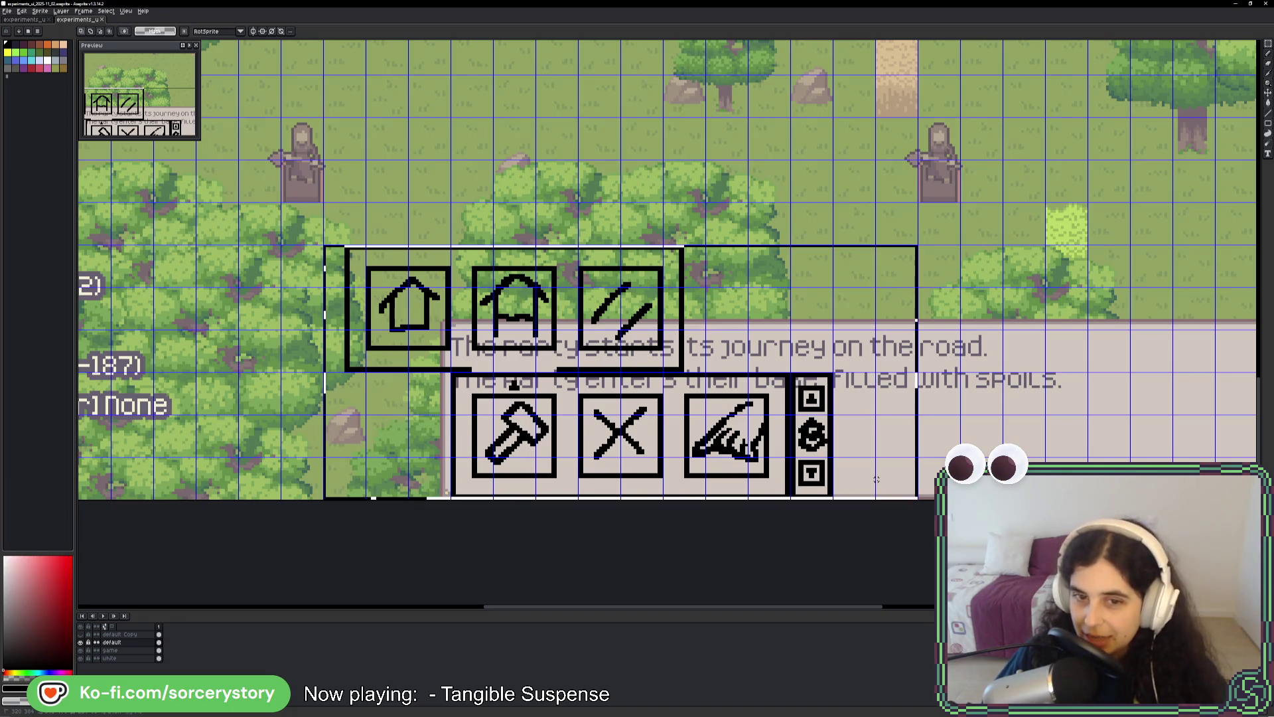
left_click_drag(335, 258, 847, 456)
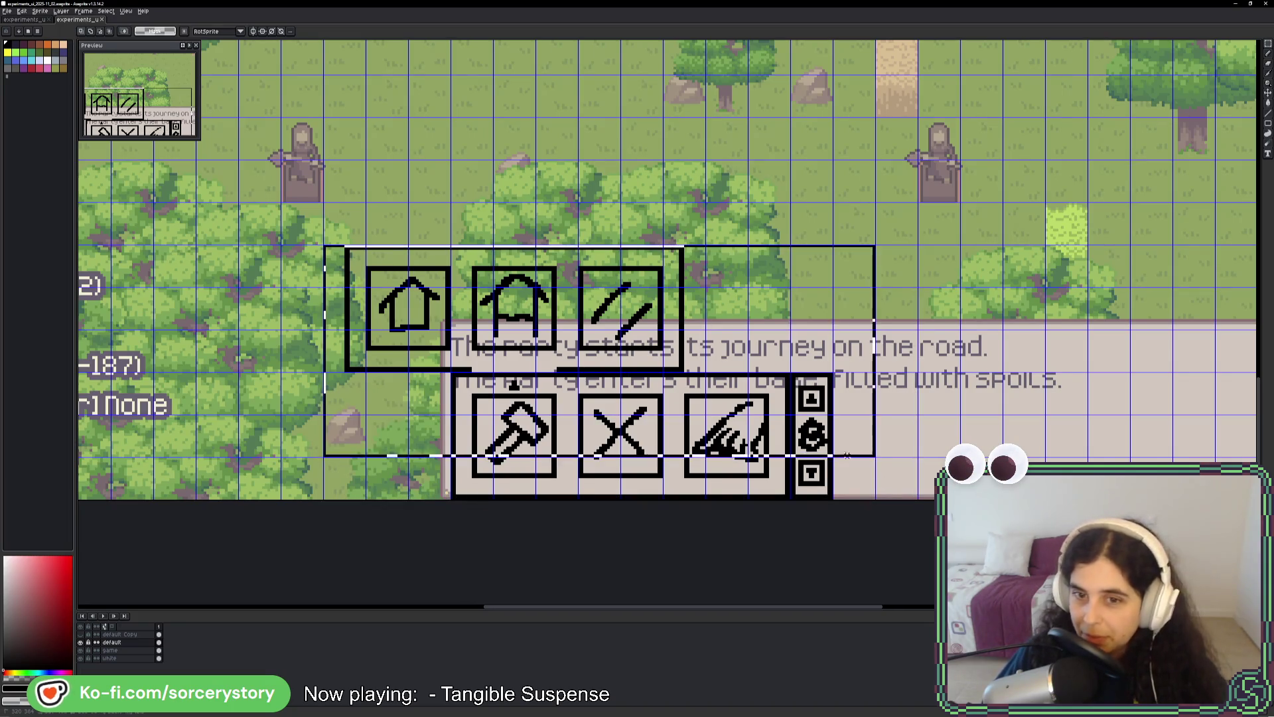
scroll(847, 456, "down", 4)
left_click_drag(649, 368, 864, 382)
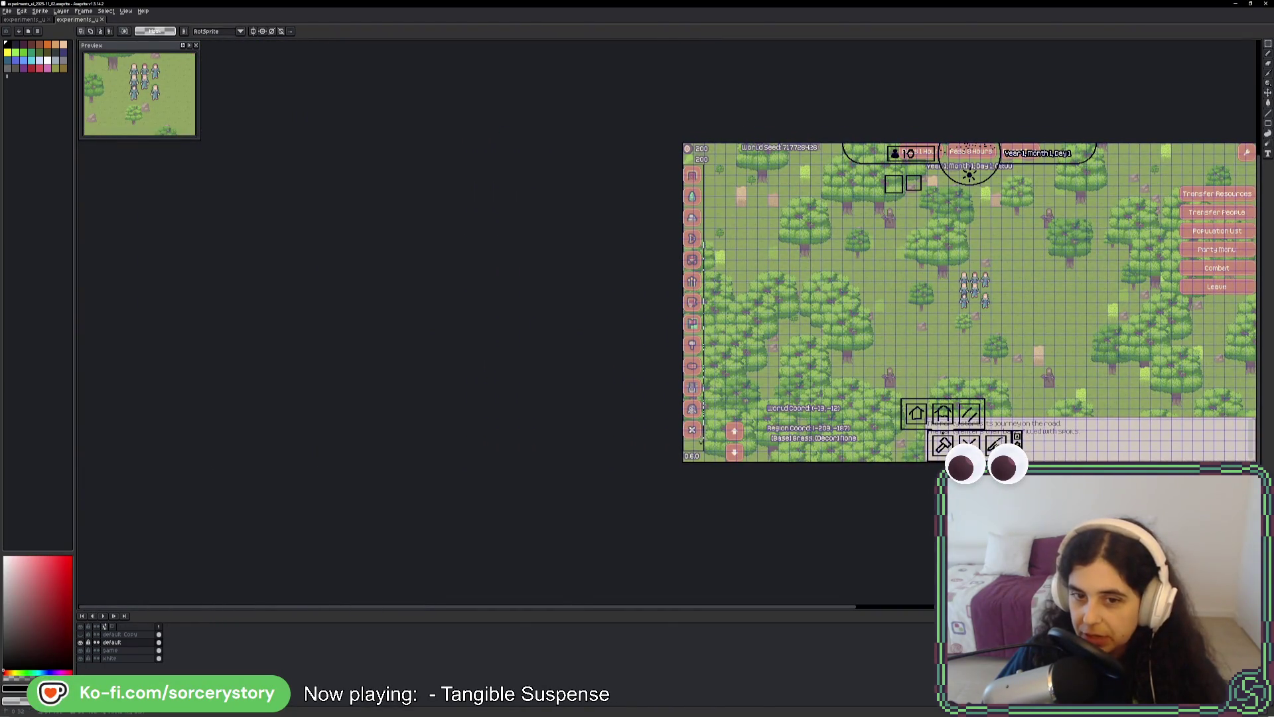
mouse_move(742, 429)
left_mouse_down()
mouse_move(467, 419)
mouse_move(805, 506)
mouse_move(873, 561)
mouse_move(899, 564)
left_mouse_up()
scroll(478, 398, "up", 2)
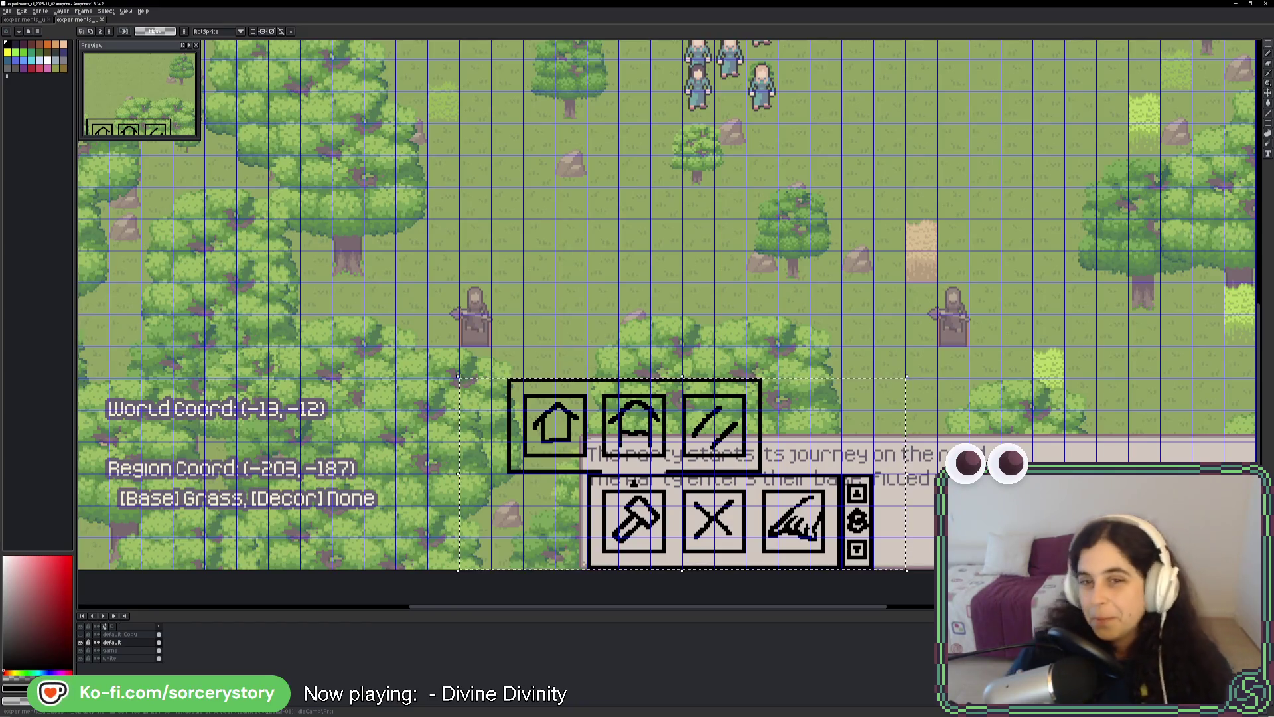
scroll(737, 318, "down", 1)
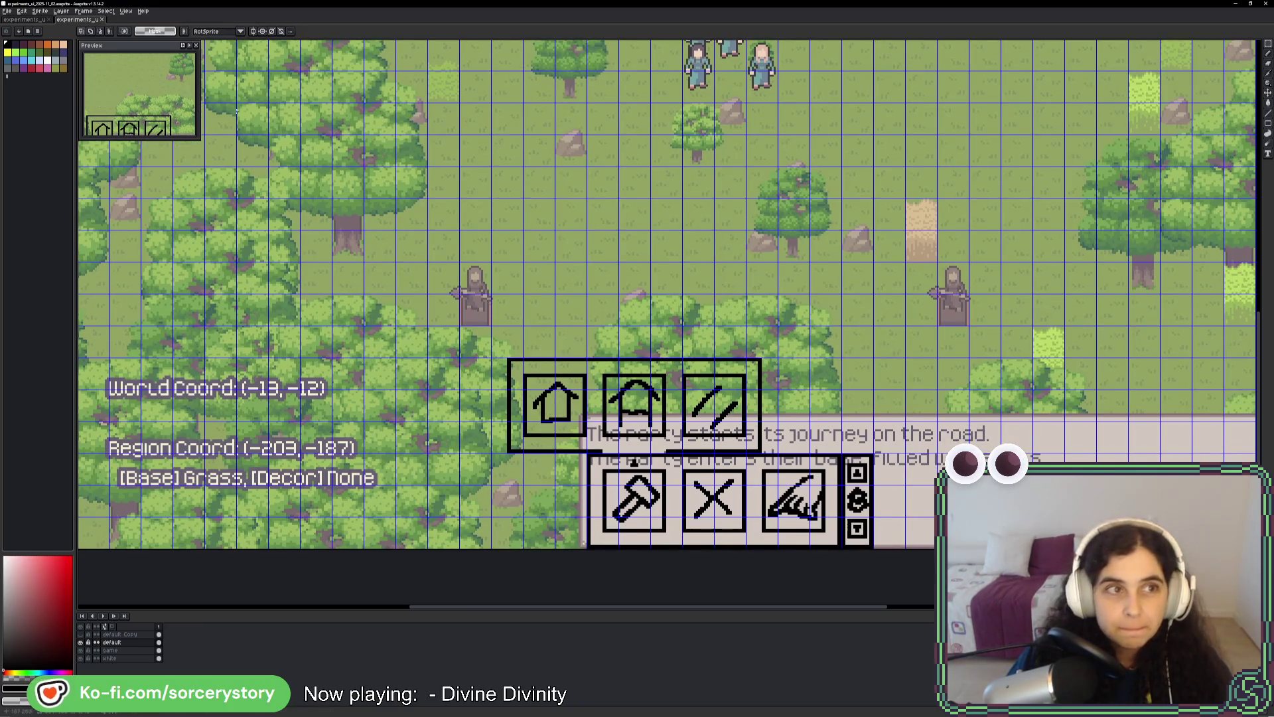
Close the blank transparent untitled document in Aseprite.
left_click(39, 20)
left_click(84, 22)
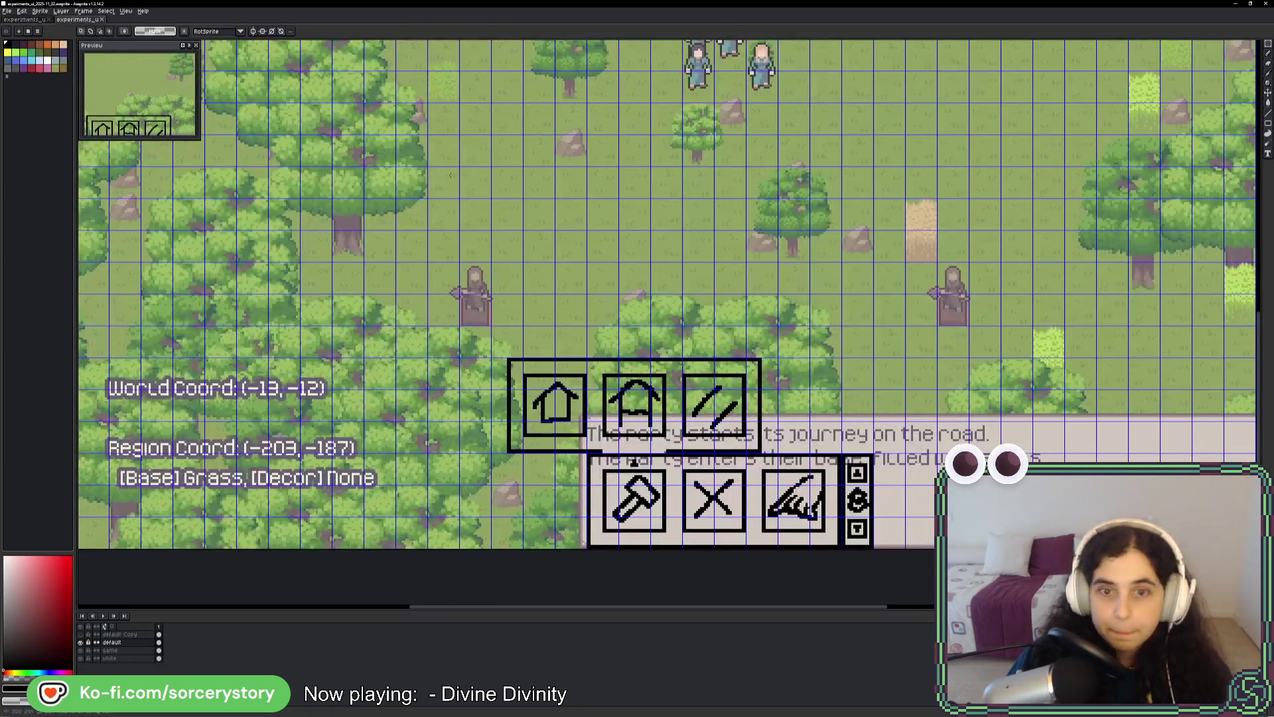
left_click(39, 20)
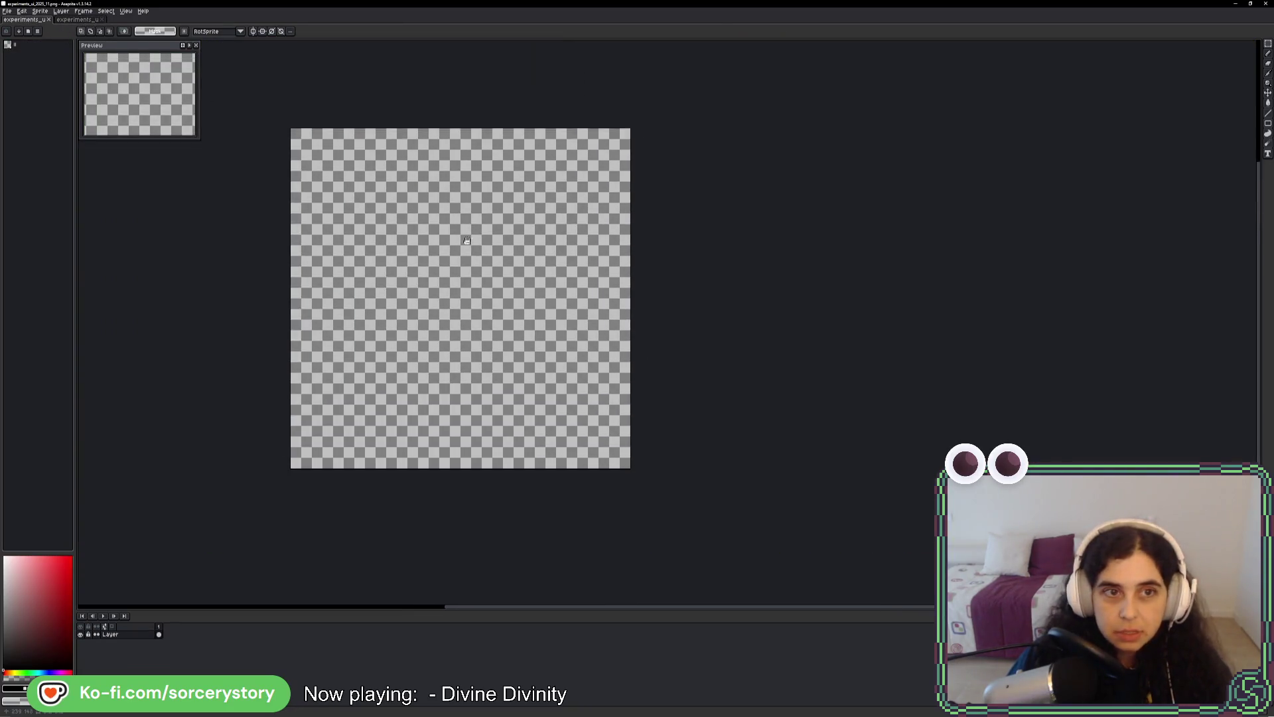
left_click(48, 19)
Measure the hammer and X buttons, the scroll-arrow strip and the whole lower button panel.
left_click_drag(579, 278, 574, 209)
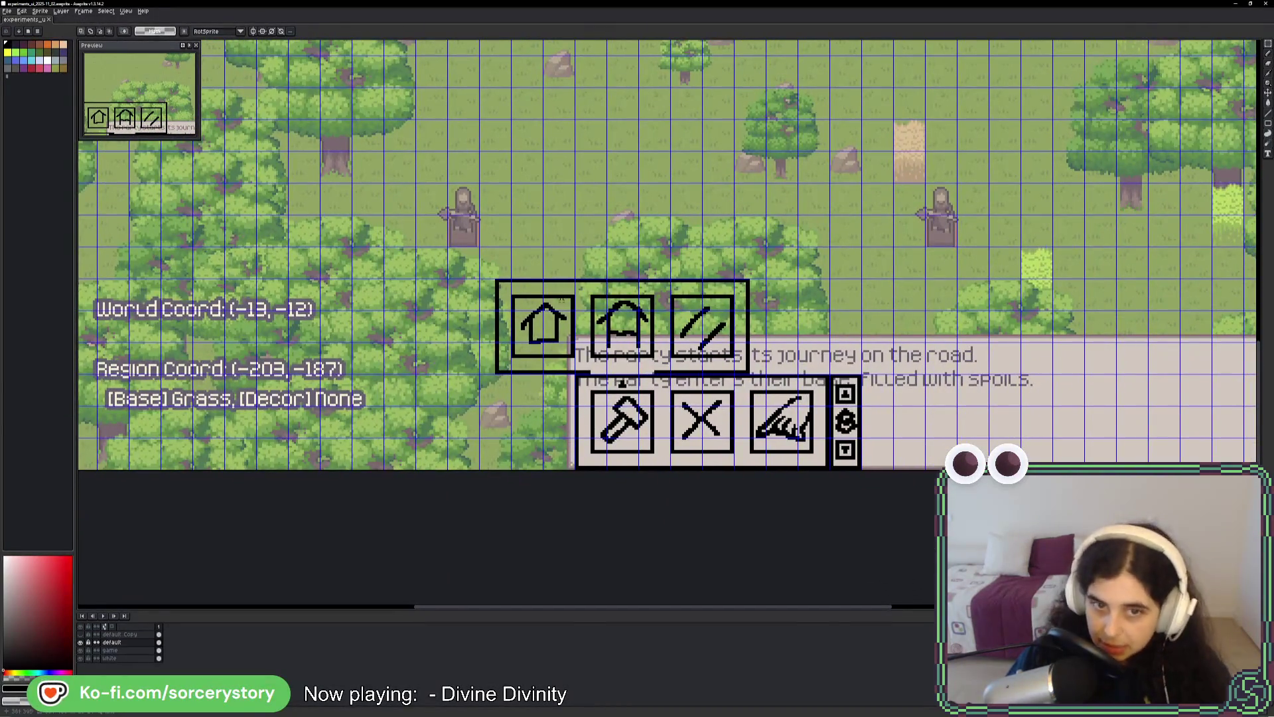
mouse_move(584, 382)
left_mouse_down()
mouse_move(783, 425)
mouse_move(815, 446)
mouse_move(715, 443)
mouse_move(856, 444)
mouse_move(584, 398)
mouse_move(774, 421)
mouse_move(818, 455)
left_mouse_up()
left_click_drag(837, 376, 856, 468)
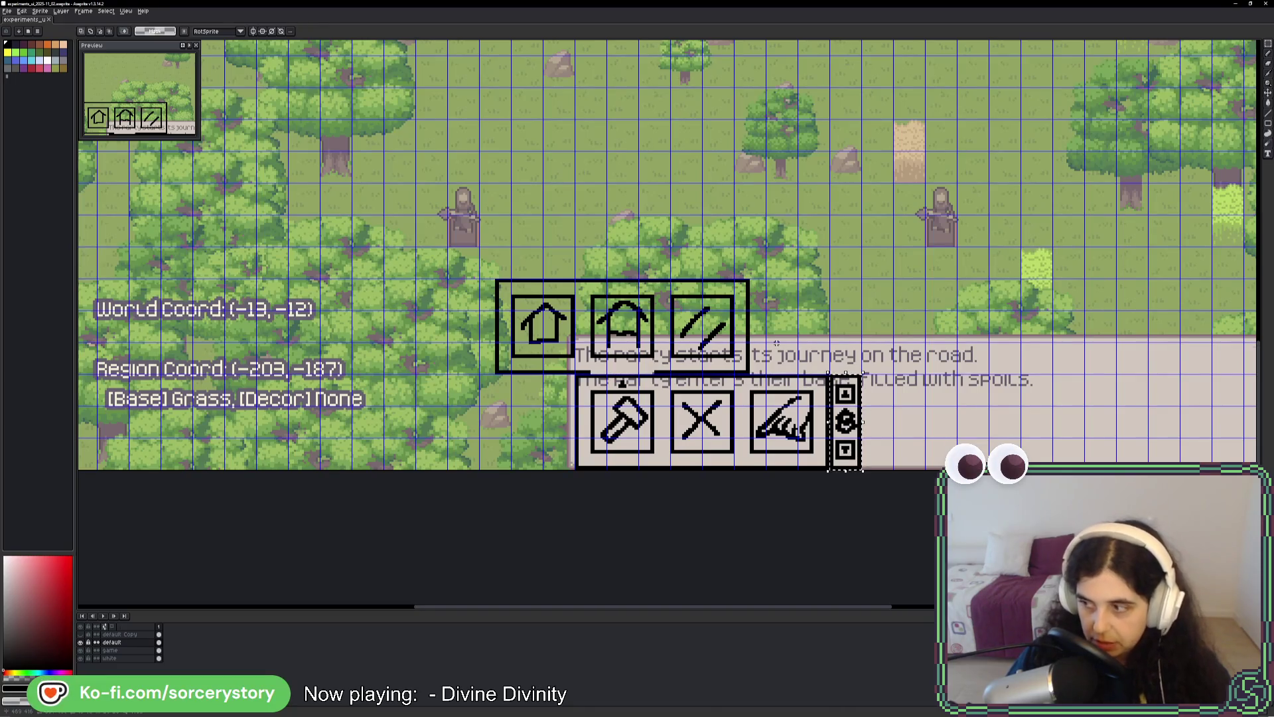
left_click_drag(586, 387, 799, 451)
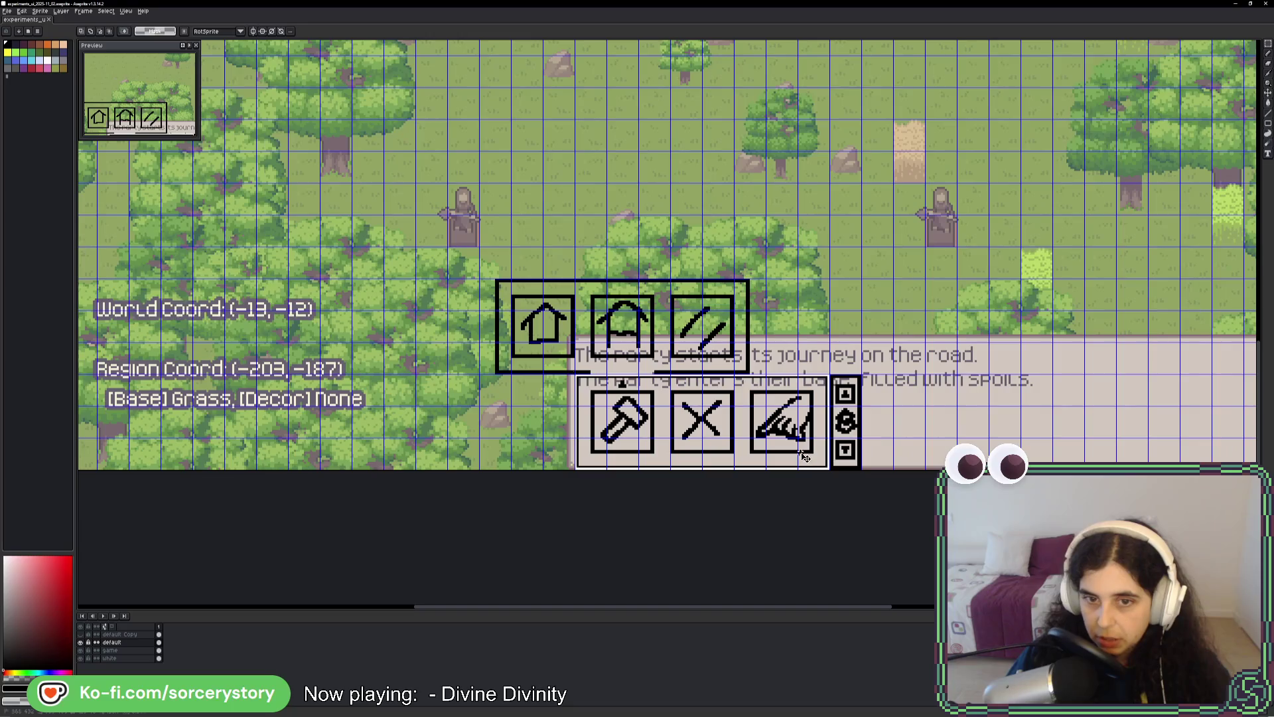
Measure the upper three-button panel and the hammer button, then deselect and switch to Godot.
left_click_drag(481, 280, 766, 374)
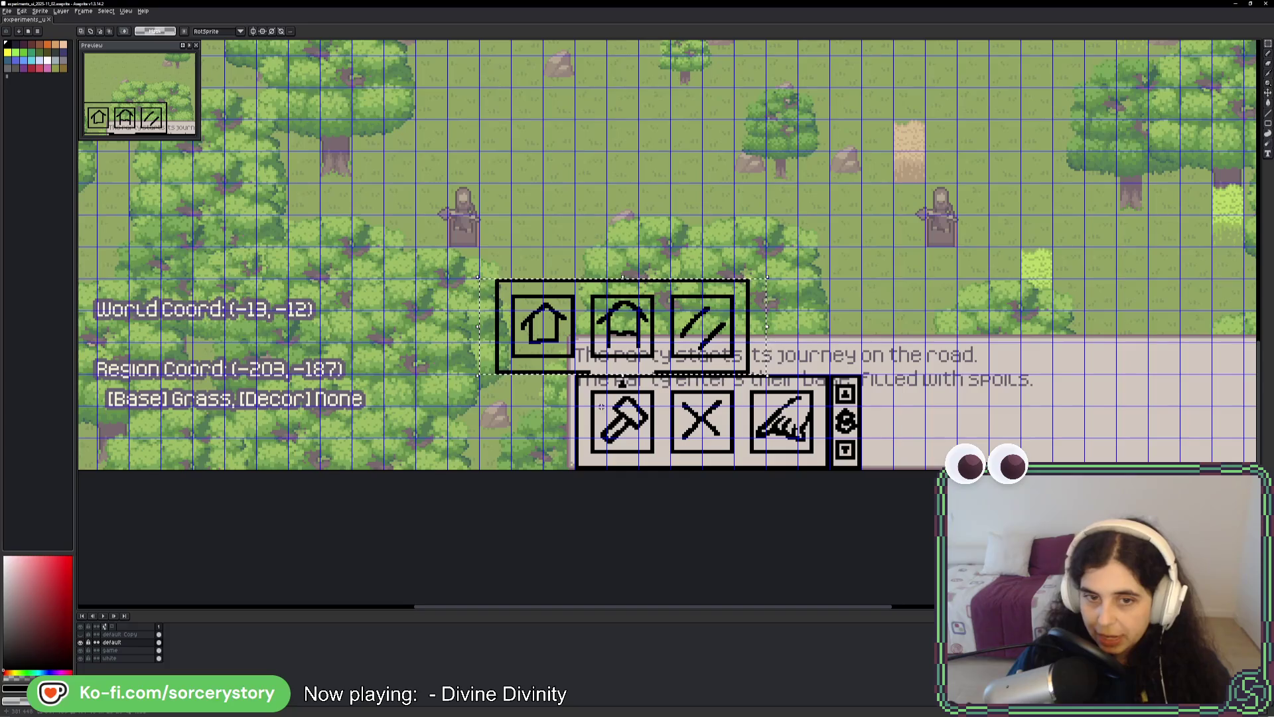
left_click_drag(592, 390, 651, 459)
left_click_drag(487, 278, 748, 374)
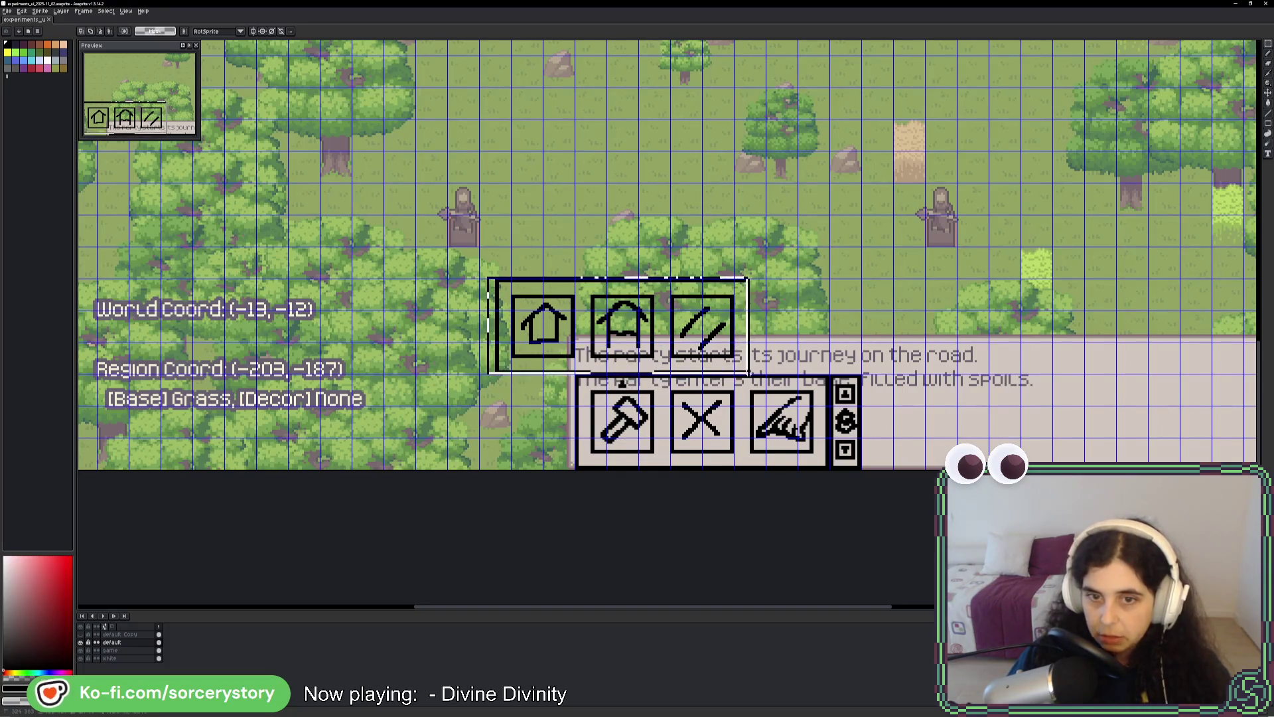
key("ctrl+d")
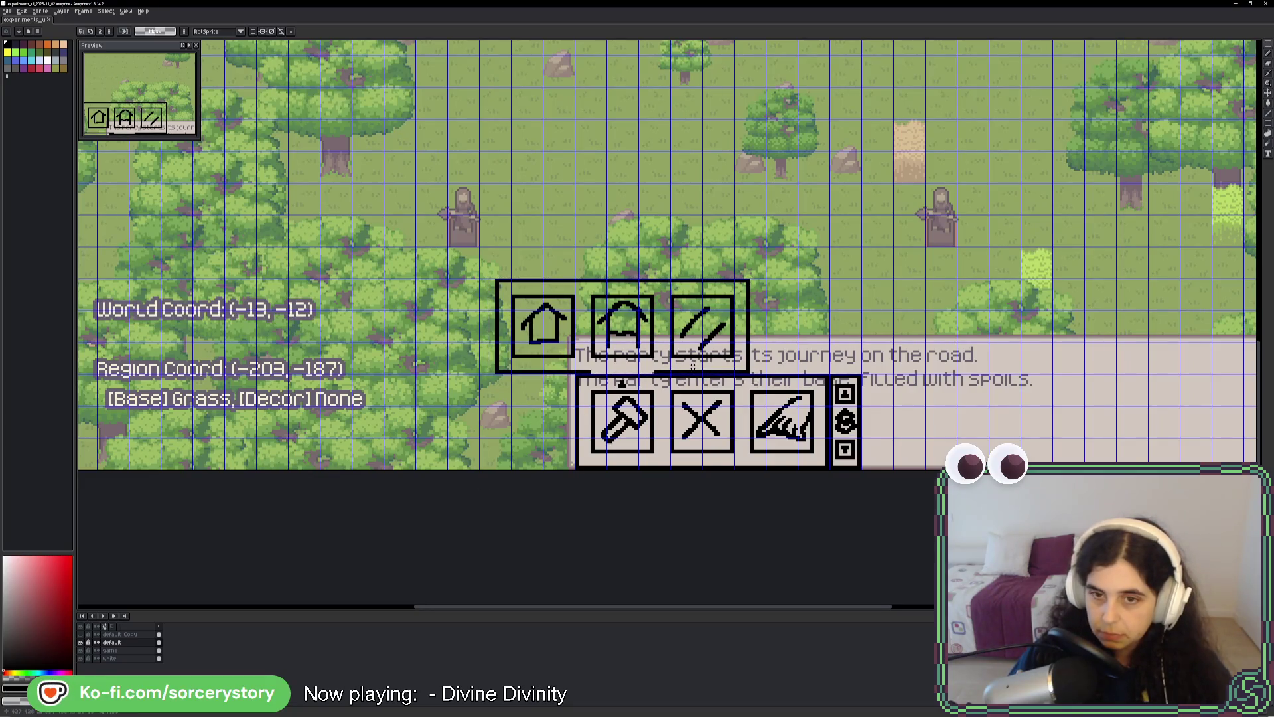
key("alt+Tab")
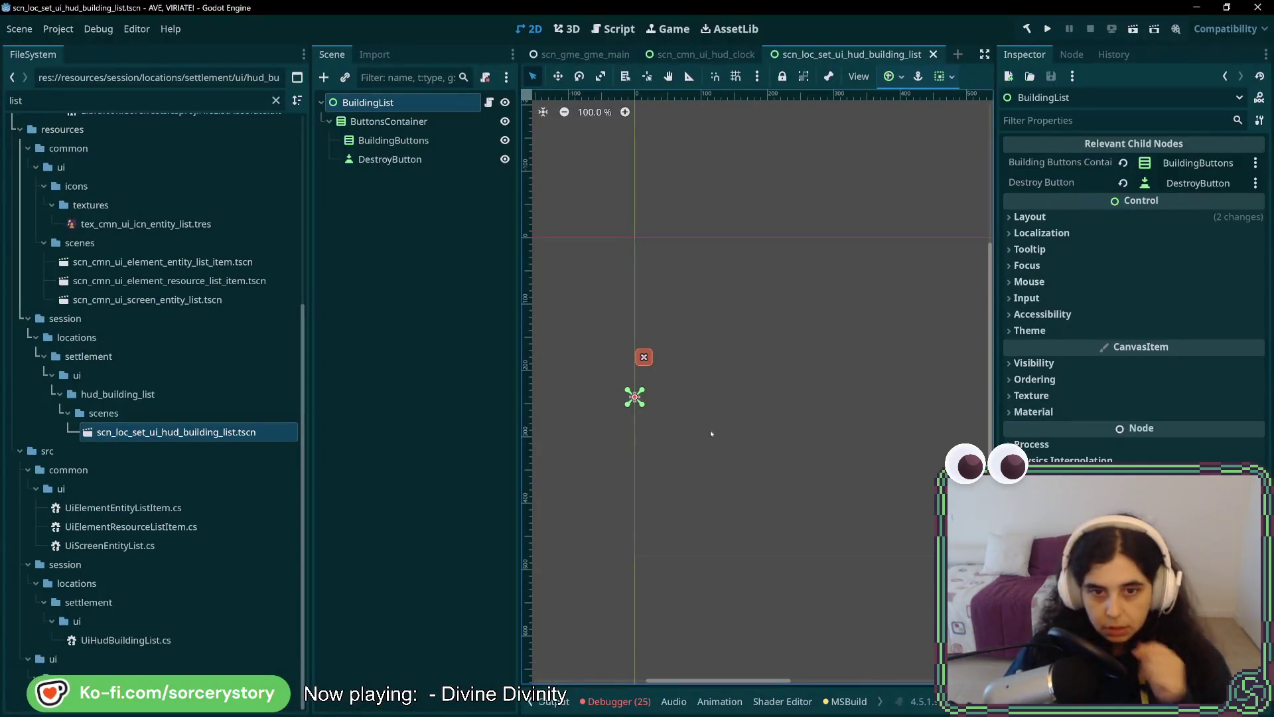
Anchor the ButtonsContainer node with the Center Bottom preset.
scroll(711, 433, "right", 2)
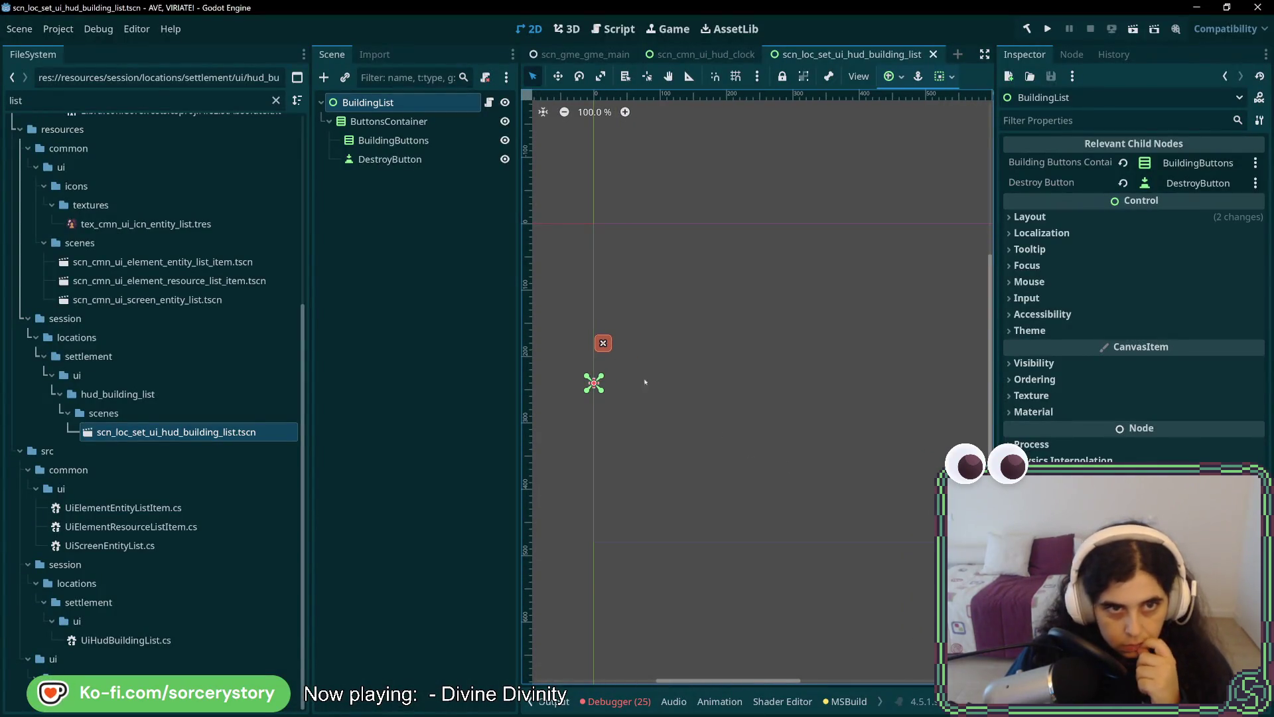
left_click(404, 122)
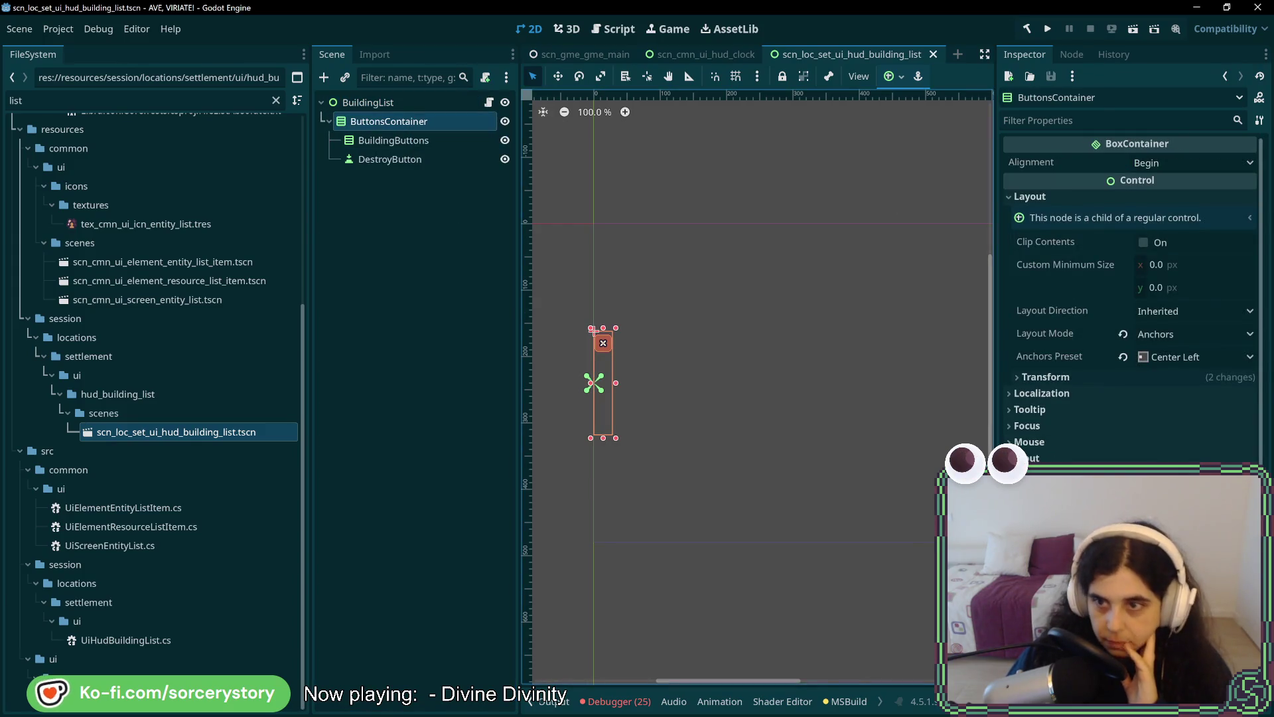
left_click(1171, 362)
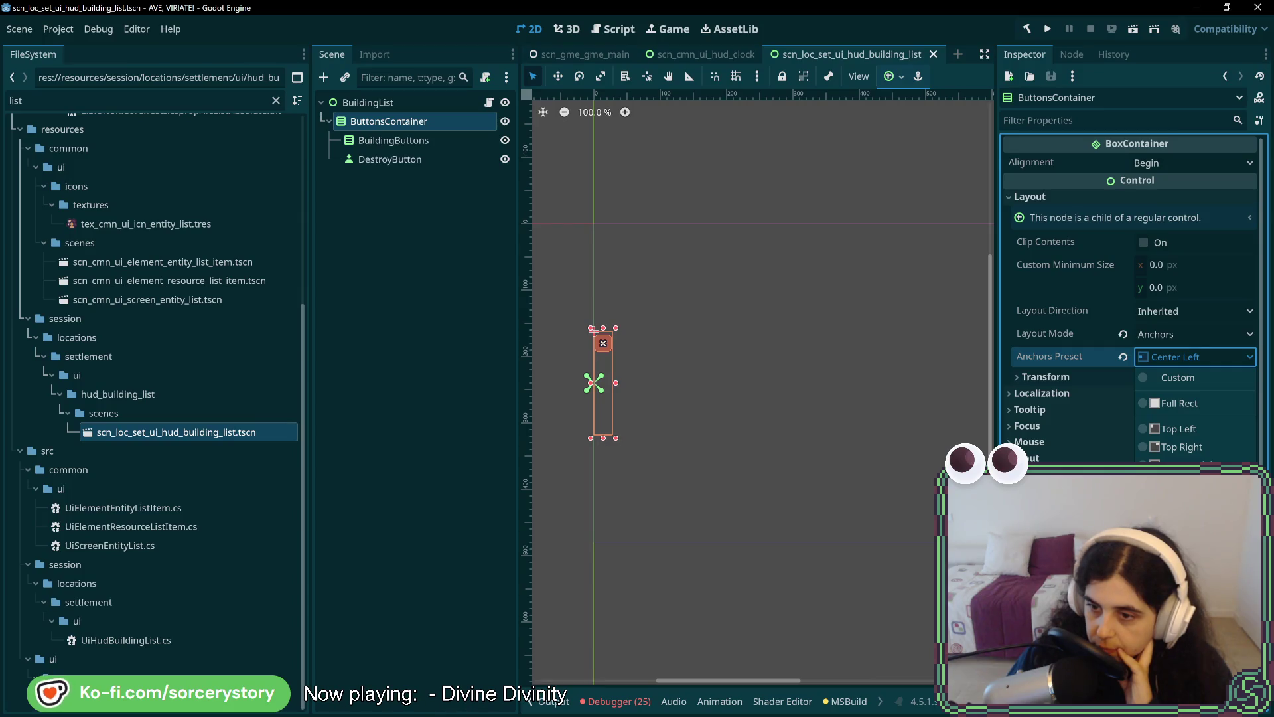
left_click(1182, 584)
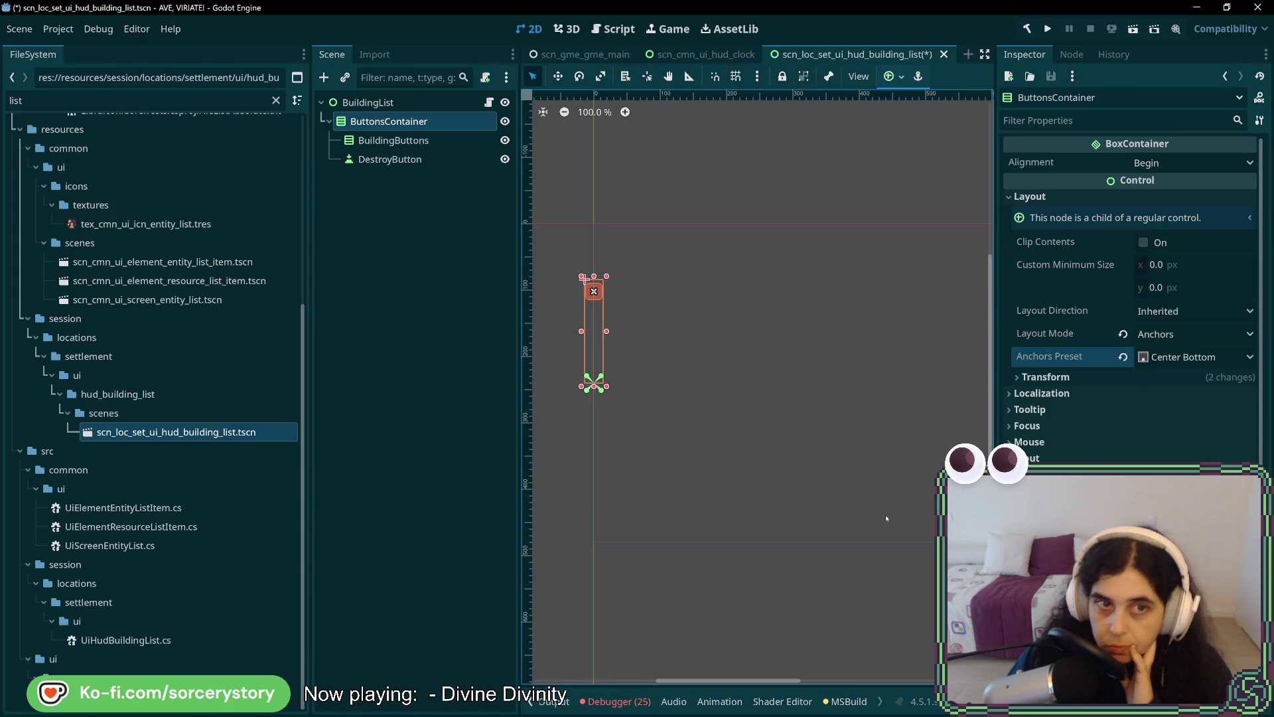
Anchor the BuildingList root at Center Bottom and reveal ButtonsContainer's size and position values.
left_click(368, 102)
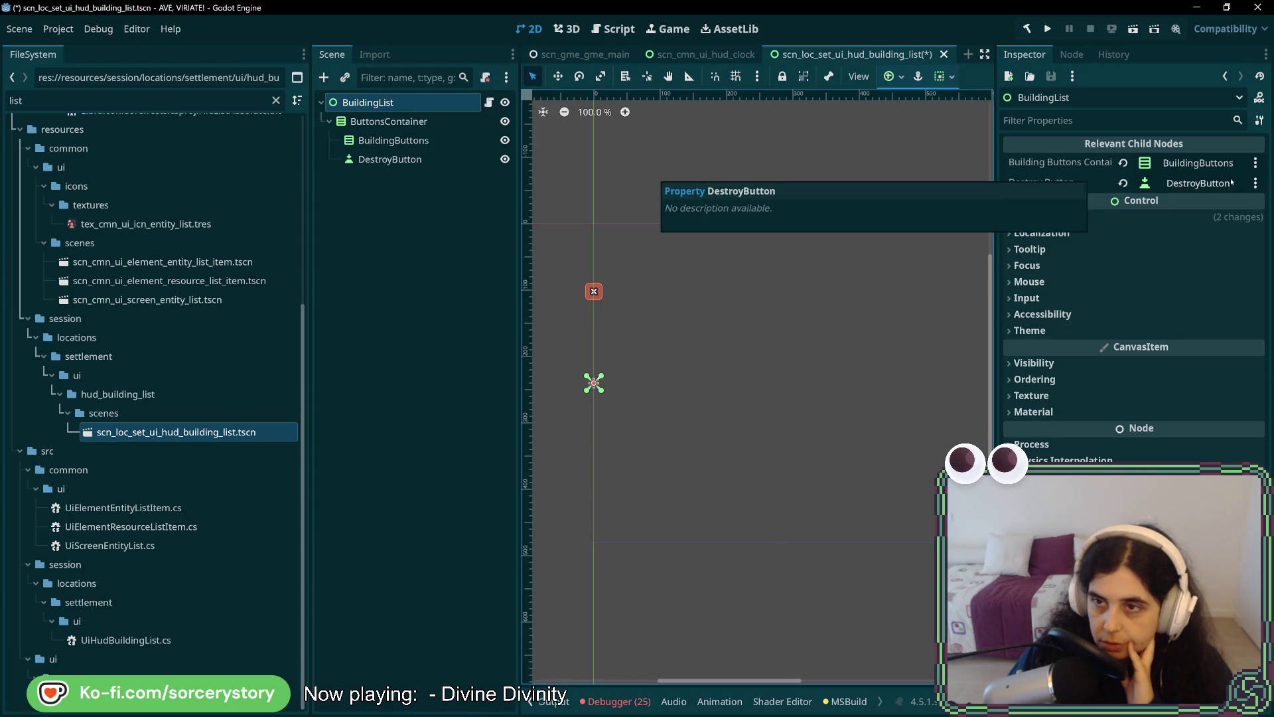
left_click(1223, 215)
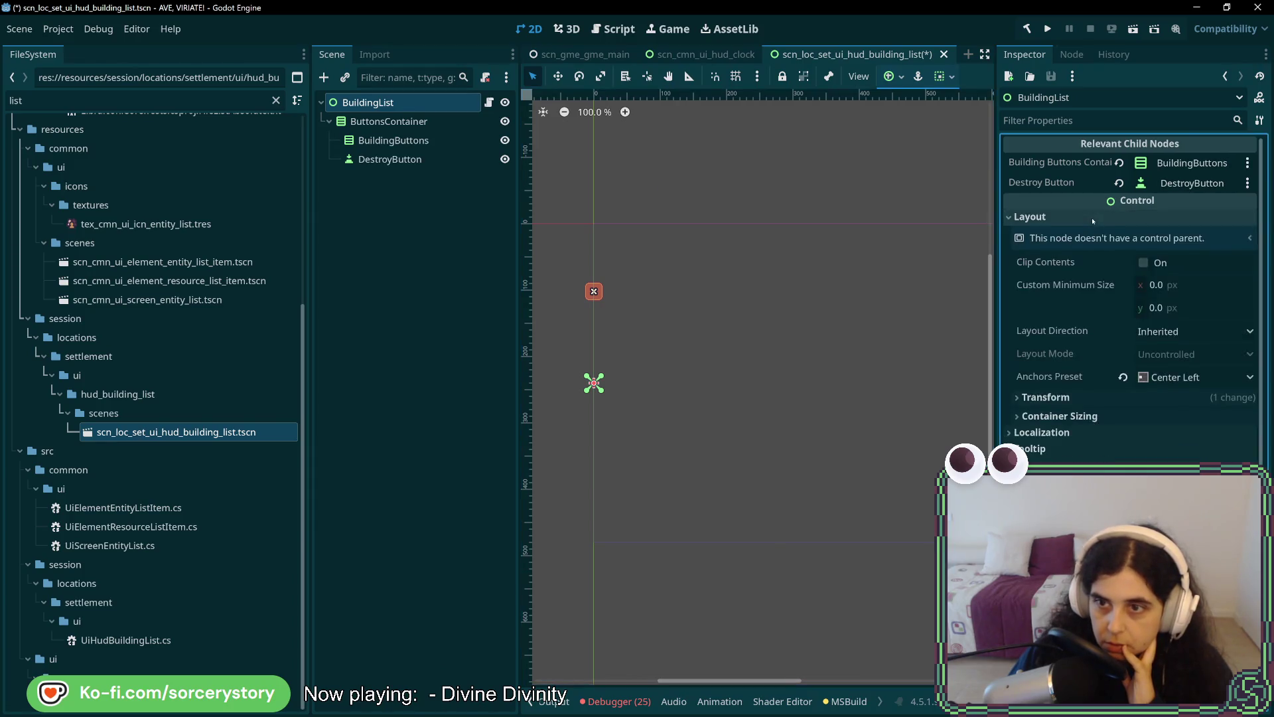
left_click(1195, 377)
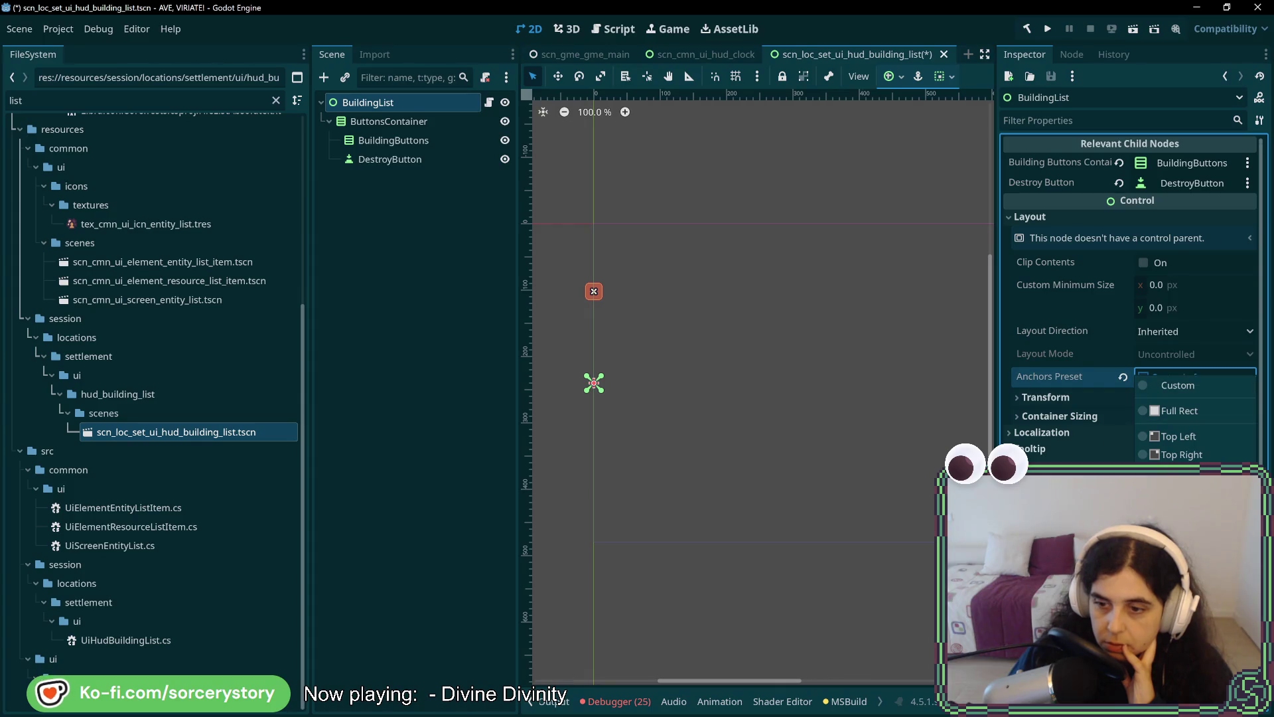
left_click(1181, 567)
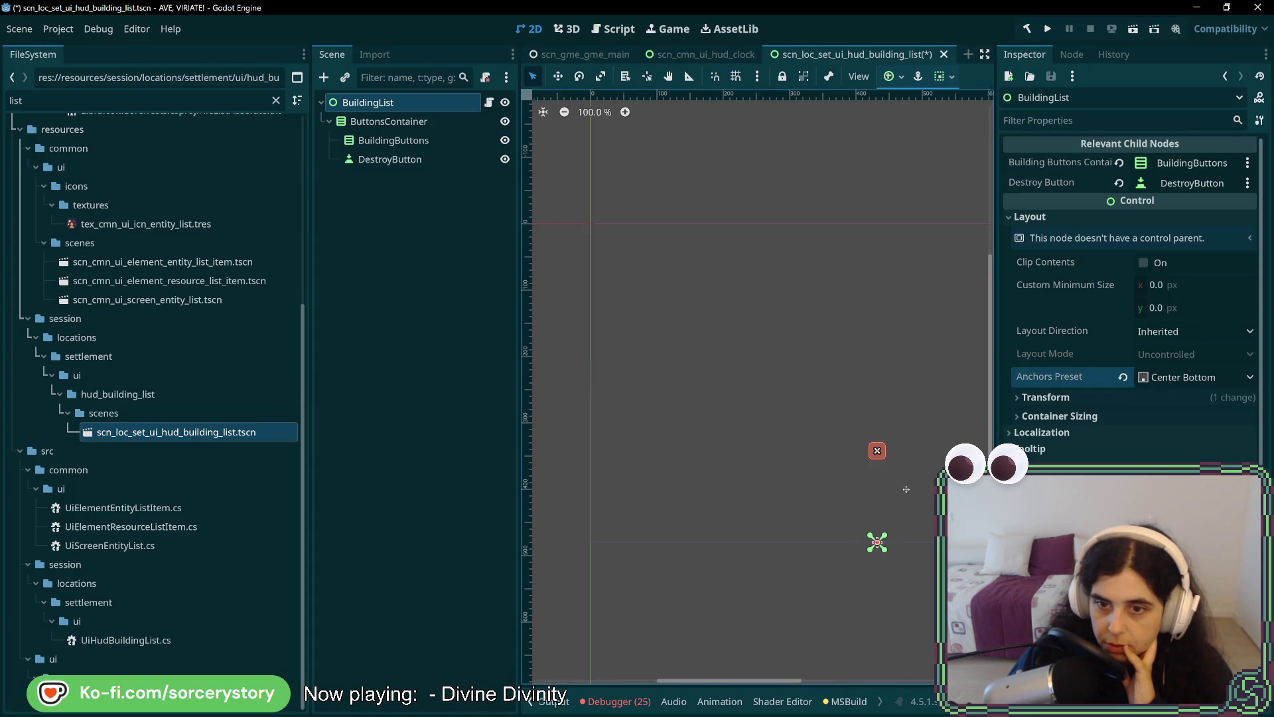
left_click(389, 121)
left_click(1031, 196)
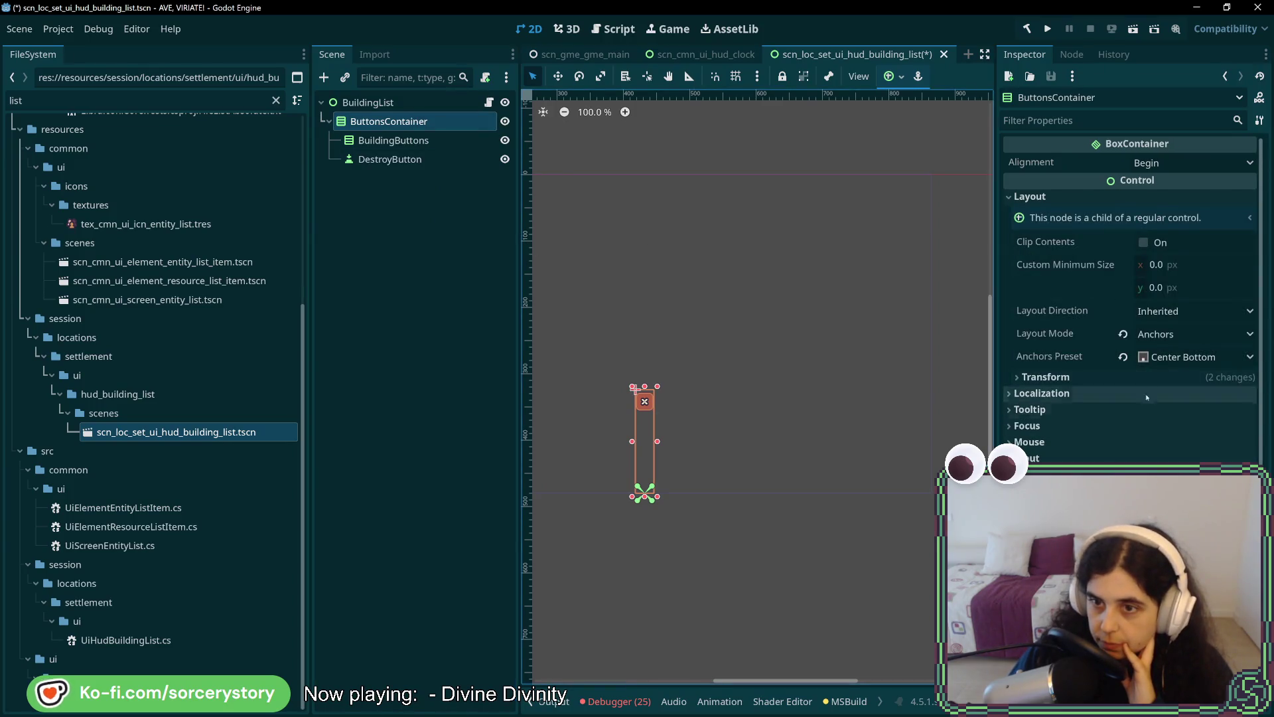
left_click(1170, 376)
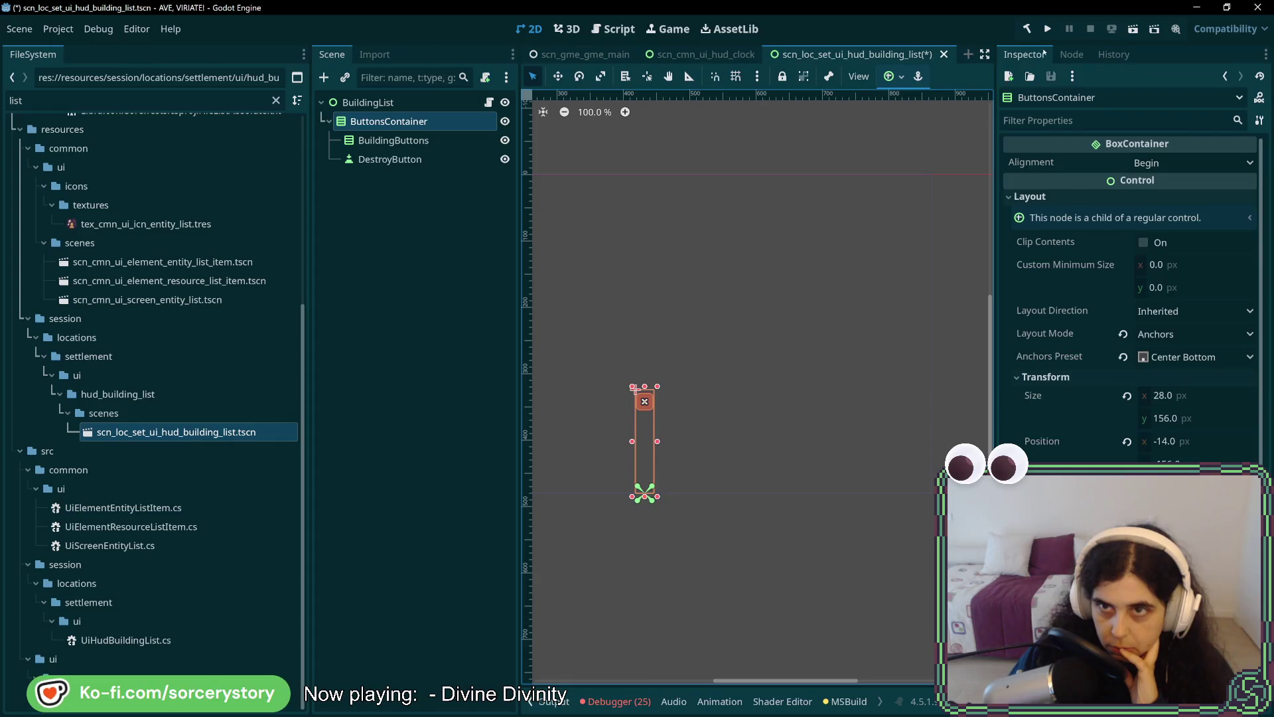
scroll(733, 439, "up", 3)
scroll(772, 436, "up", 6)
left_click_drag(876, 442, 819, 443)
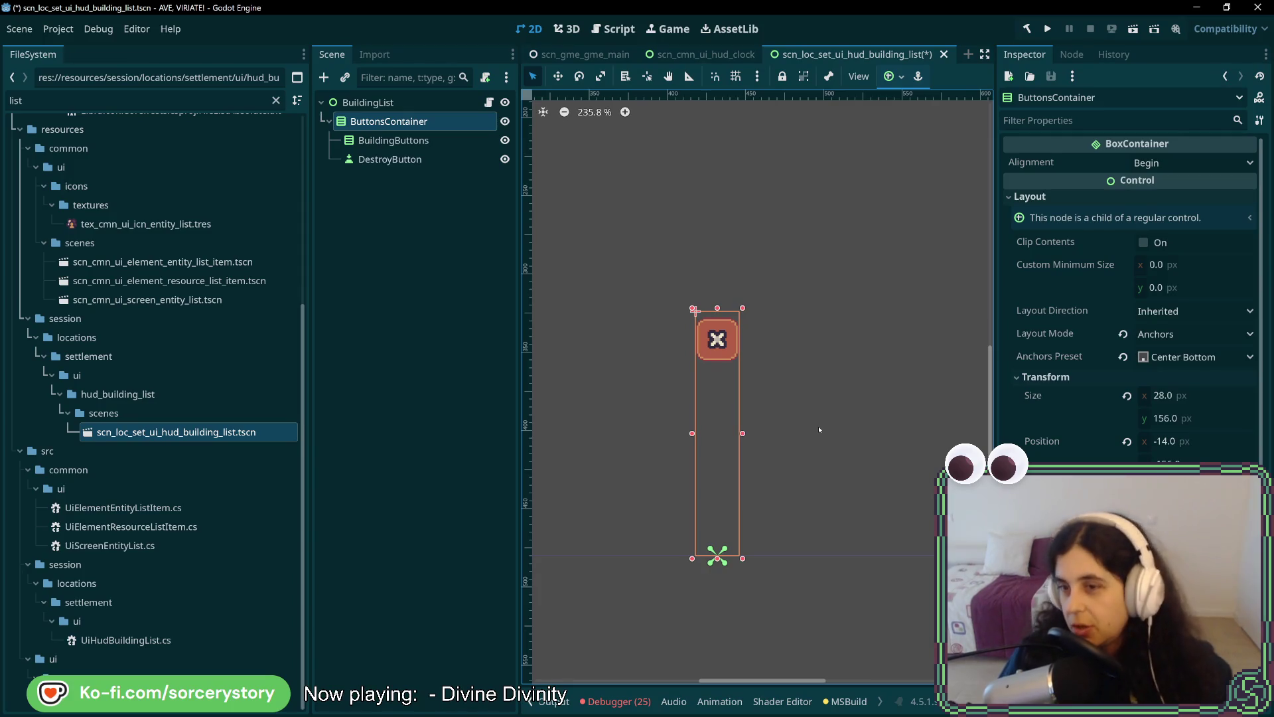
mouse_move(1024, 323)
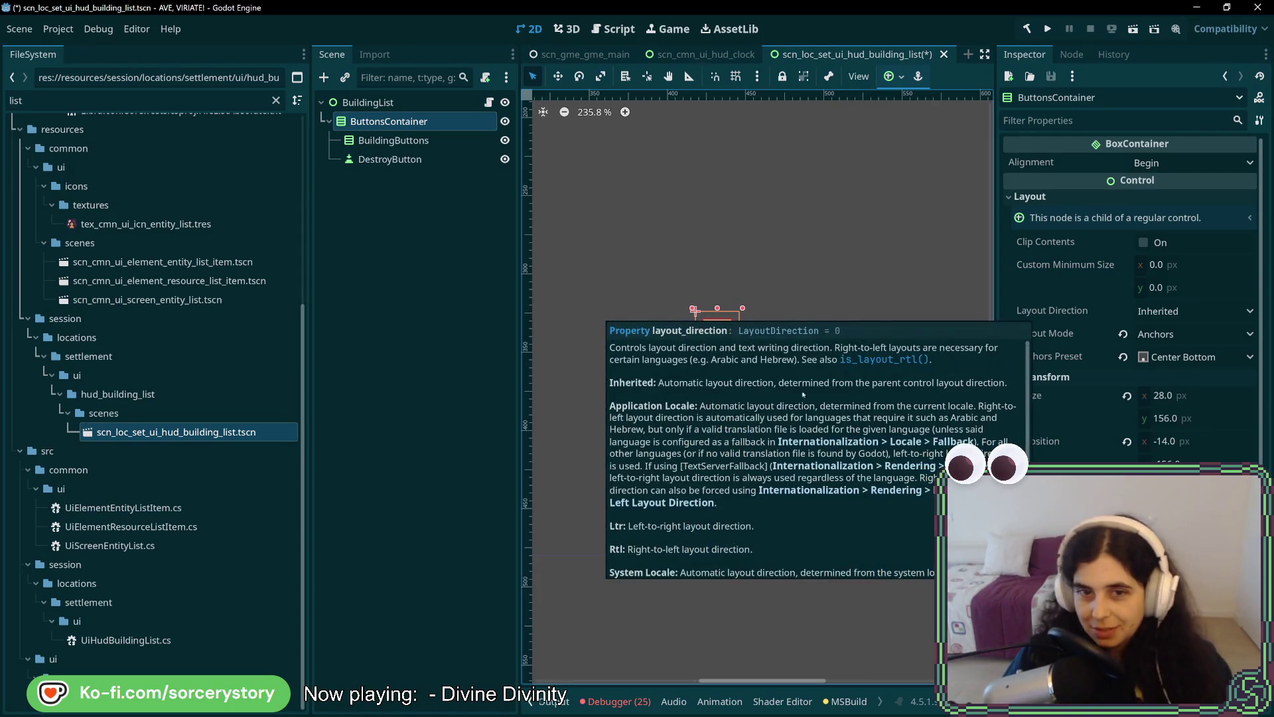
left_click(1186, 311)
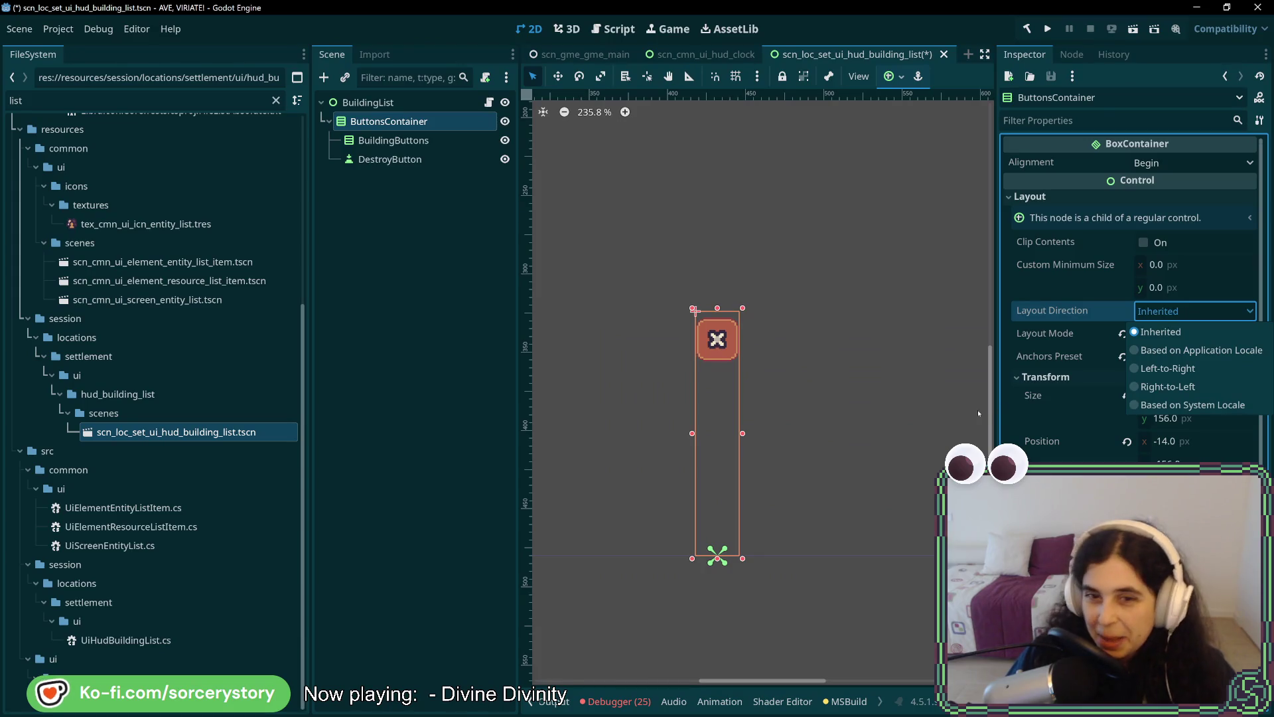
left_click(978, 409)
left_click(394, 140)
left_click(398, 160)
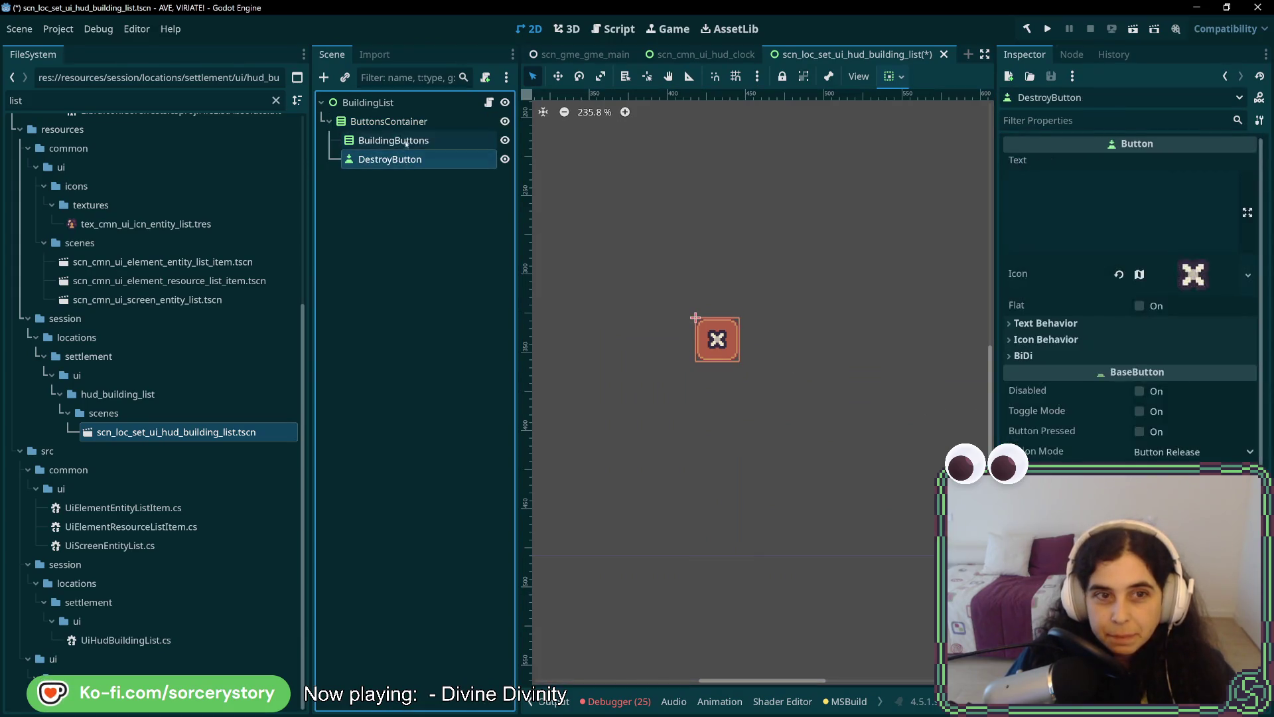
left_click(410, 141)
left_click(415, 160)
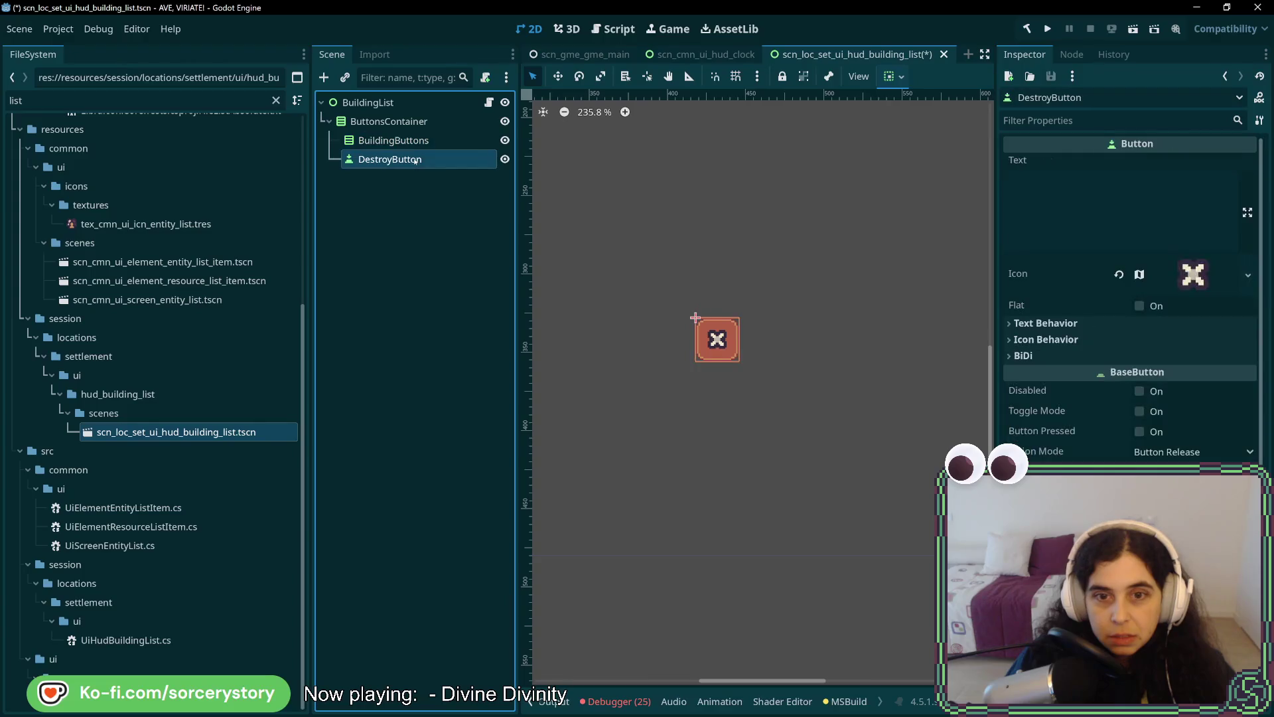
left_click(416, 141)
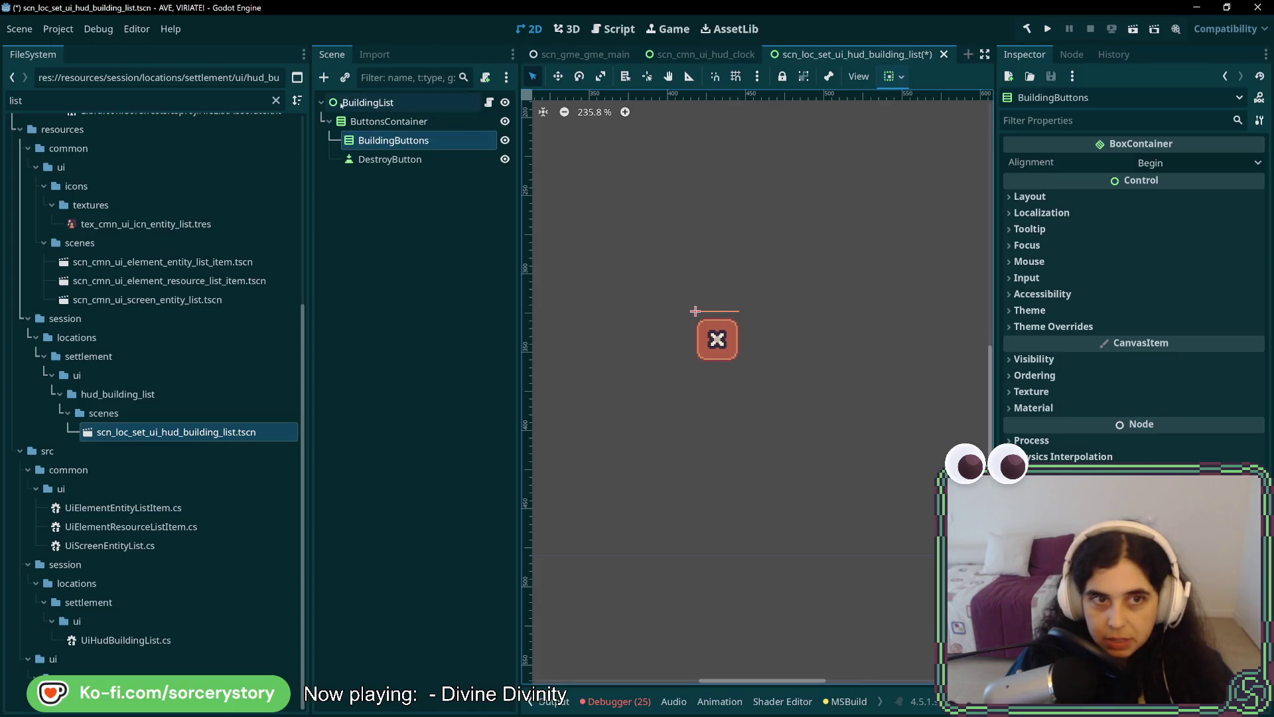
left_click(389, 122)
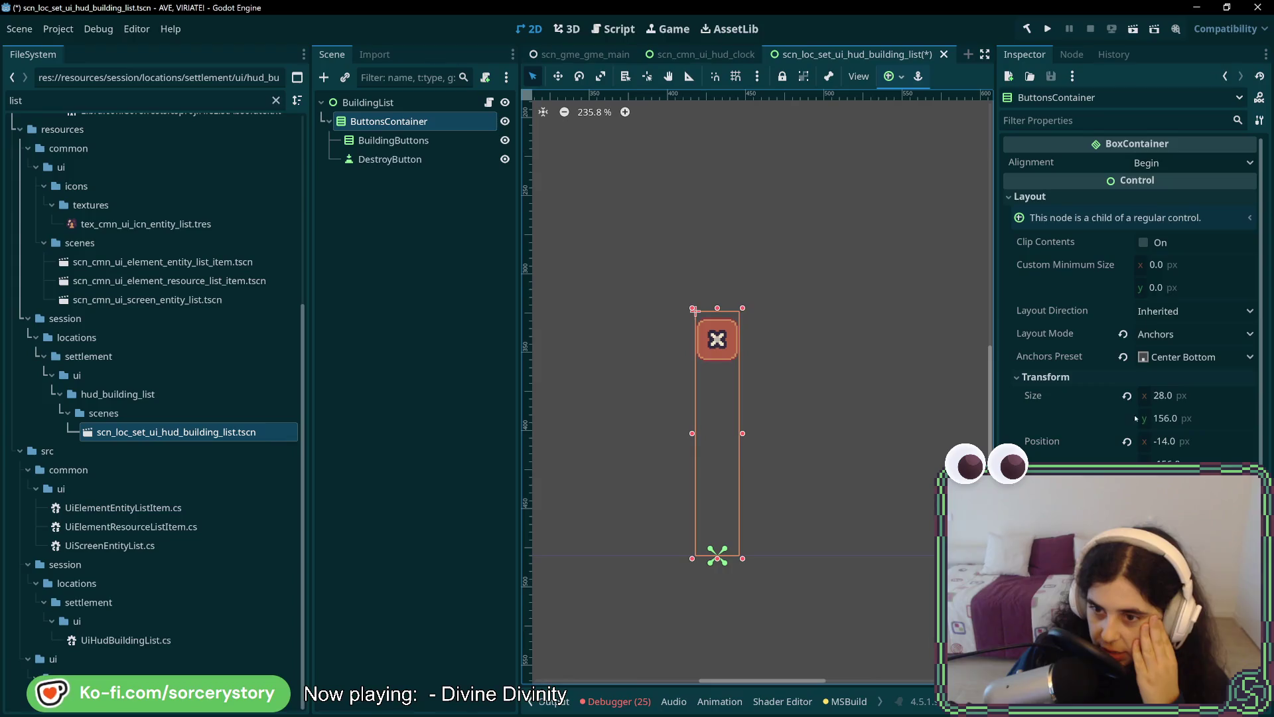
Reset ButtonsContainer's height to fit the button, trying Full Rect before restoring Center Bottom.
left_click(1127, 396)
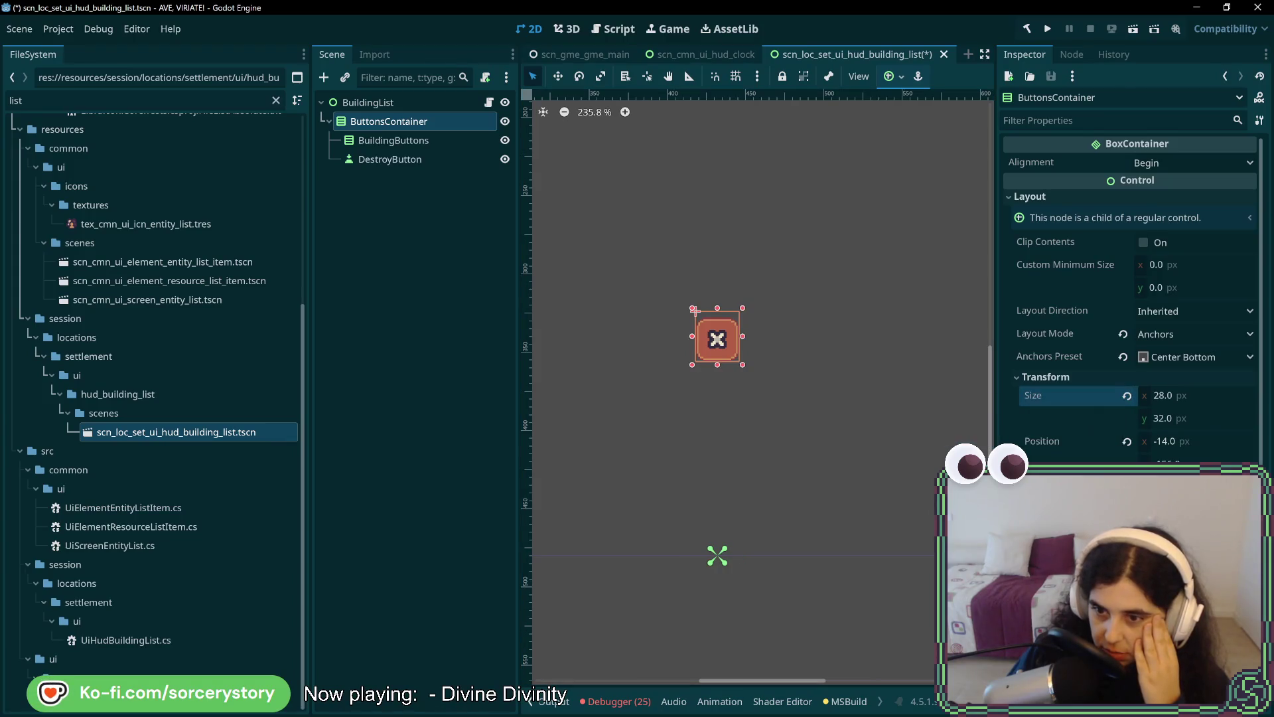
left_click(1181, 357)
left_click(1180, 402)
left_click(1185, 358)
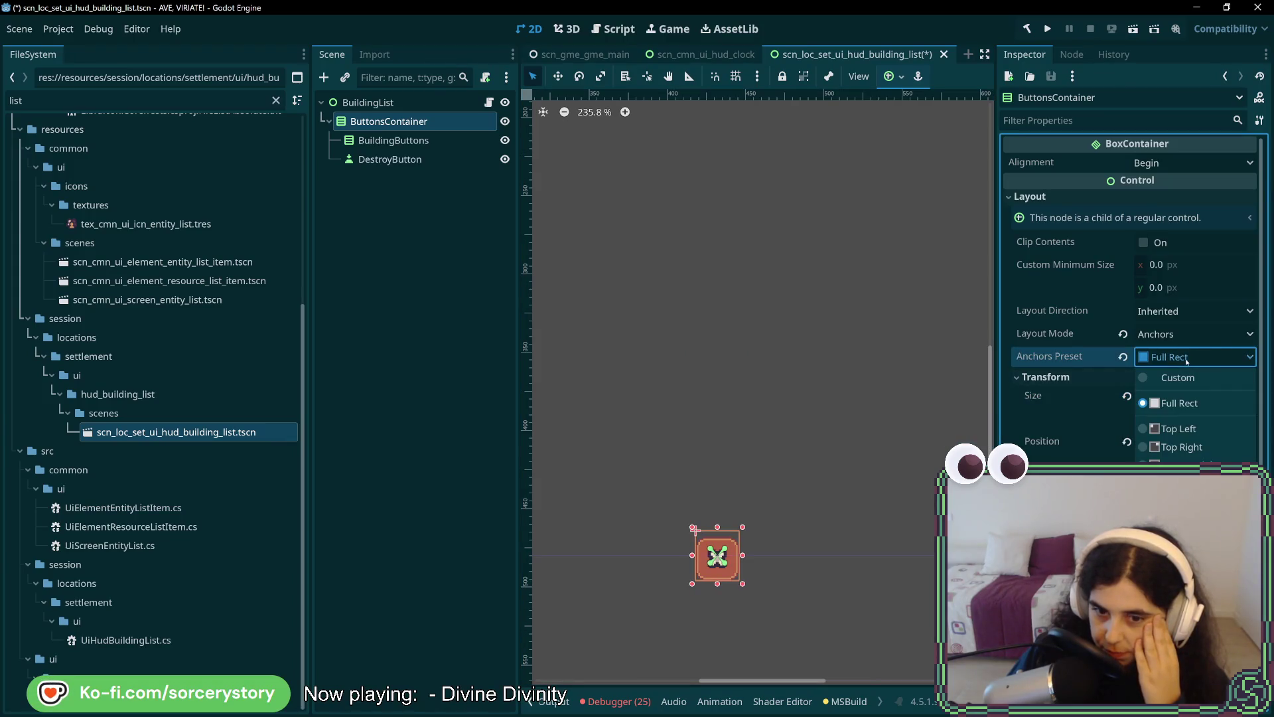
left_click(1181, 545)
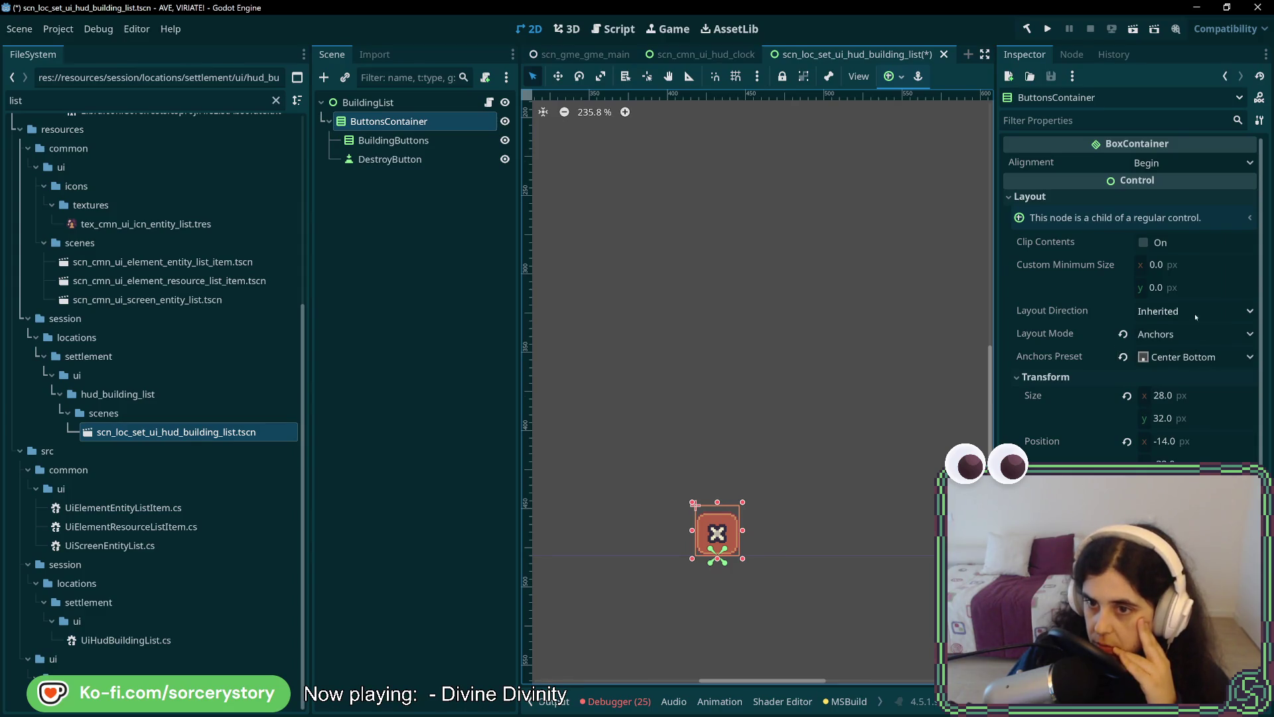
Try Center alignment on ButtonsContainer, then revert the alignment to Begin.
left_click(391, 140)
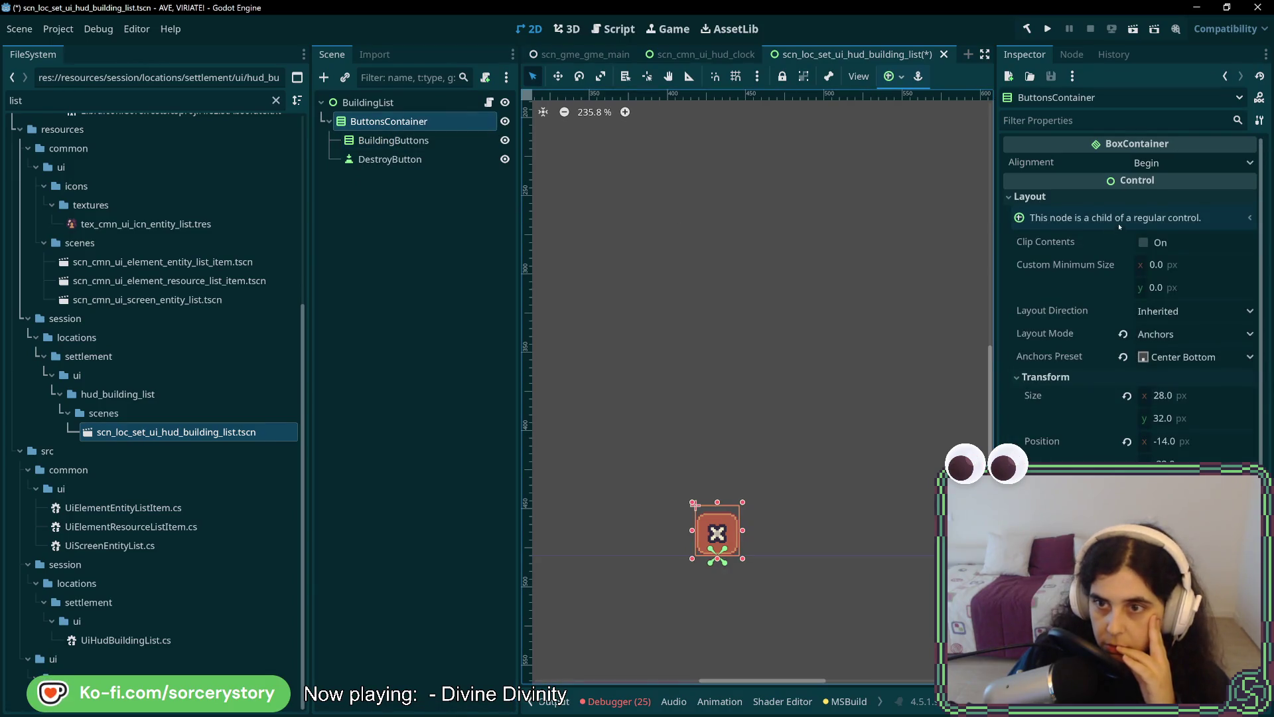
left_click(1160, 165)
left_click(1160, 165)
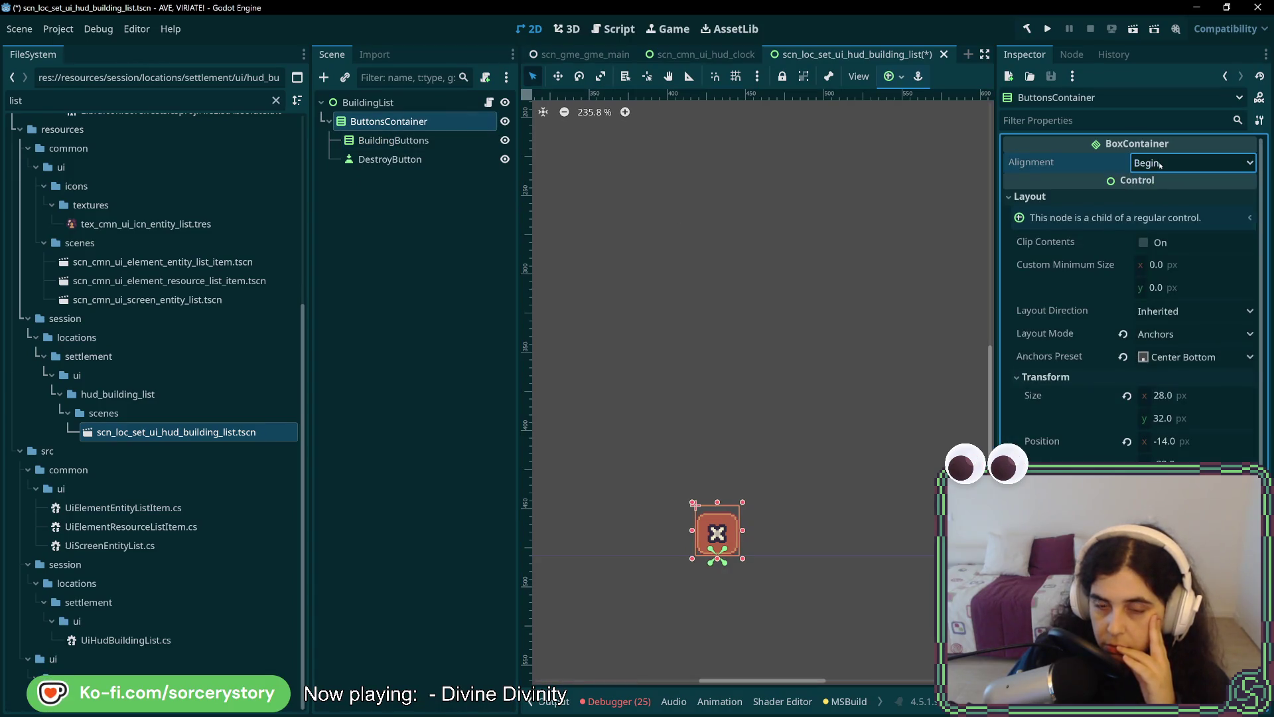
left_click(1160, 165)
key("Down")
key("Return")
left_click(1119, 163)
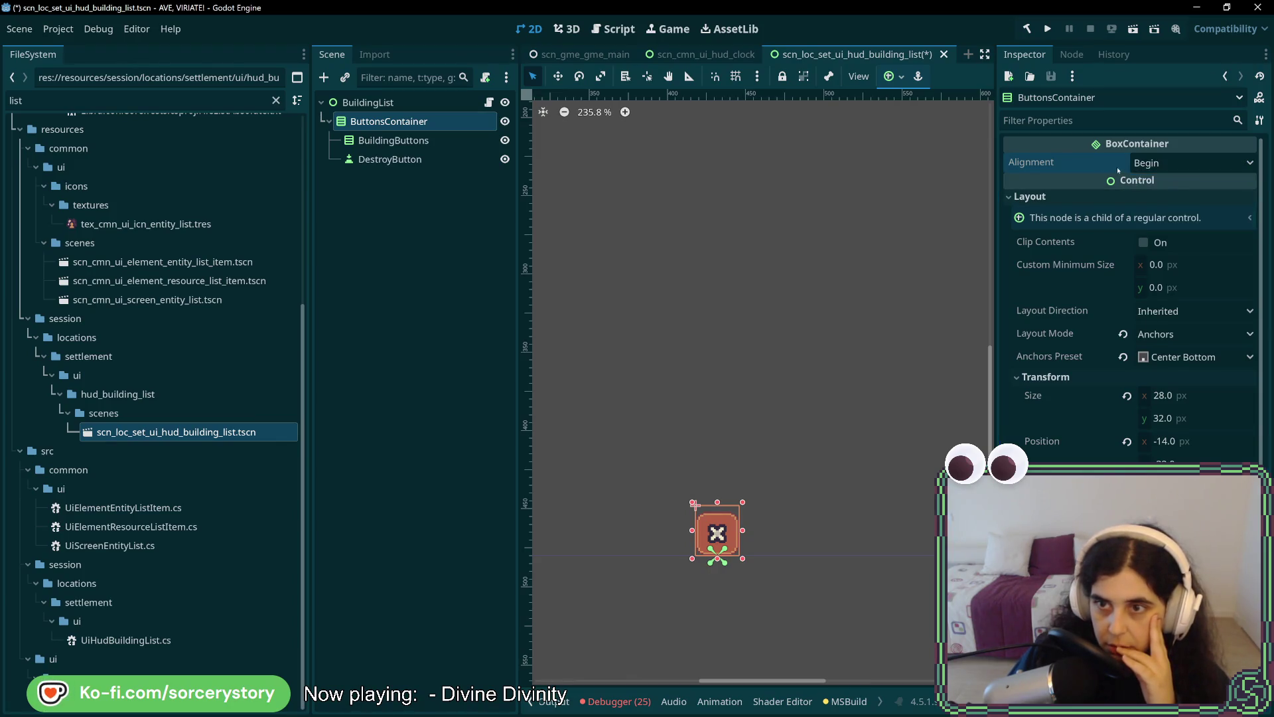
mouse_move(1030, 163)
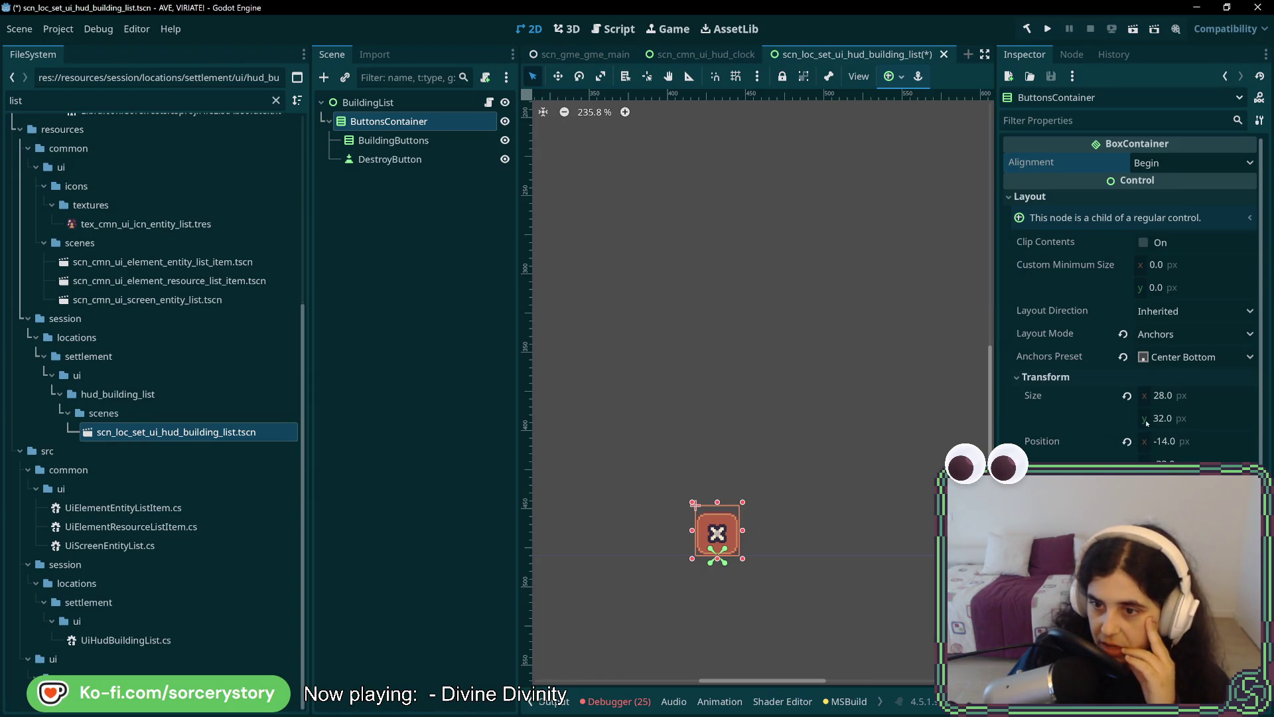
Widen ButtonsContainer, first to about 48 px, then to a 180 px width.
left_click_drag(1152, 397, 1237, 397)
left_click(412, 139)
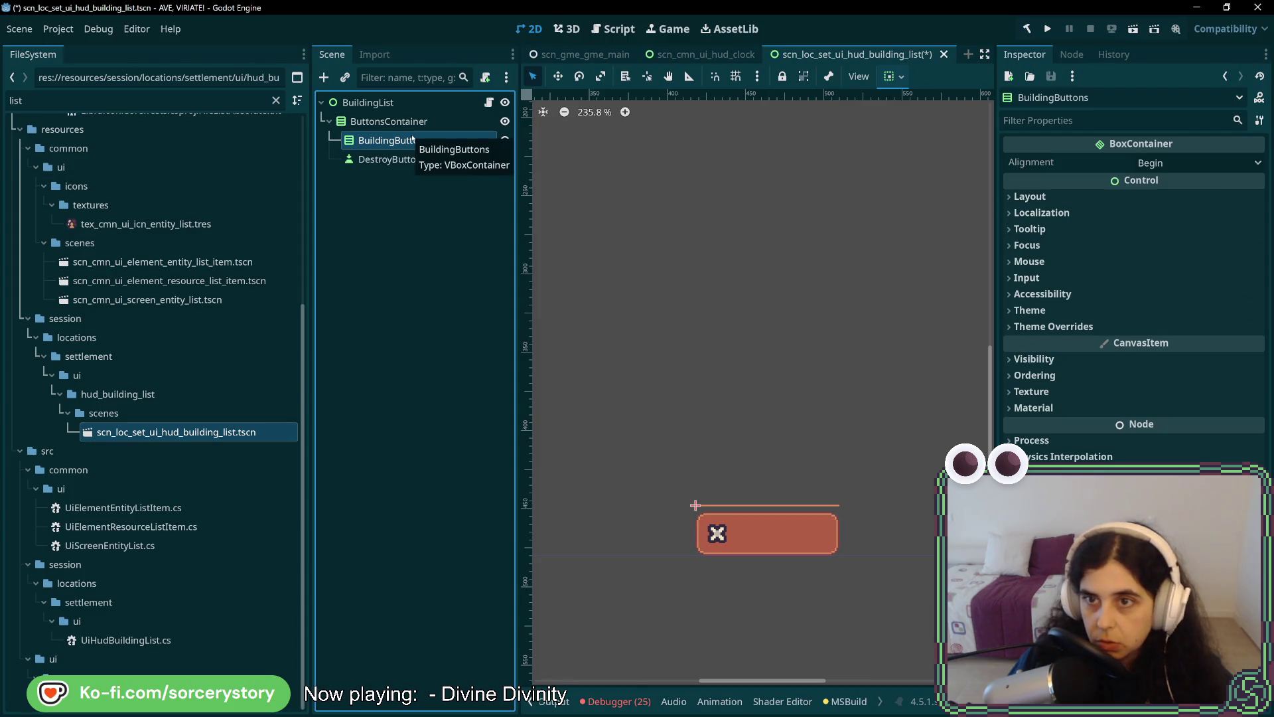
left_click(389, 121)
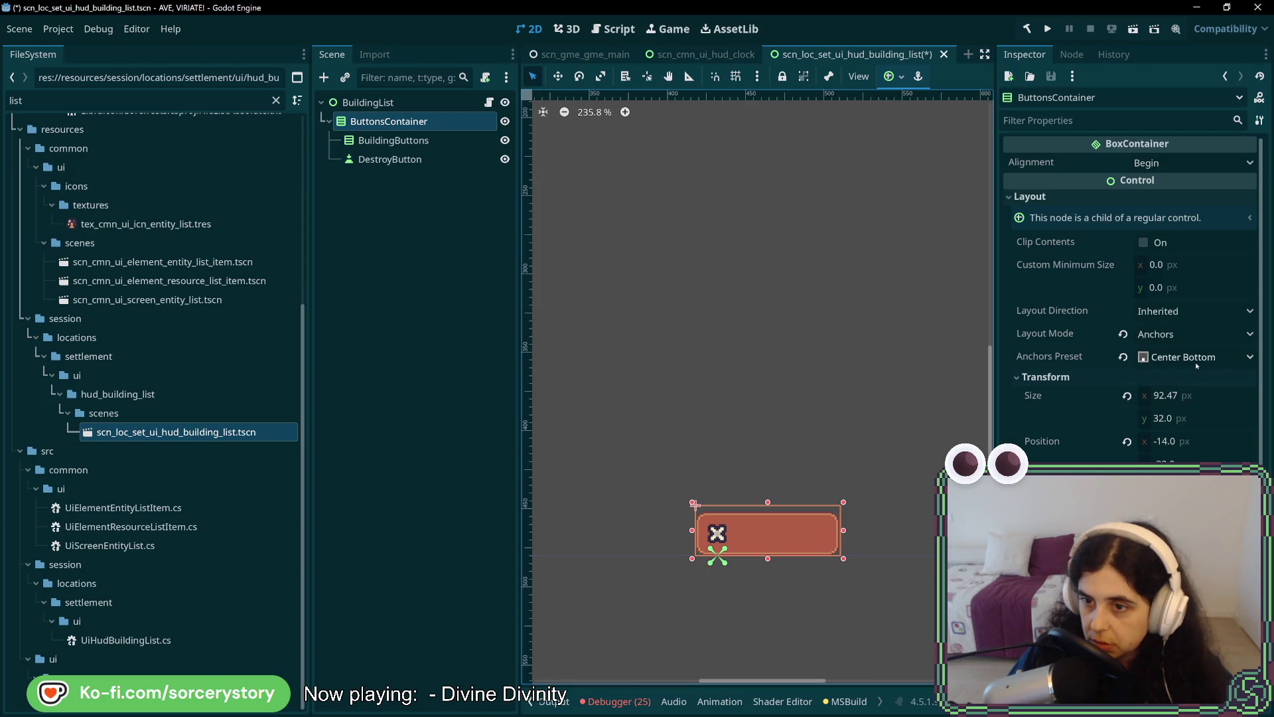
left_click(1188, 396)
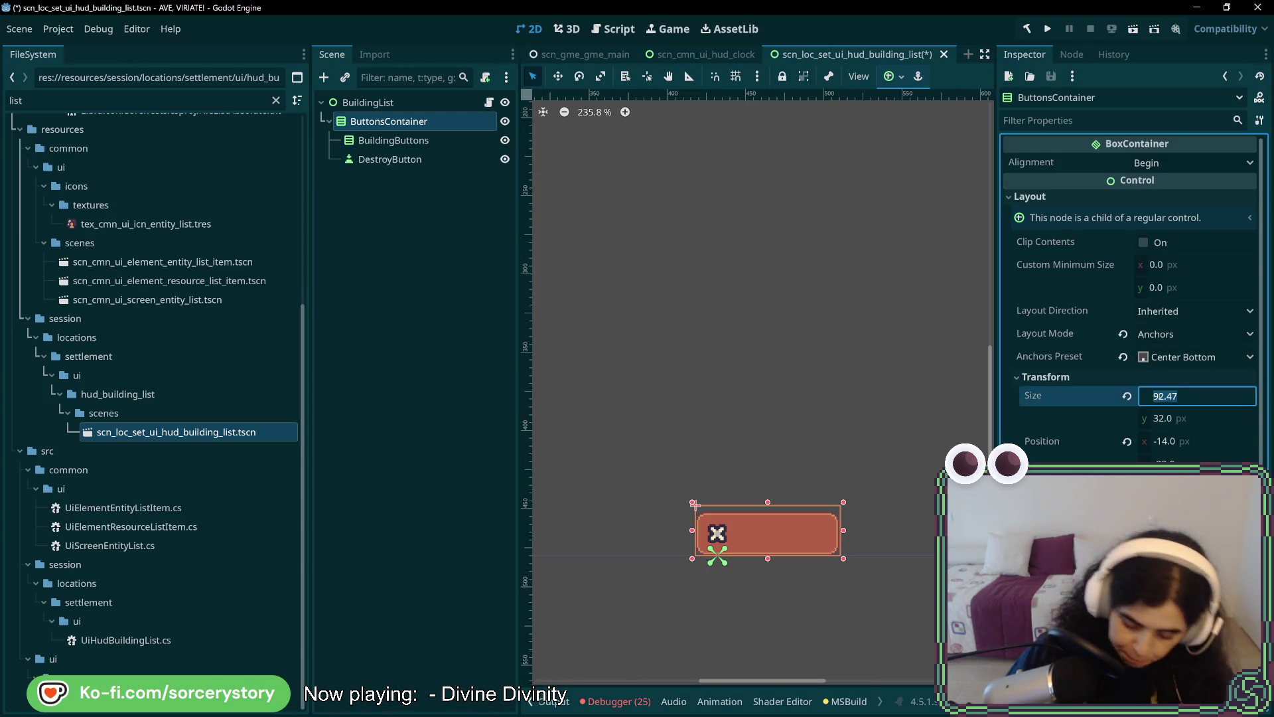
type("180")
key("Return")
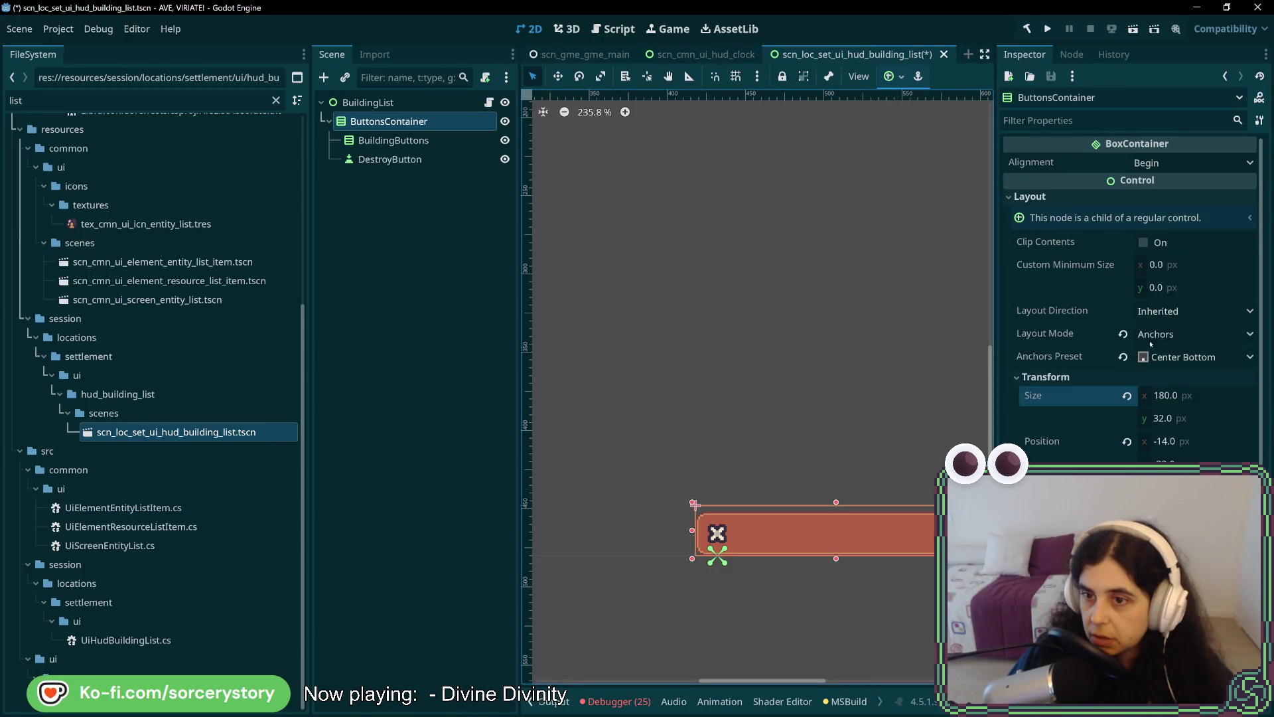
Enable Clip Contents on ButtonsContainer and review its layout direction options.
left_click(1144, 243)
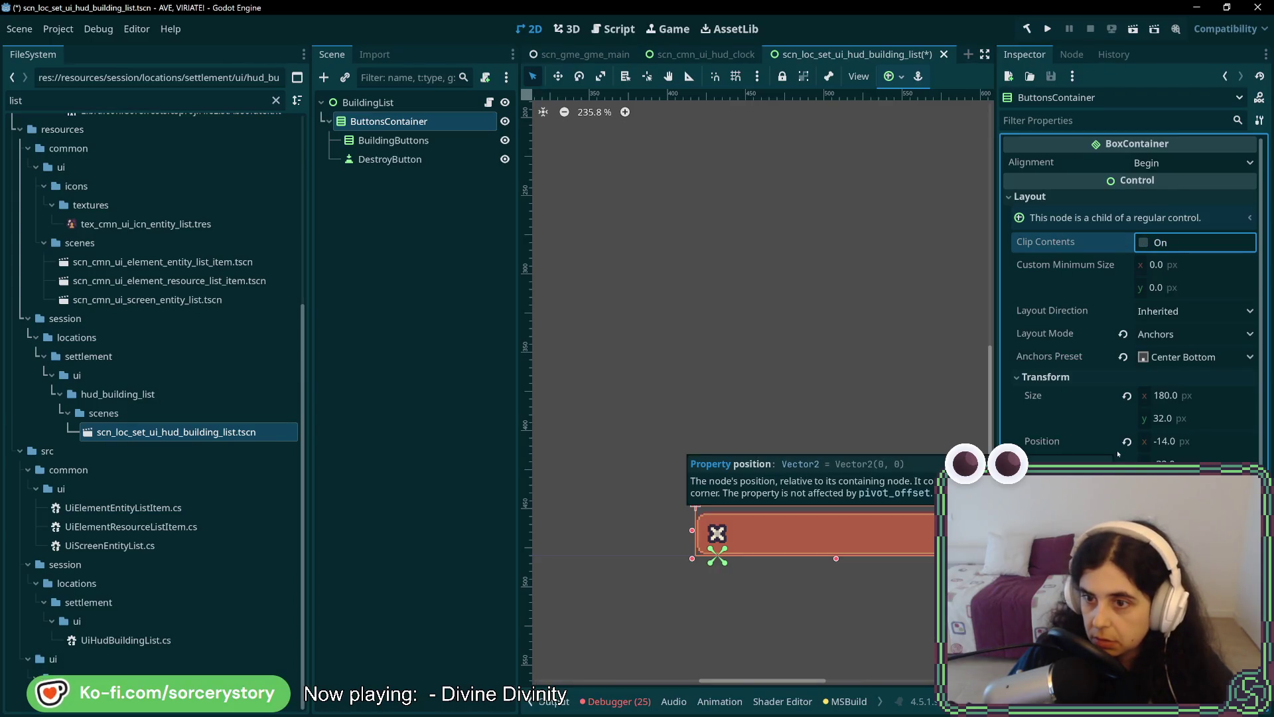
left_click(1163, 313)
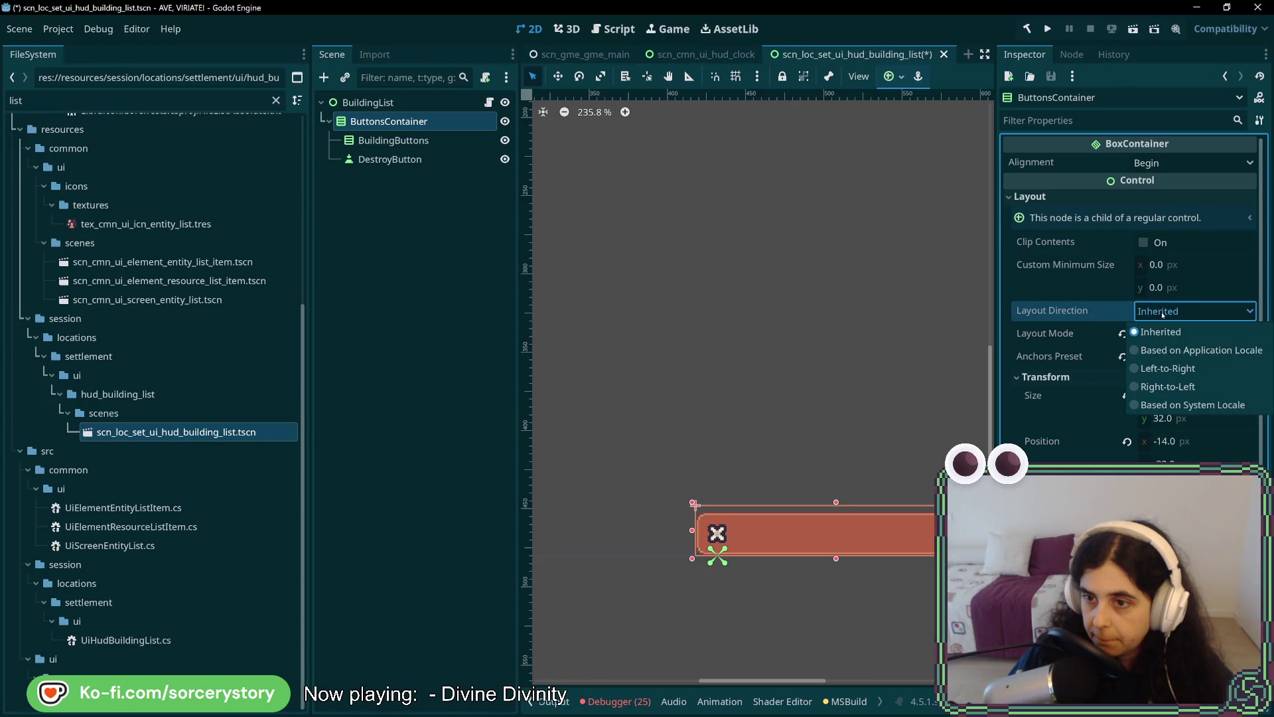
left_click(1162, 313)
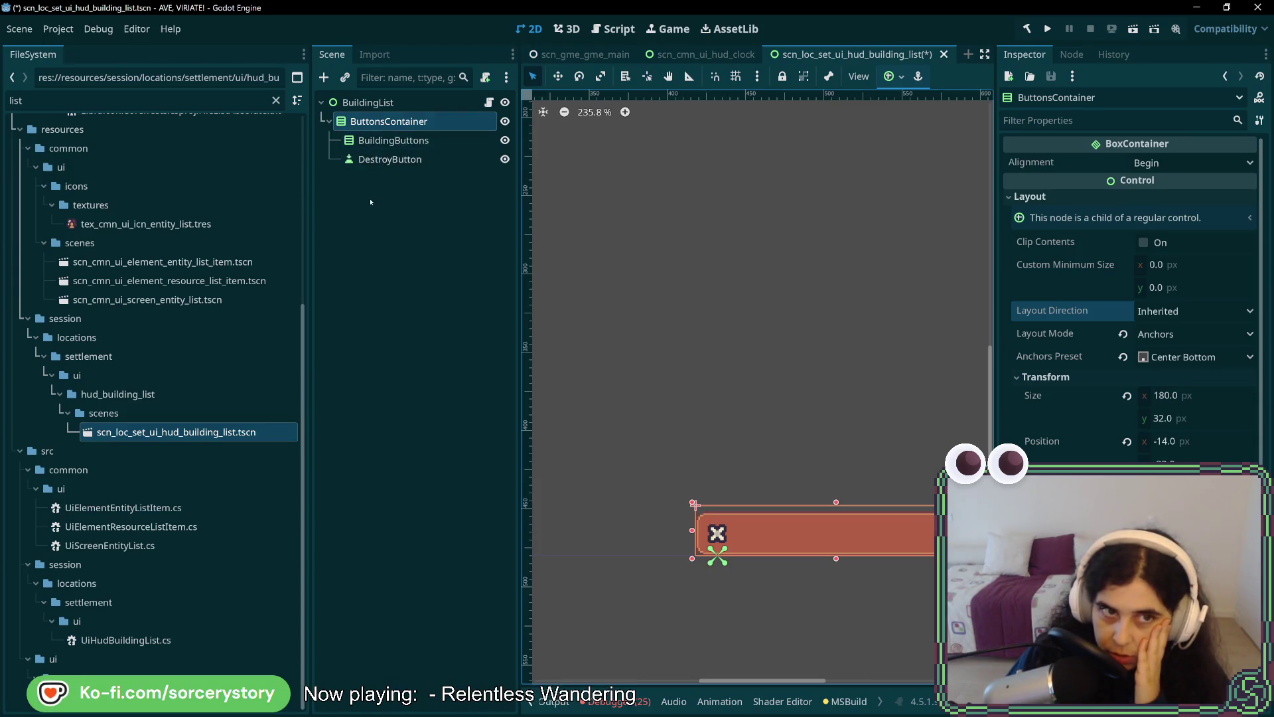
right_click(376, 123)
key("Escape")
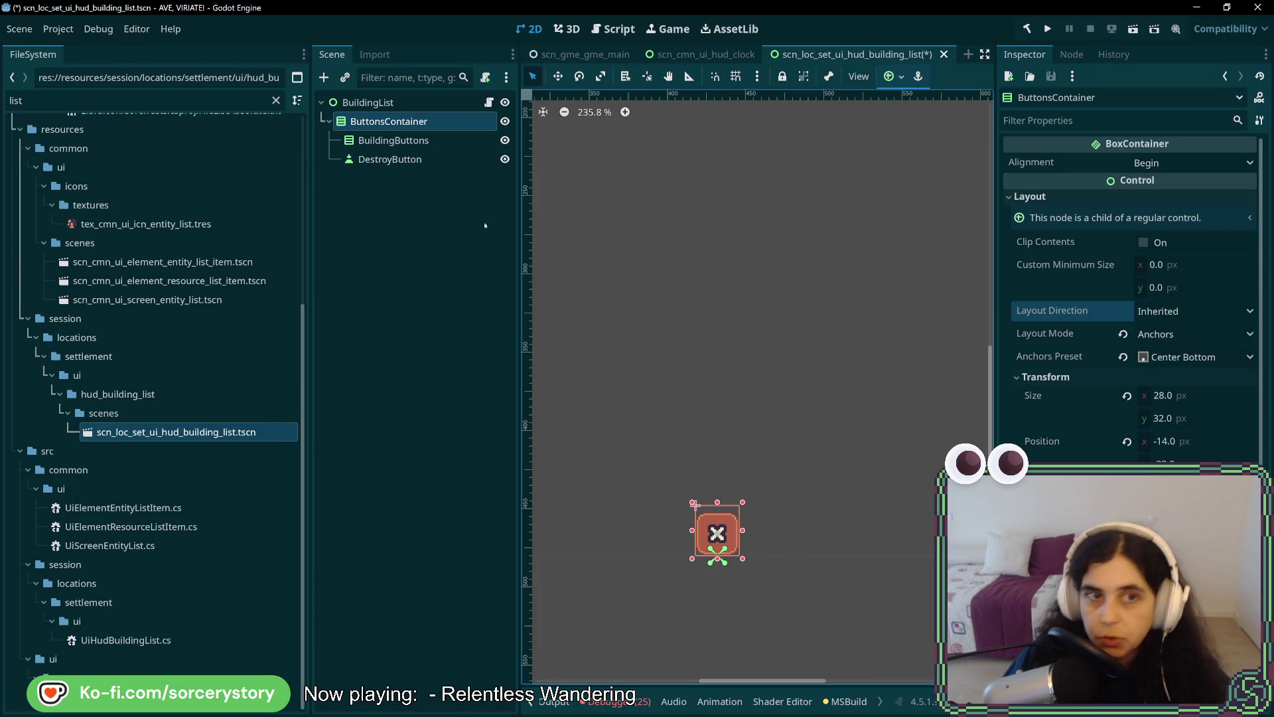
Change ButtonsContainer's node type from VBoxContainer to HBoxContainer.
right_click(405, 126)
left_click(480, 283)
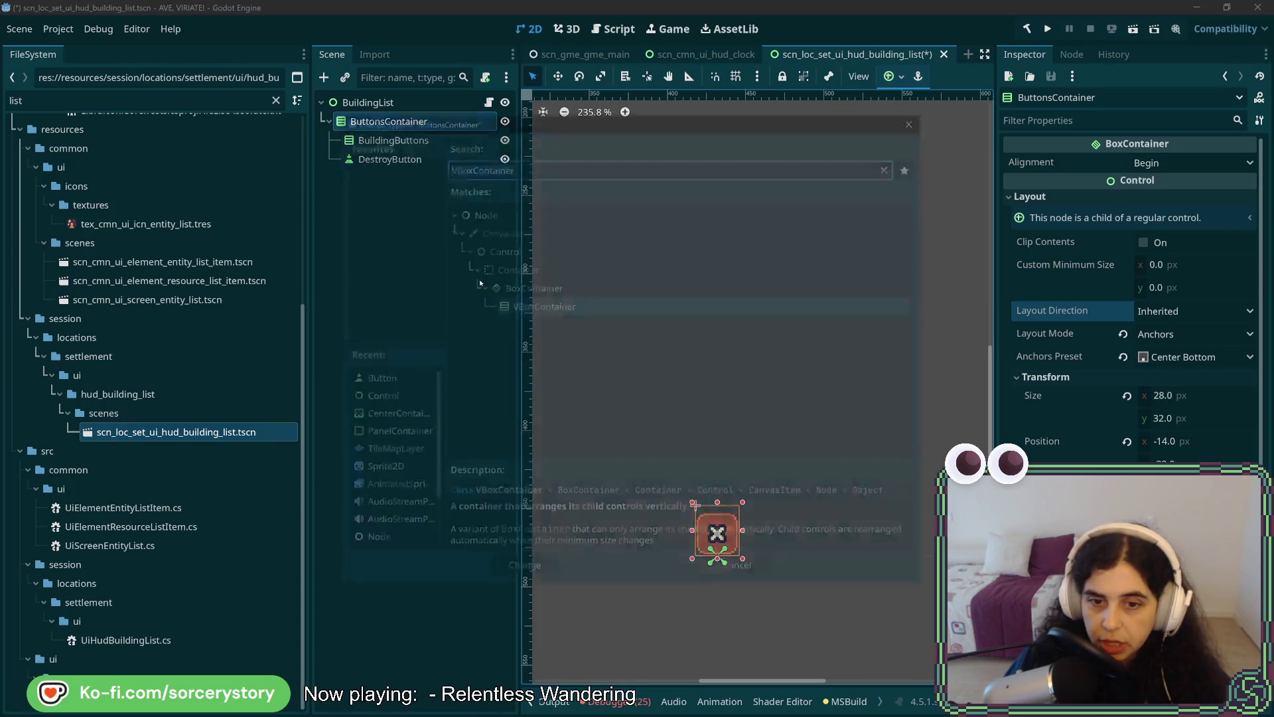
left_click(448, 165)
key("Delete")
type("H")
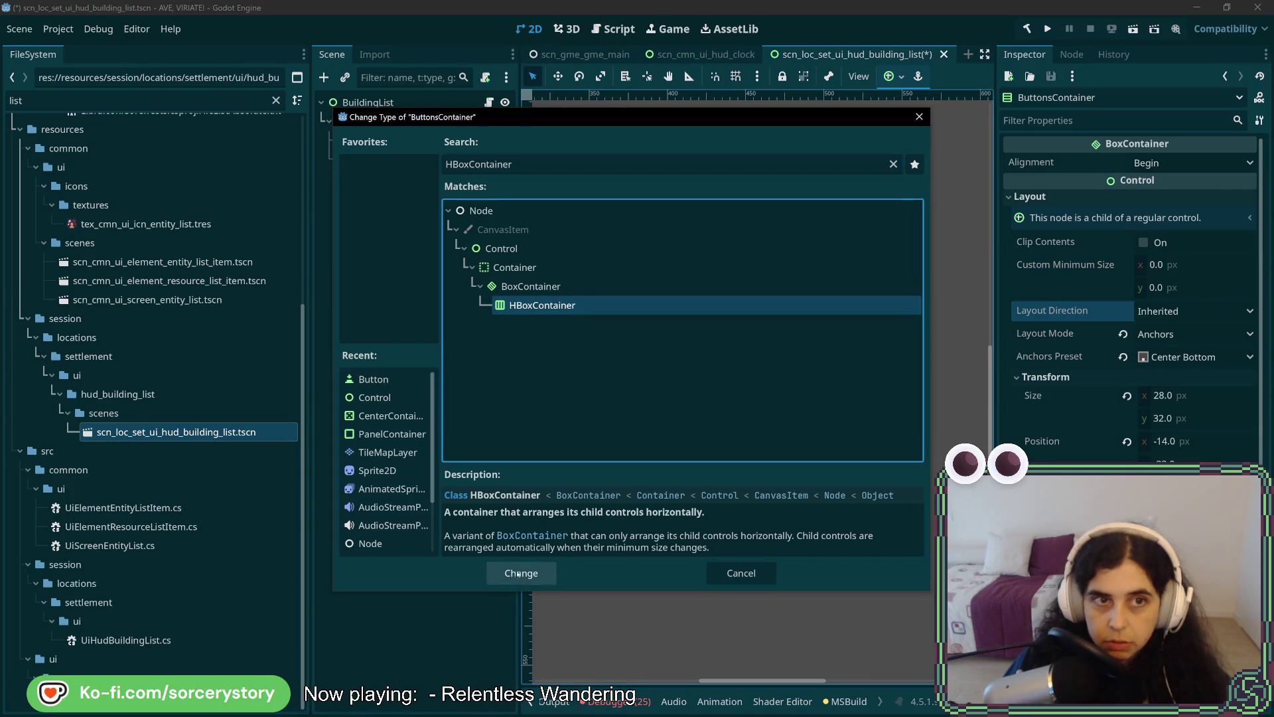
left_click(518, 574)
Expand ButtonsContainer's Layout and Transform sections to view its size and position.
left_click(394, 140)
left_click(389, 121)
left_click(1055, 198)
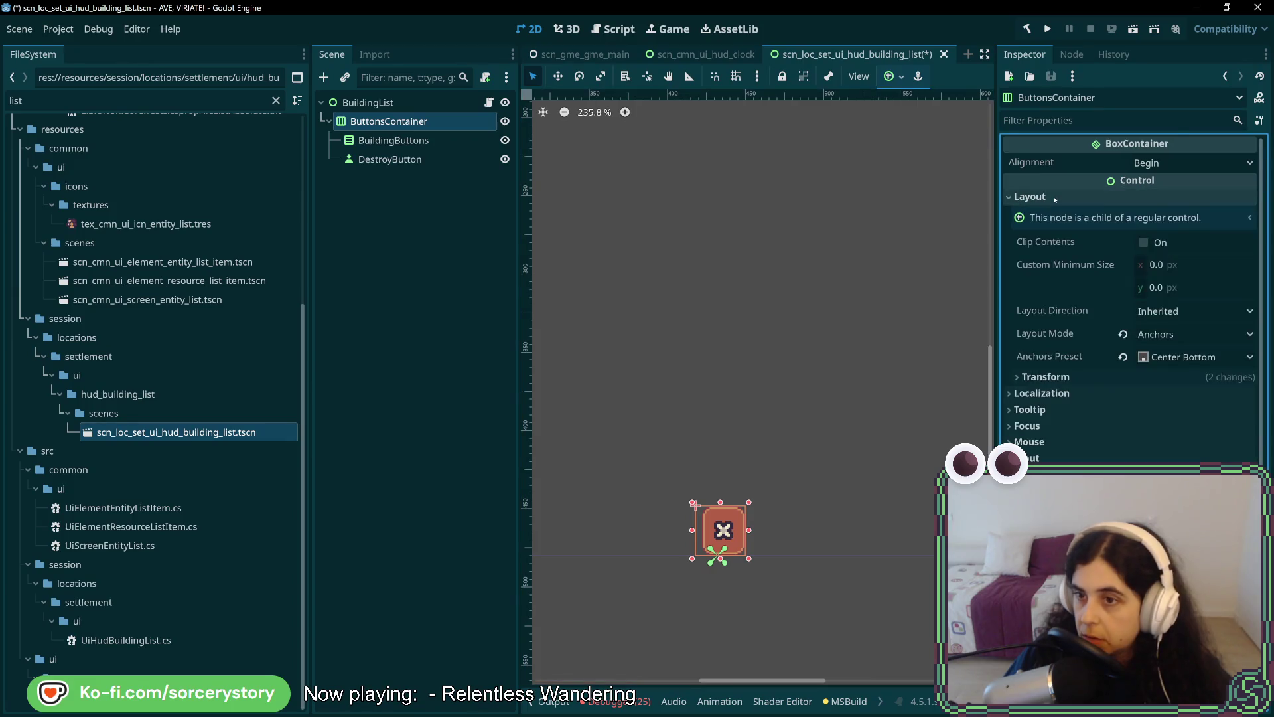
left_click(1168, 377)
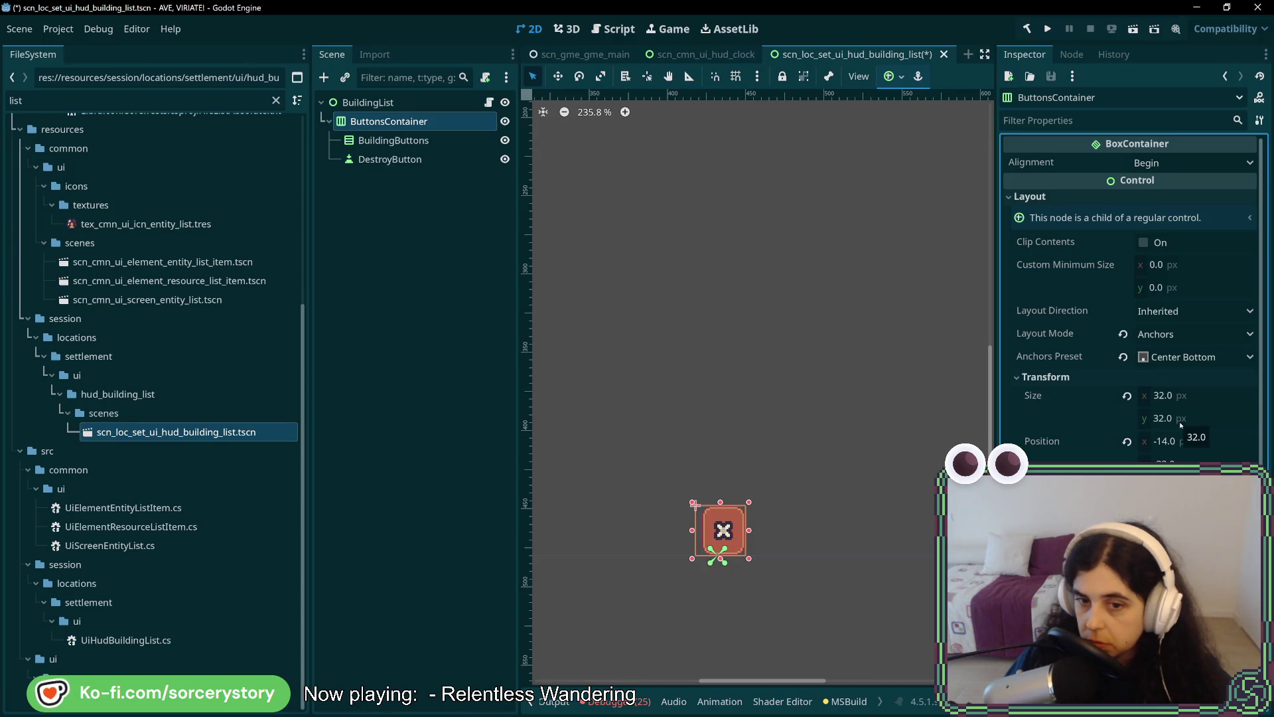
left_click(398, 141)
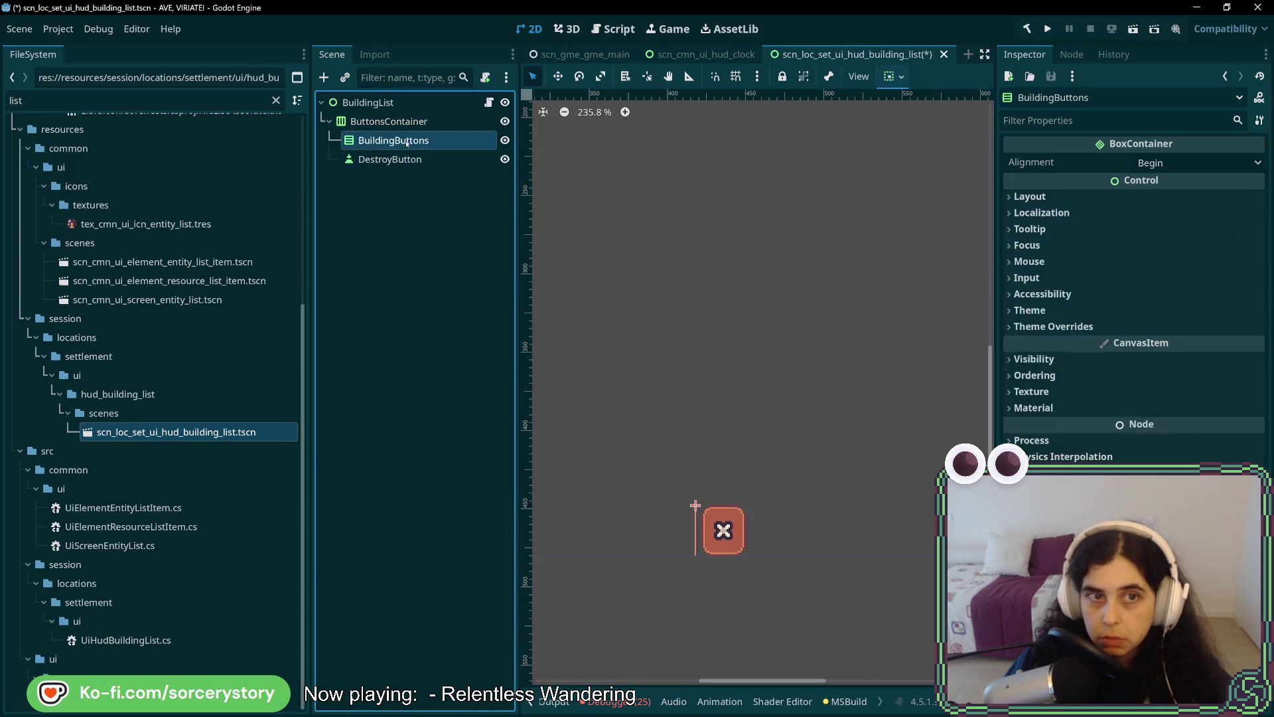
left_click(408, 161)
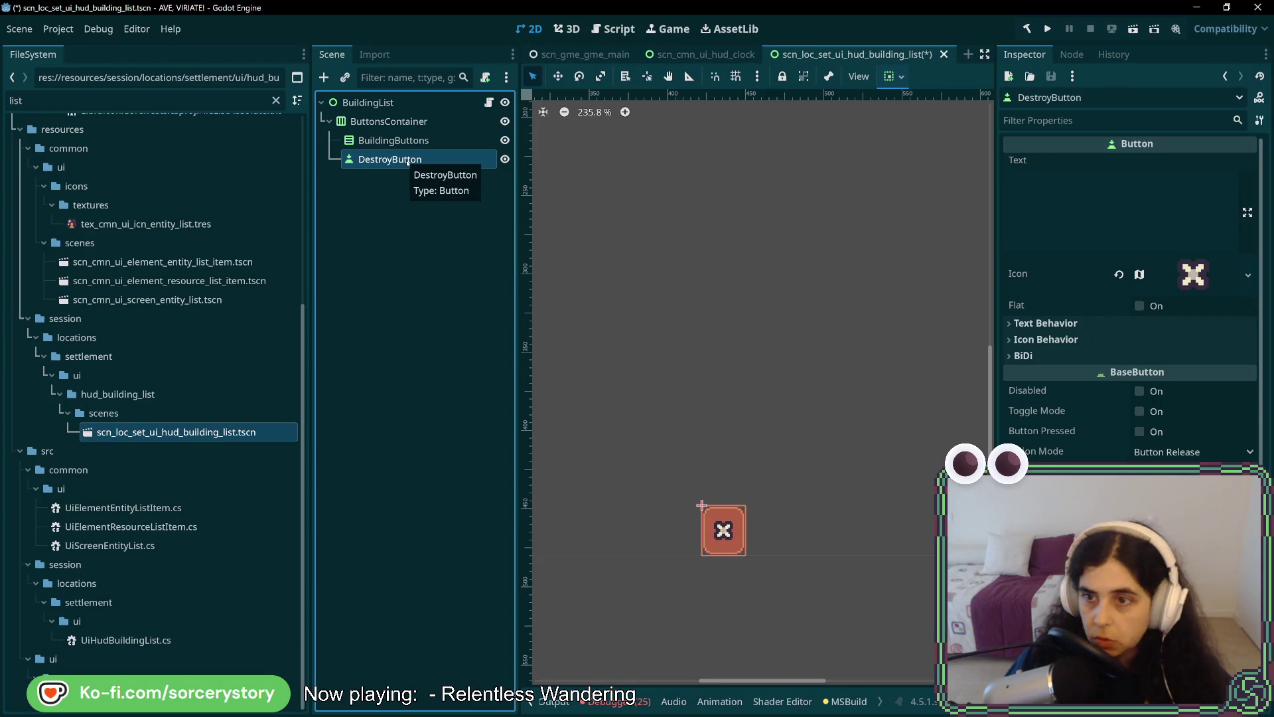
left_click(418, 123)
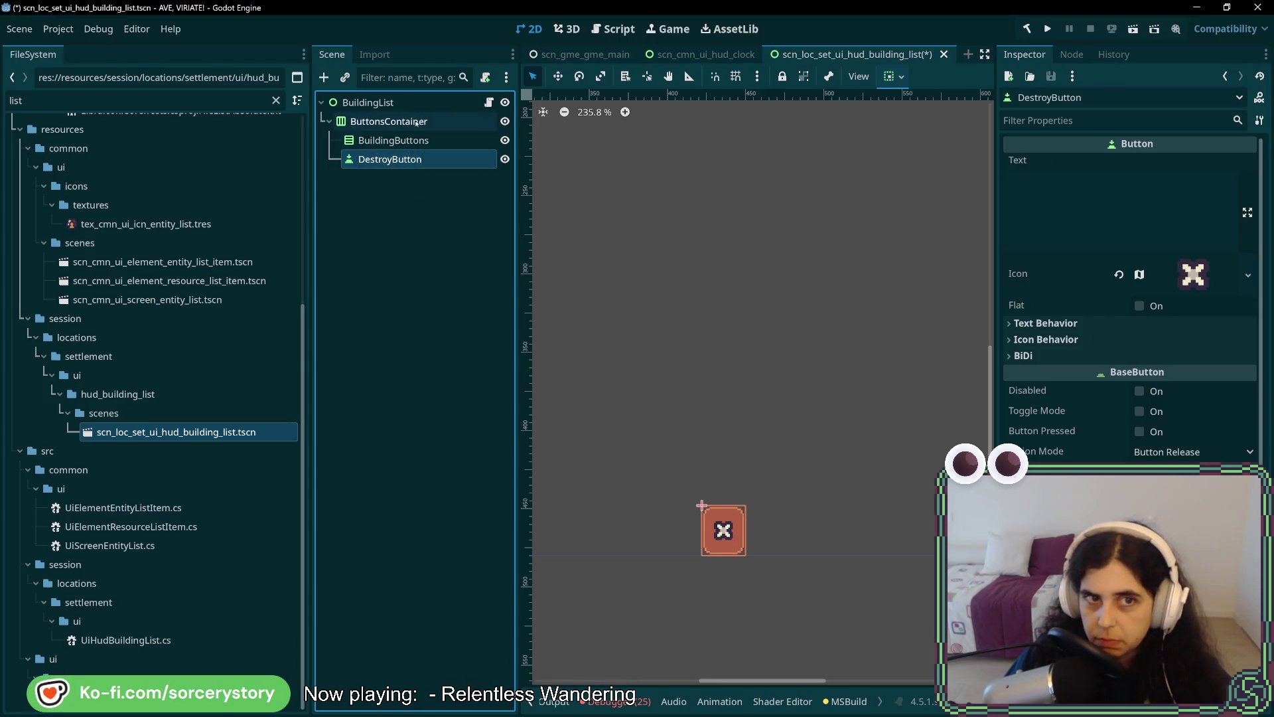
left_click(420, 140)
right_click(419, 142)
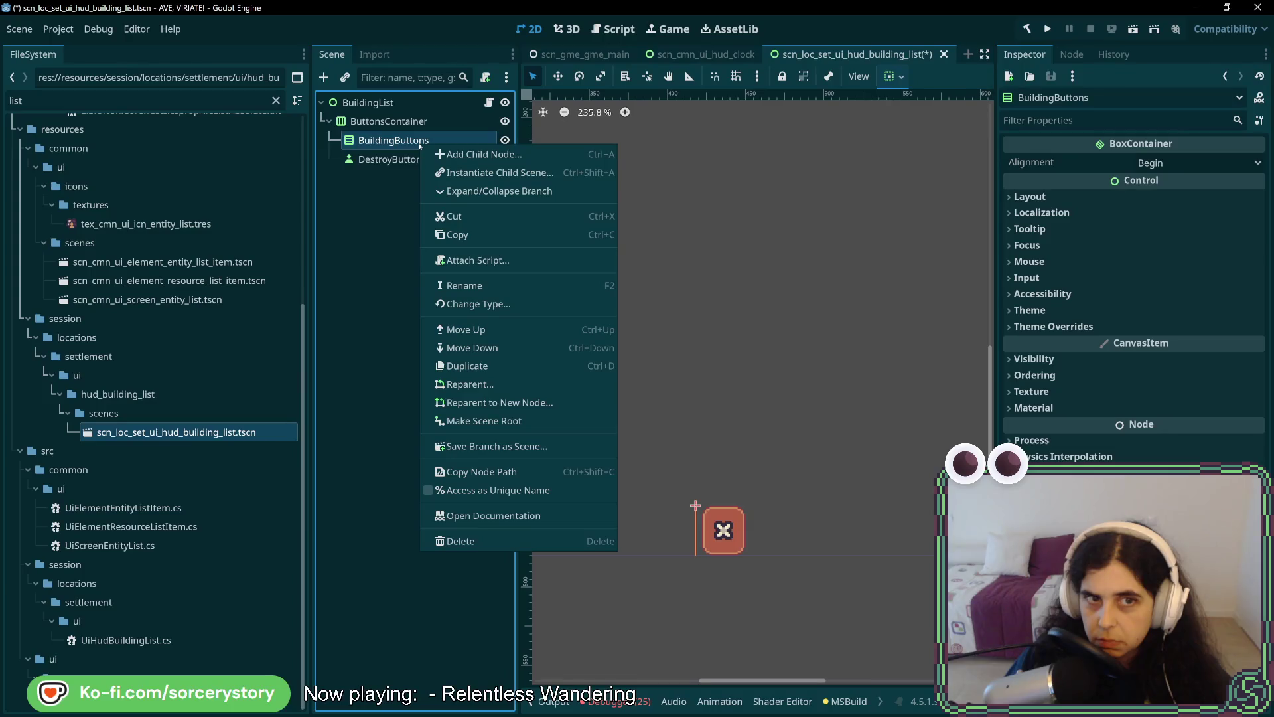
left_click(405, 122)
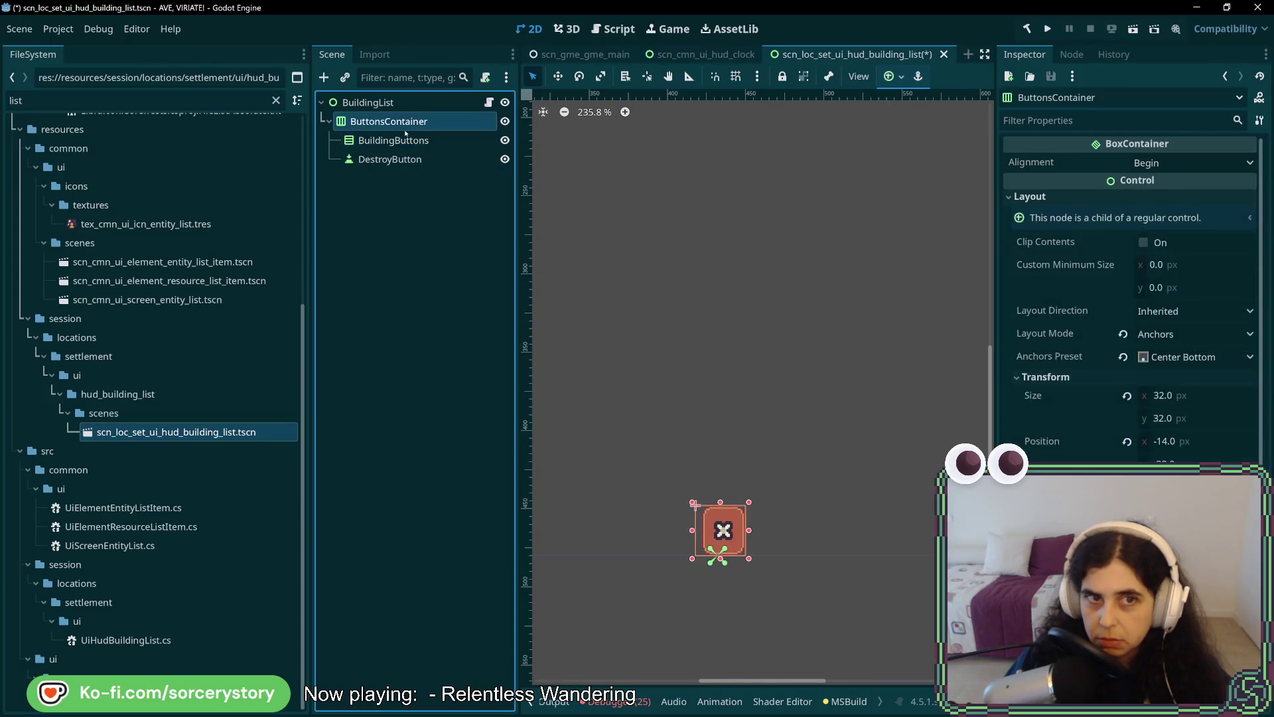
left_click(410, 140)
left_click(416, 123)
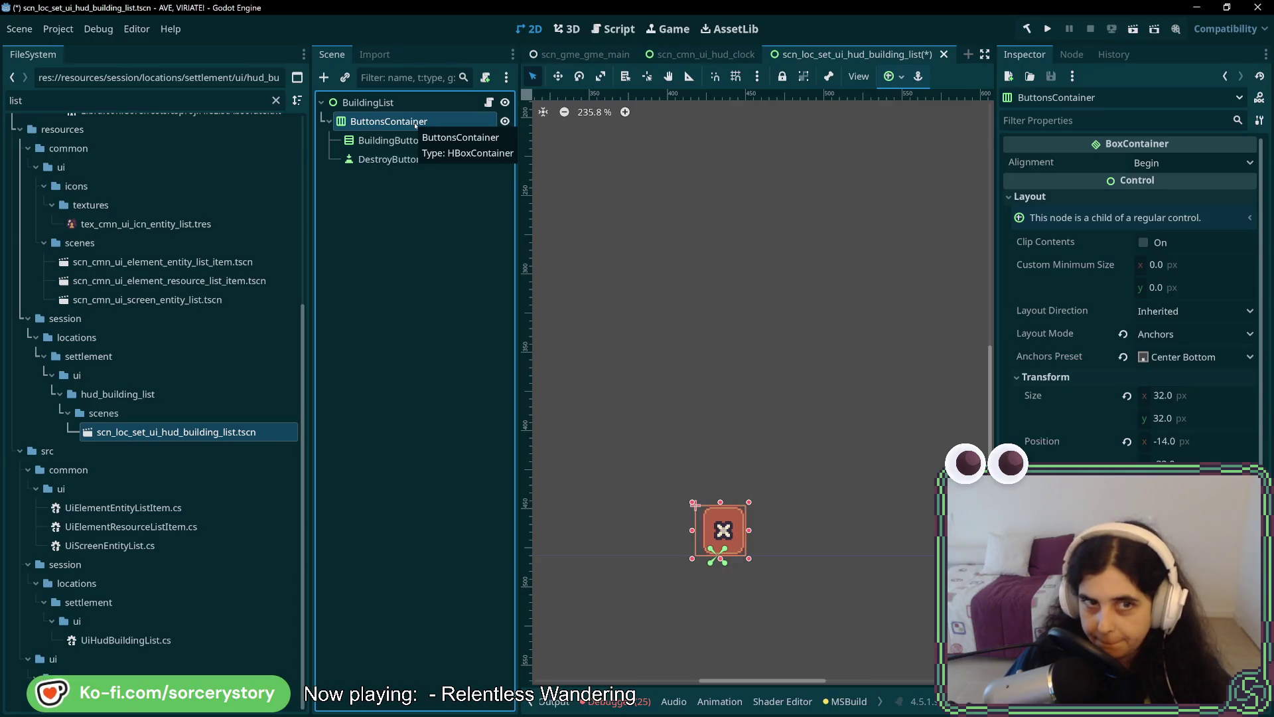
key("Down")
left_click(414, 122)
left_click(411, 140)
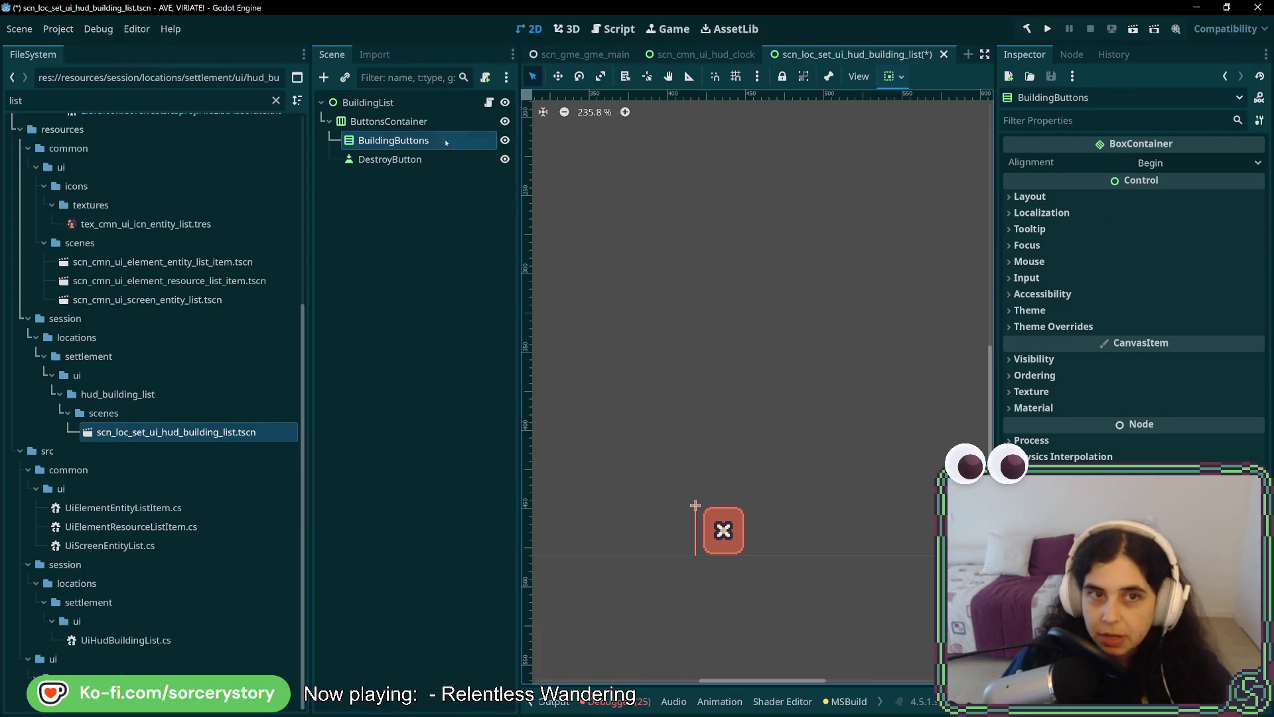
Change the BuildingButtons node's type to HBoxContainer.
right_click(436, 137)
left_click(489, 293)
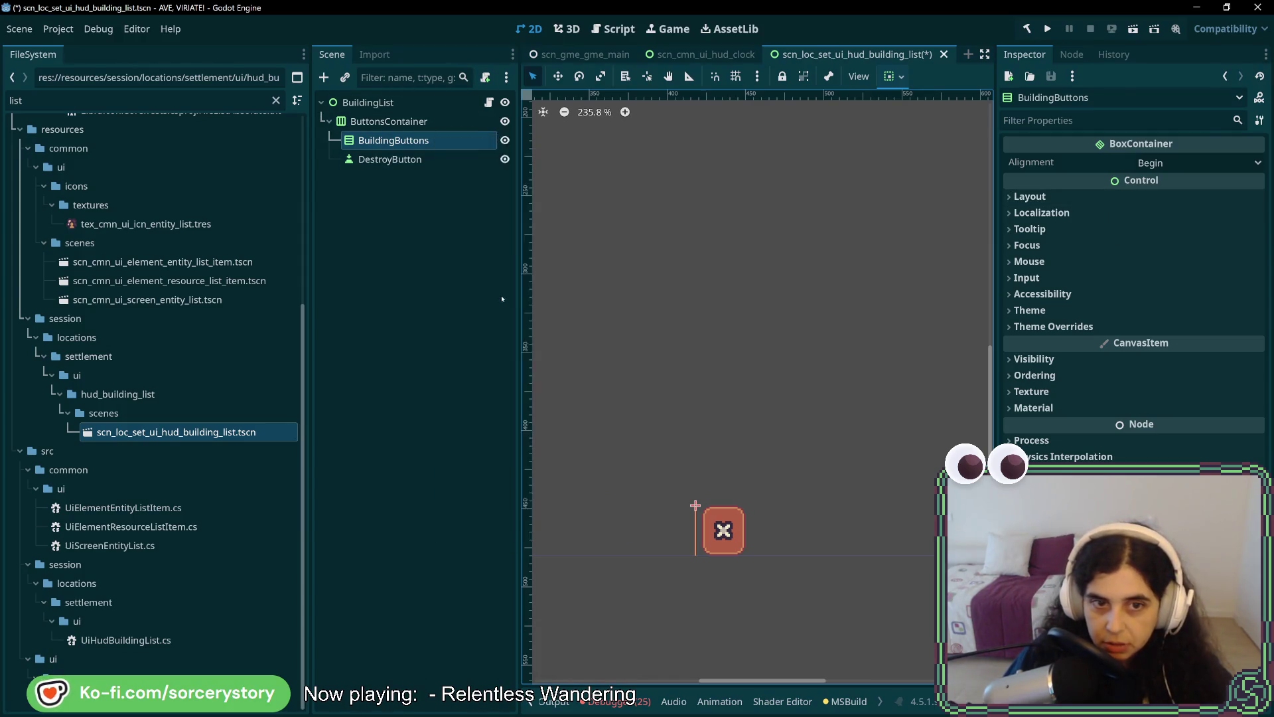
left_click(525, 307)
left_click(444, 164)
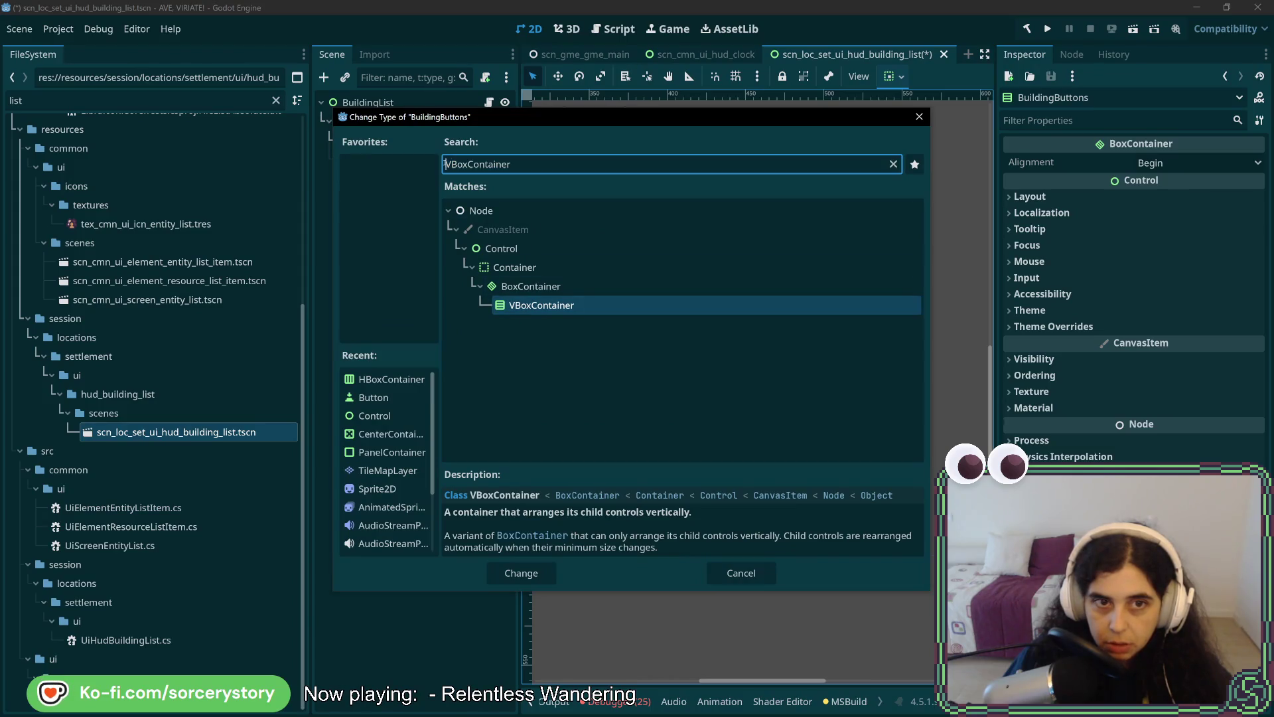
double_click(372, 380)
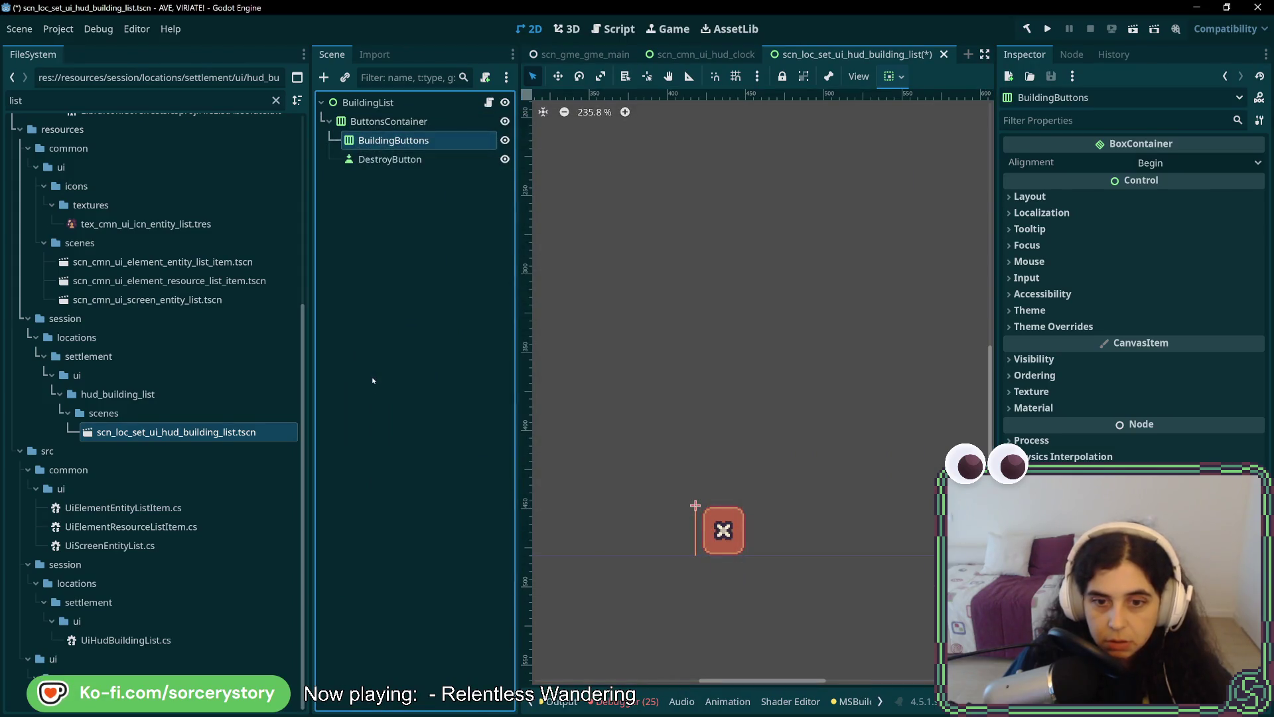
Reduce ButtonsContainer's height to 28 px and reapply the Center Bottom anchor preset.
left_click(388, 153)
left_click(391, 121)
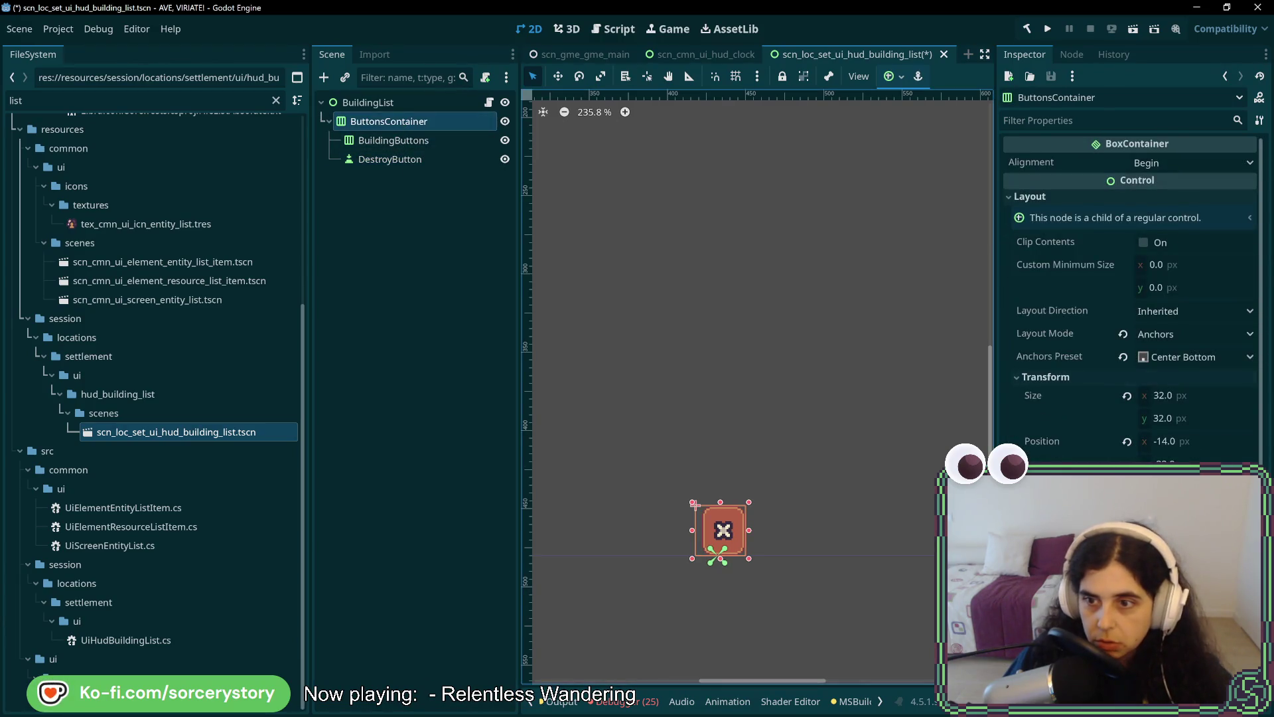
left_click(1127, 396)
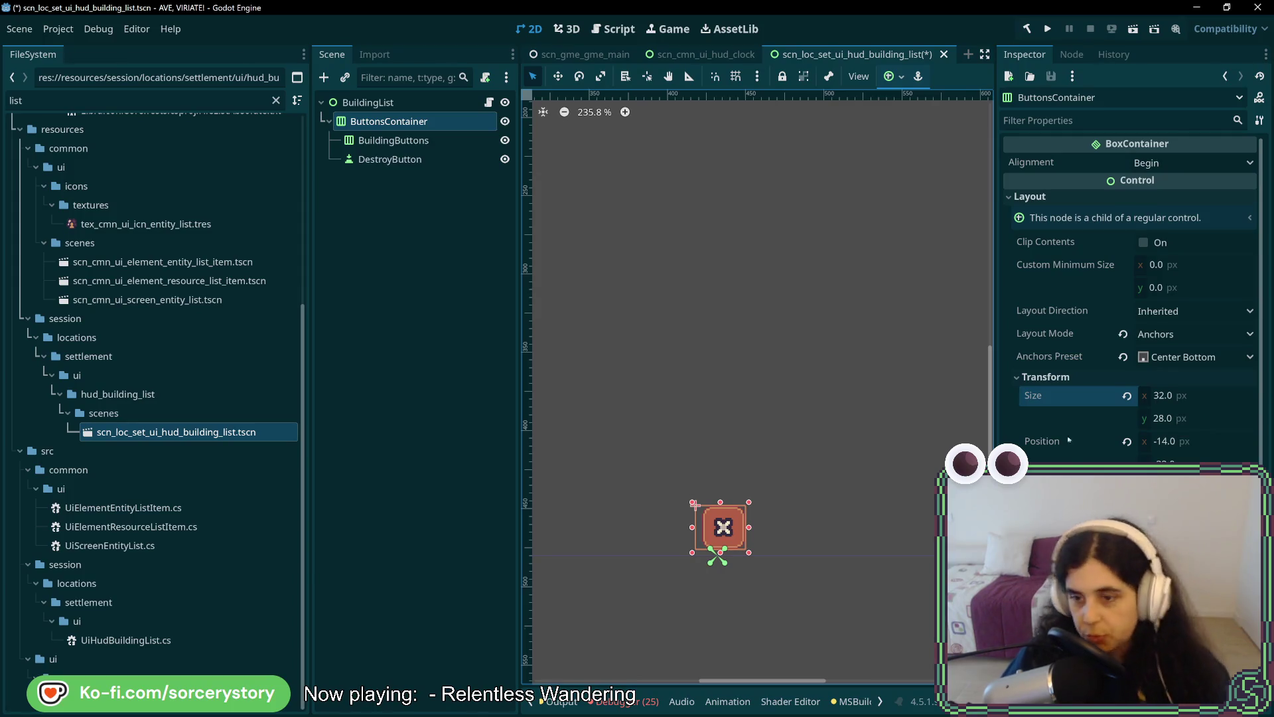
left_click(1170, 358)
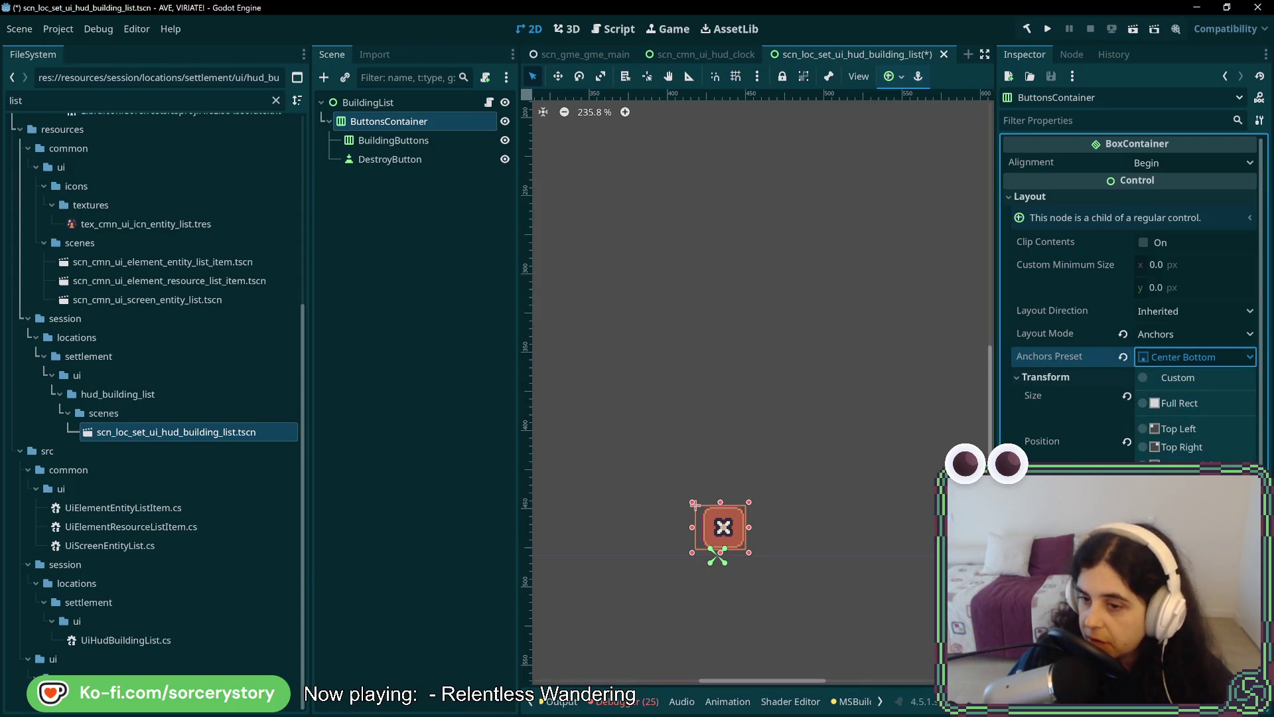
left_click(1188, 566)
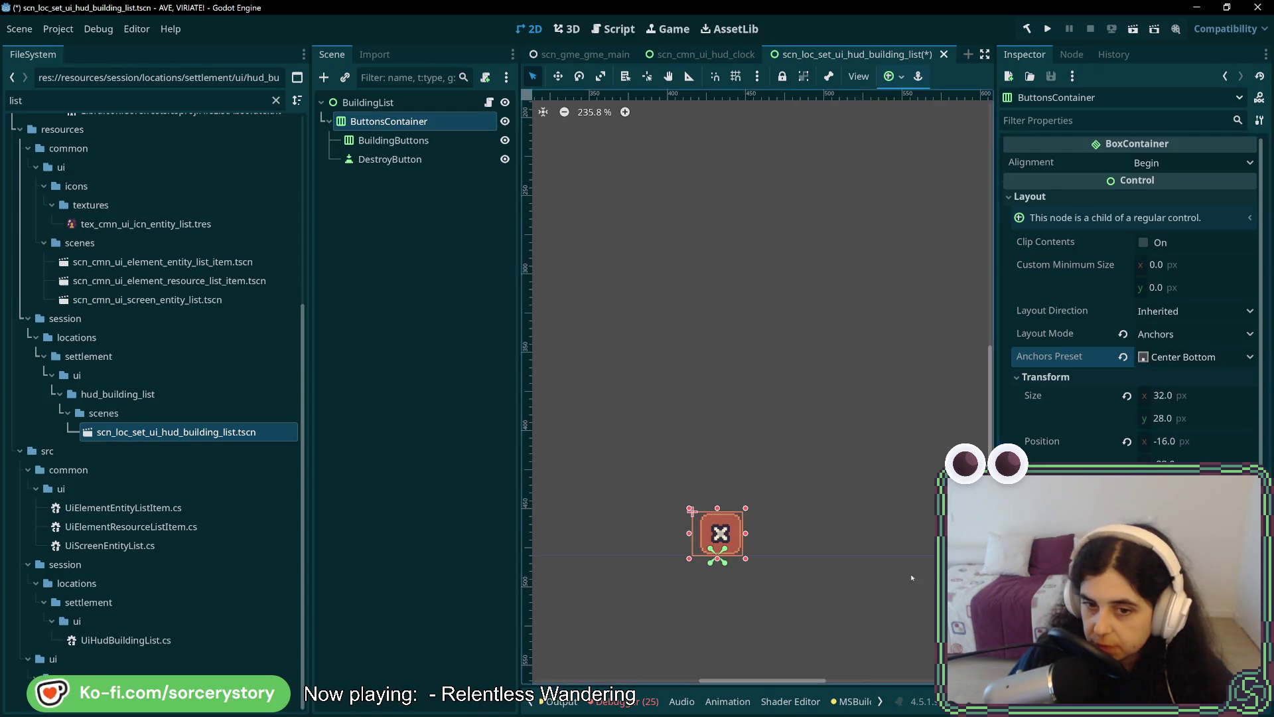
left_click(399, 140)
left_click(428, 162)
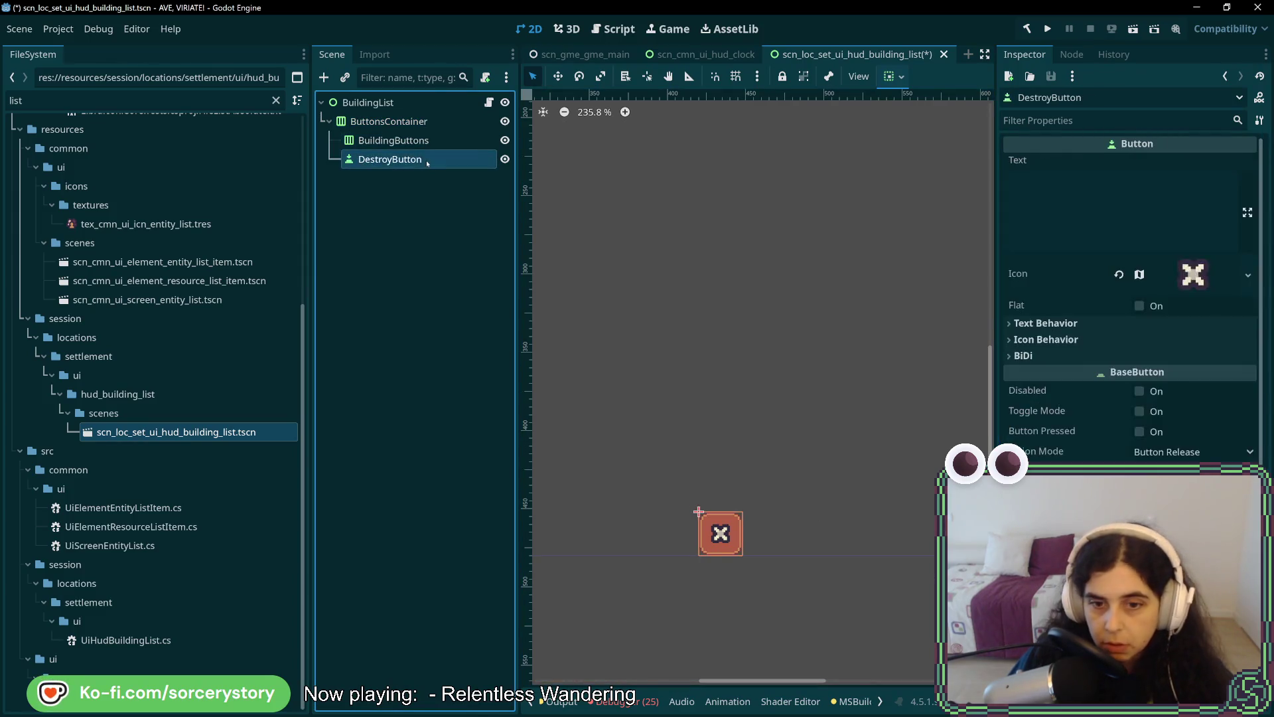
Copy DestroyButton, paste copies into BuildingButtons and drag nested copies up as direct children.
left_click(426, 141)
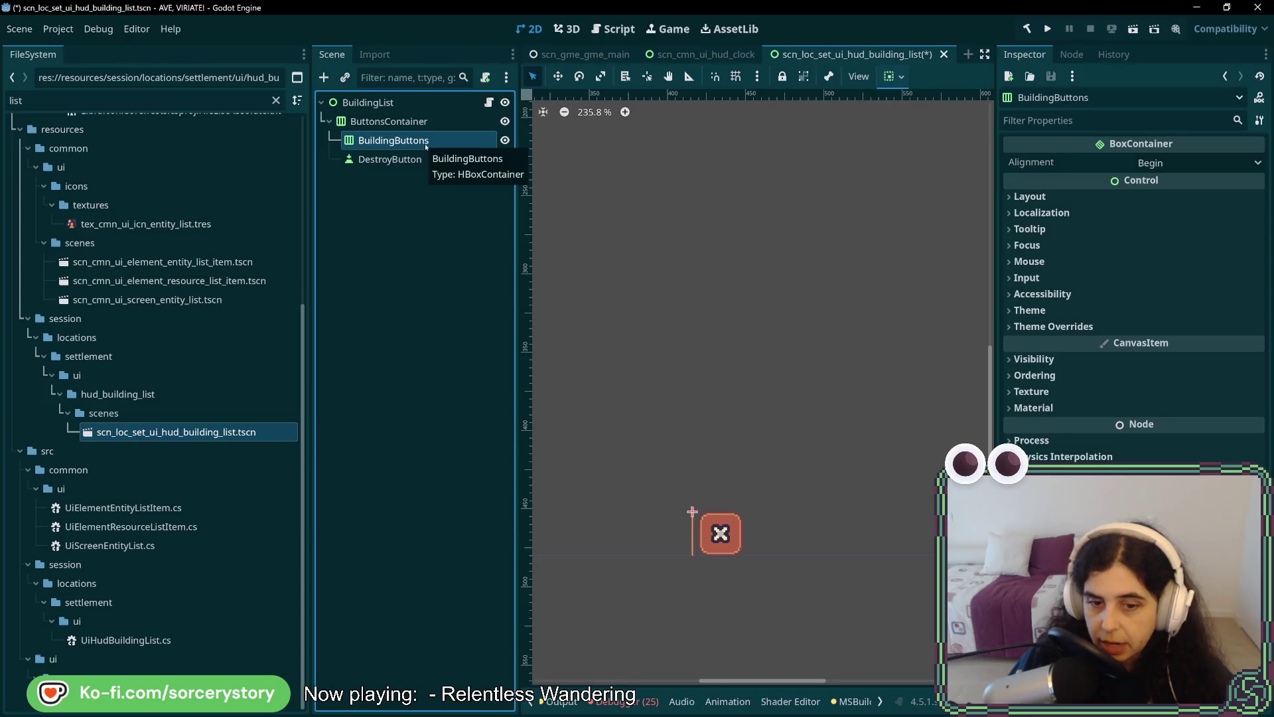
left_click(428, 160)
left_click(426, 140)
left_click(431, 158)
key("ctrl+c")
left_click(421, 142)
key("ctrl+v")
key("ctrl+v")
key("ctrl+v")
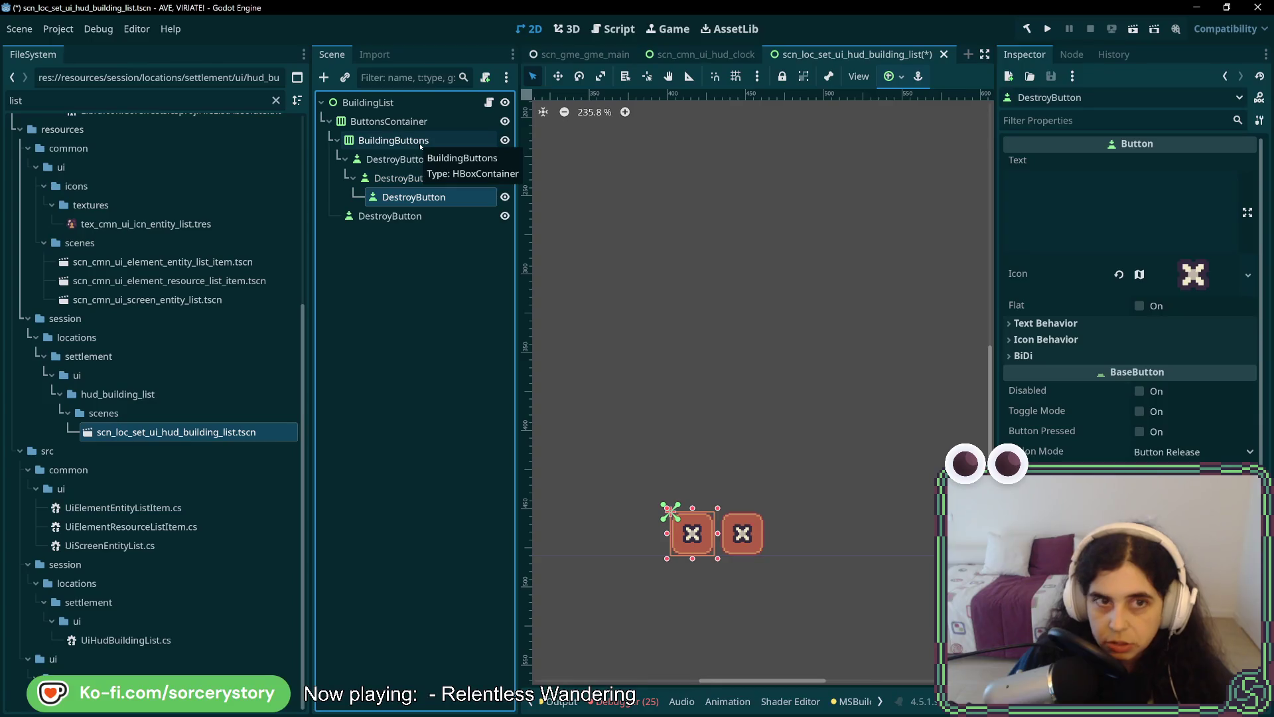
left_click_drag(398, 178, 398, 142)
left_click(395, 218)
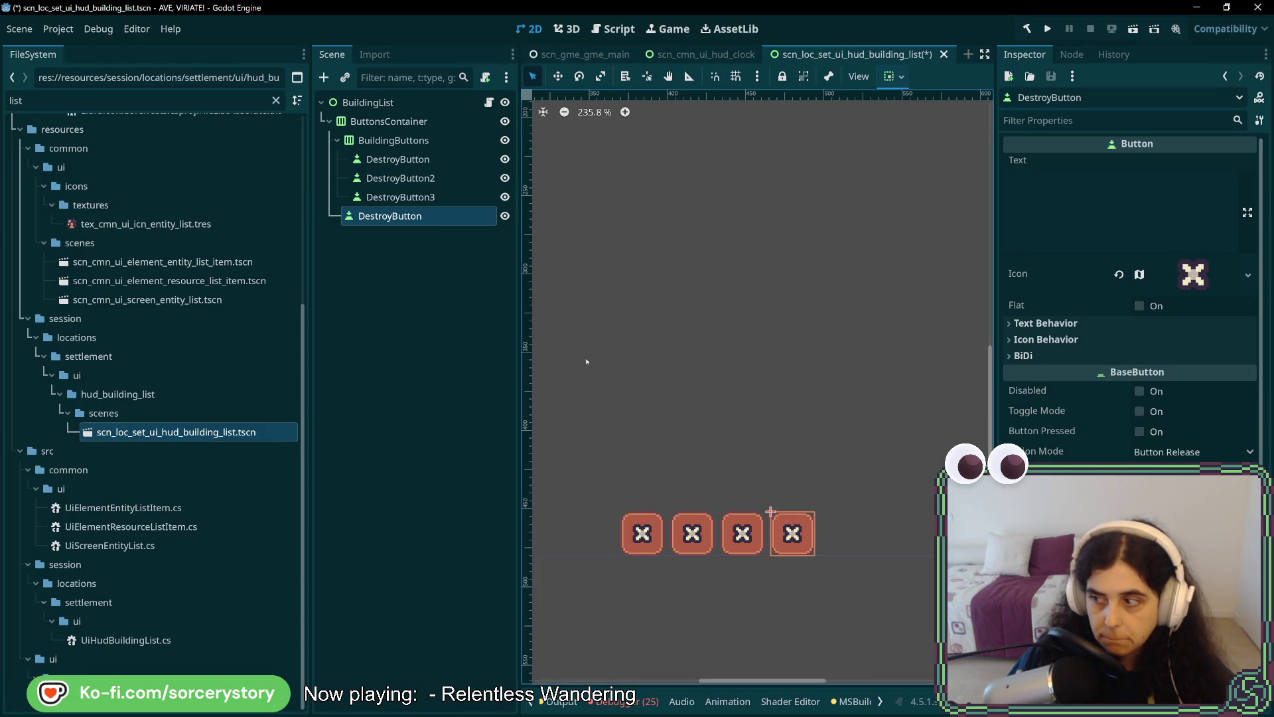
Check DestroyButton, DestroyButton2 and DestroyButton3 in the scene tree, then inspect BuildingButtons' row.
left_click(401, 197)
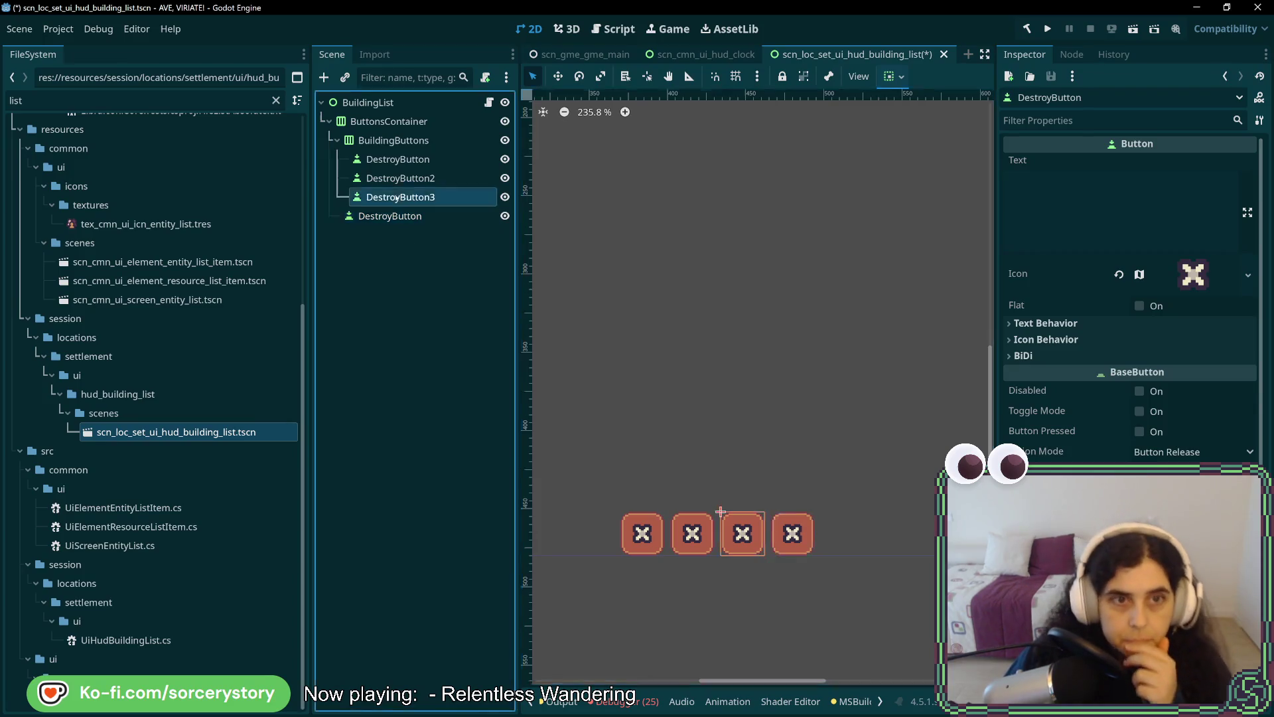
key("Up")
key("Up")
key("Down")
key("Down")
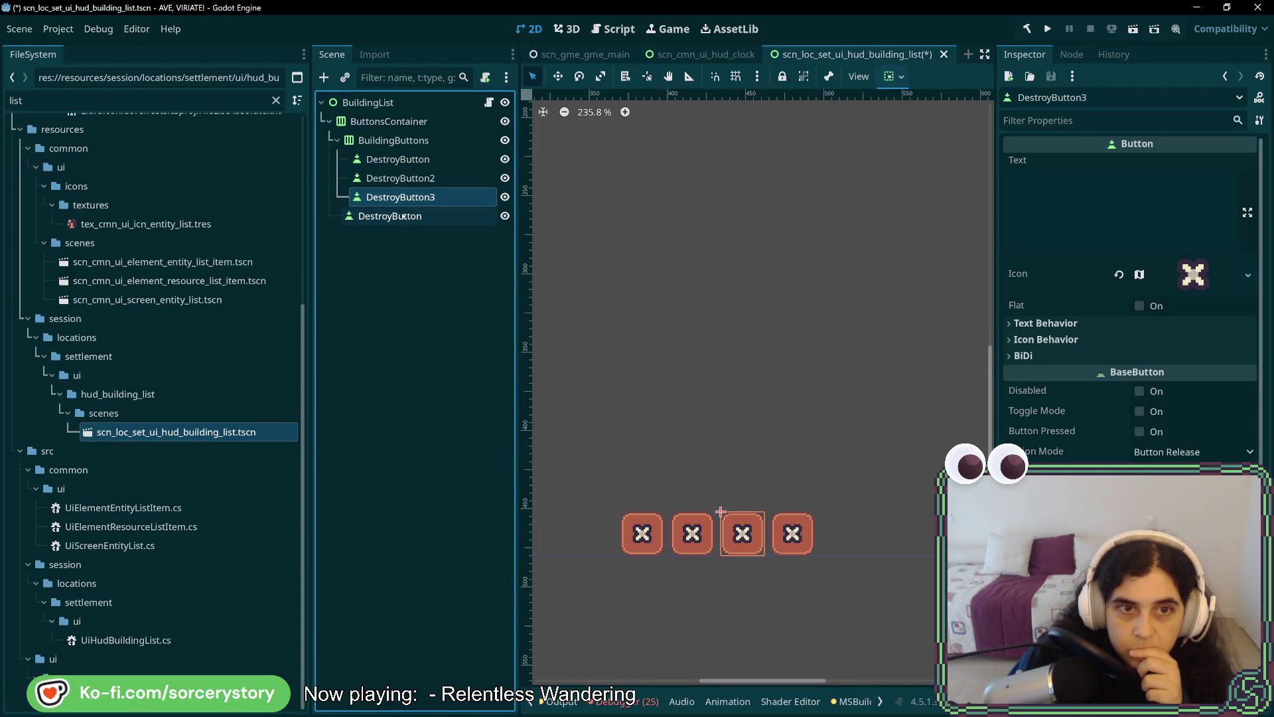
left_click(405, 178)
left_click(405, 160)
left_click(405, 178)
left_click(404, 197)
left_click(403, 217)
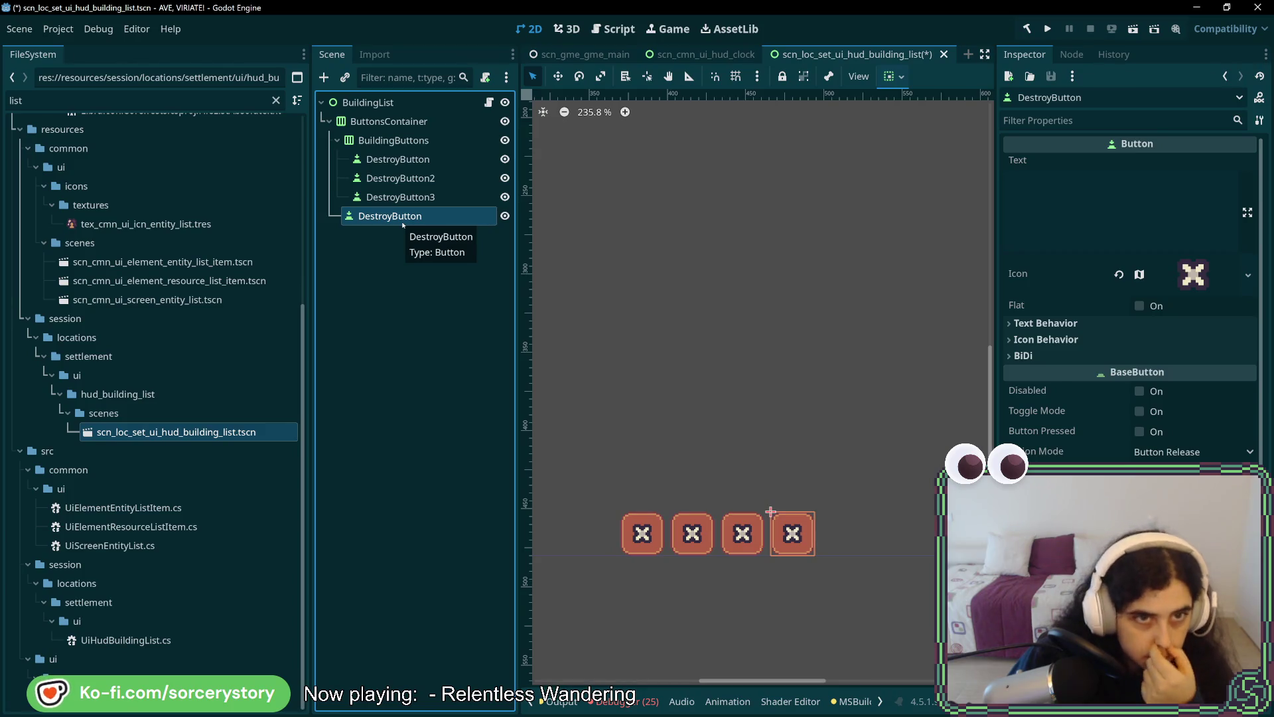
left_click(397, 120)
left_click(401, 141)
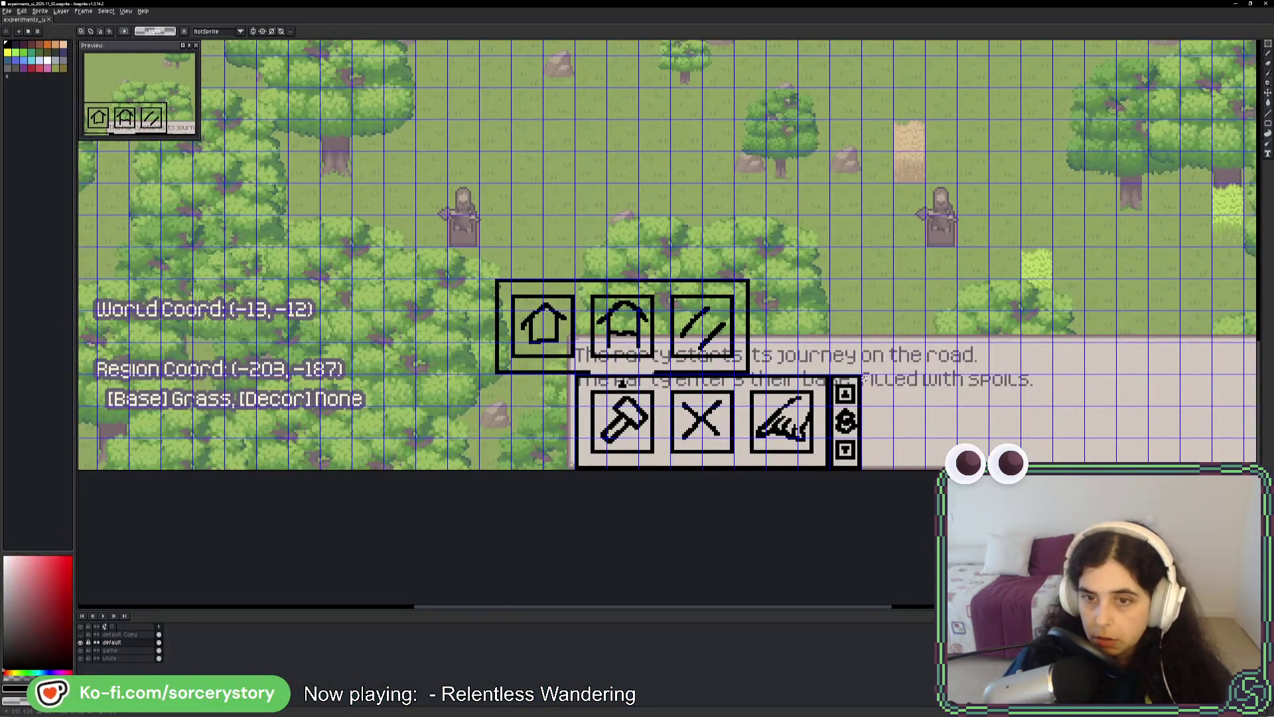
Outline the mockup's top three-button row with a marquee, then return to the running Godot game.
mouse_move(800, 494)
left_mouse_down()
mouse_move(814, 509)
mouse_move(805, 500)
left_mouse_up()
left_click_drag(807, 262, 443, 392)
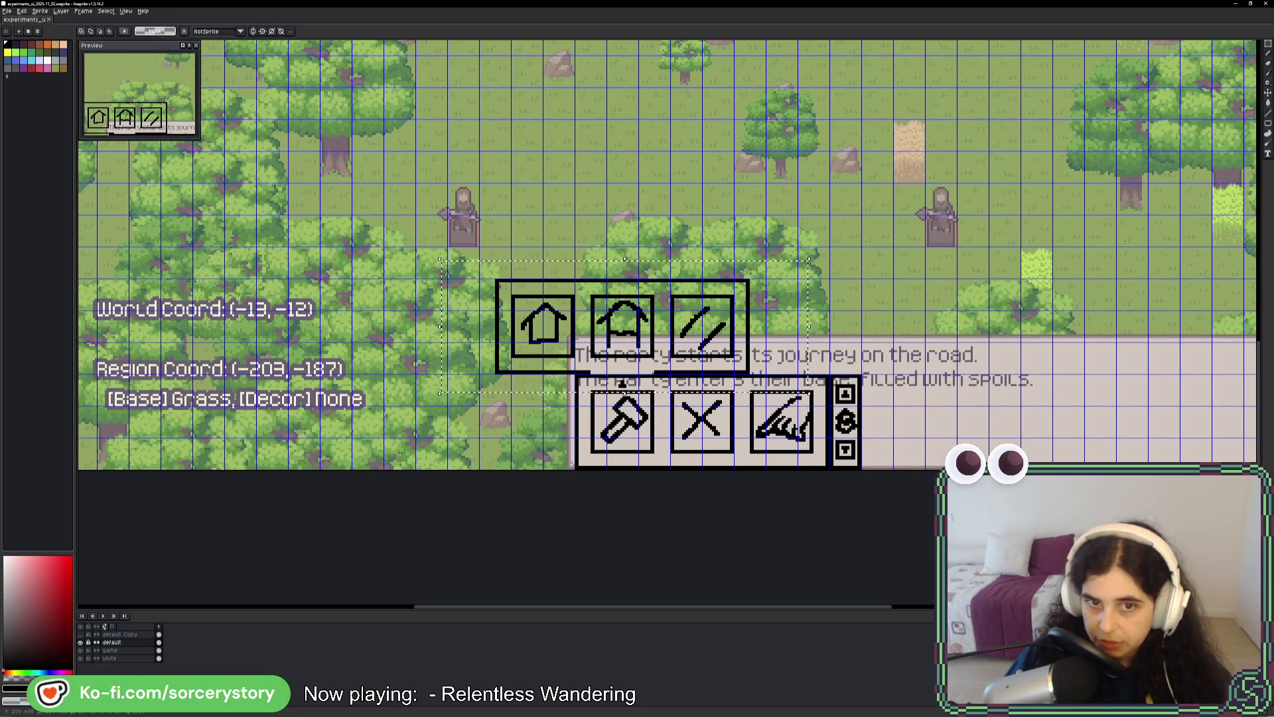
key("alt+Tab")
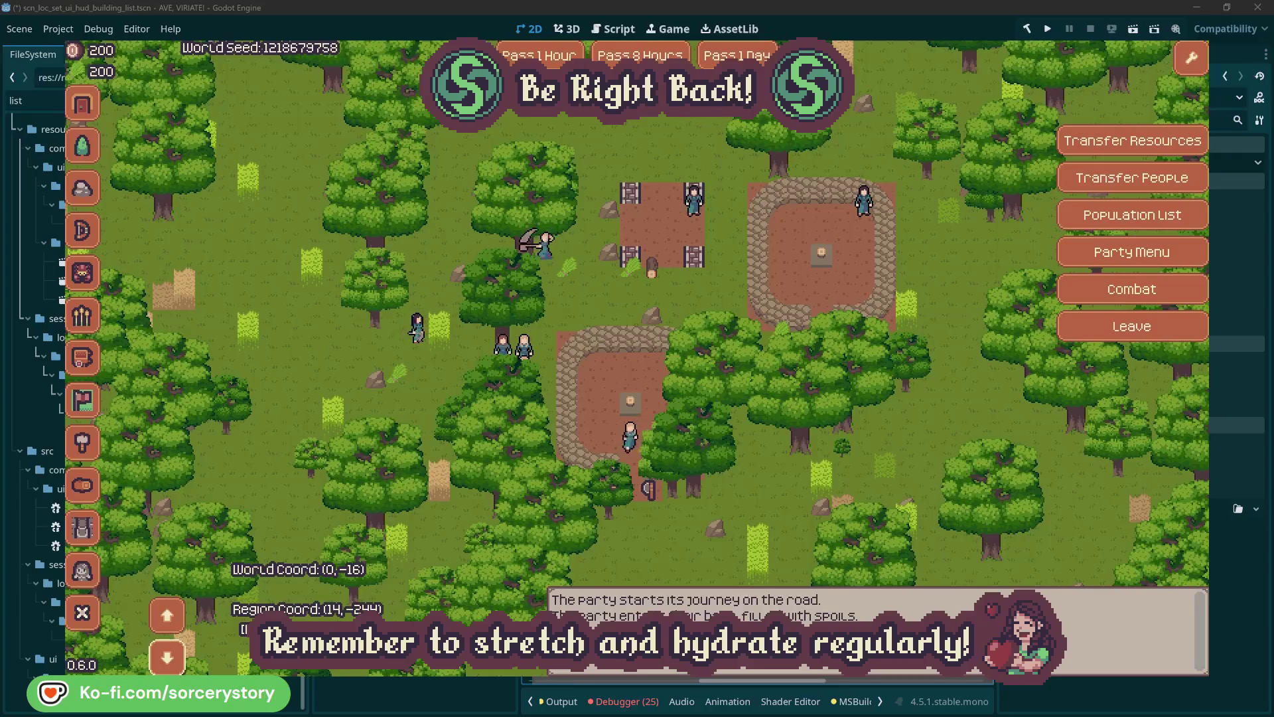
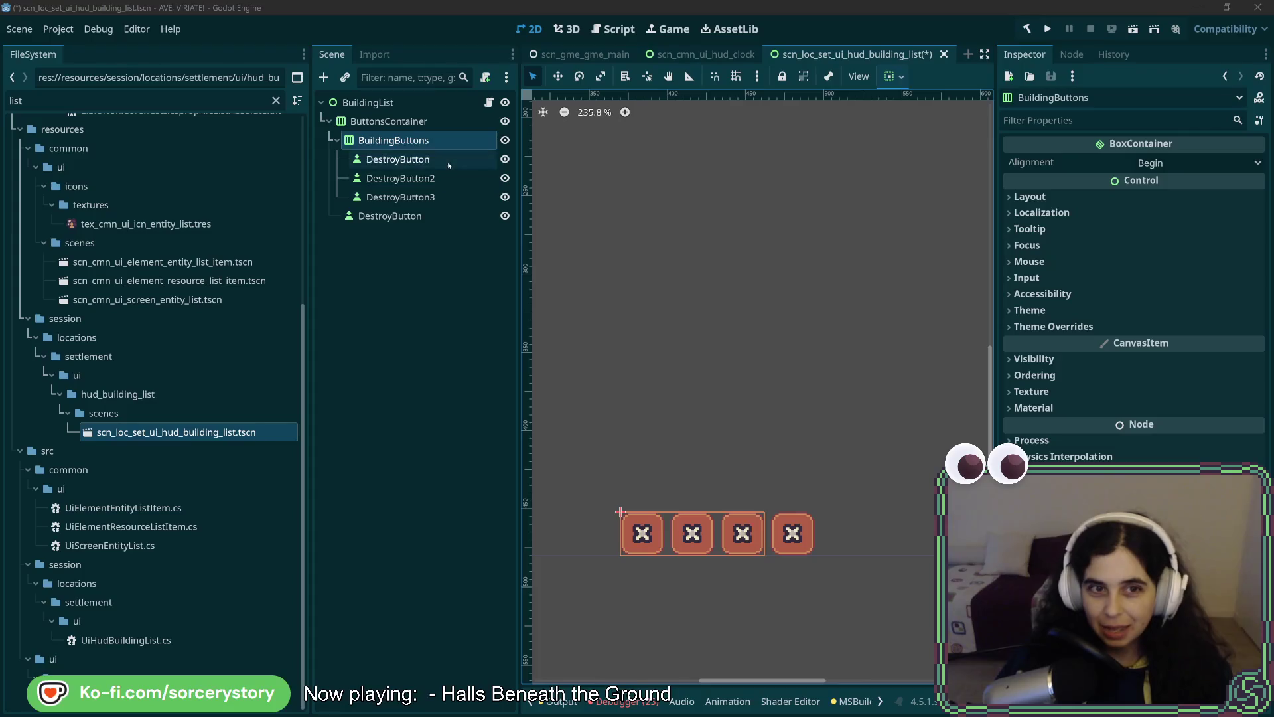
Inspect the DestroyButton nodes and containers, comparing them with the HUD mockup.
left_click(398, 160)
left_click(401, 178)
left_click(400, 197)
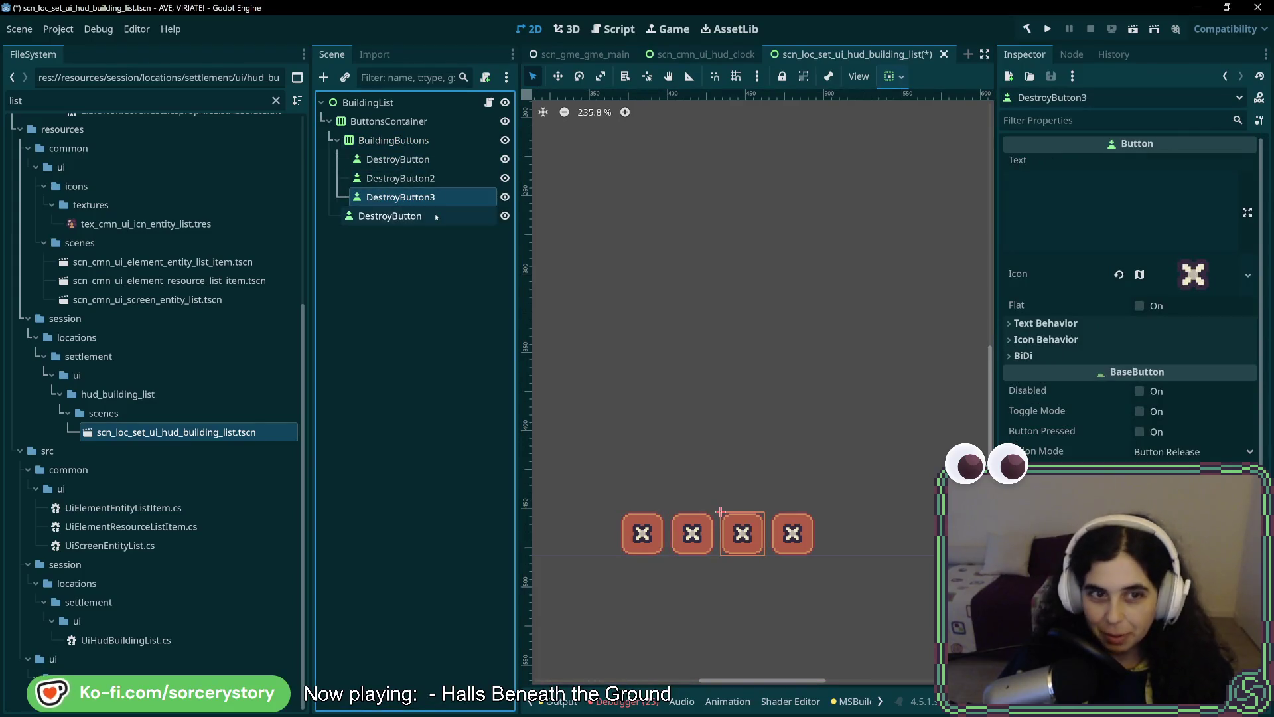
left_click(428, 178)
left_click(423, 163)
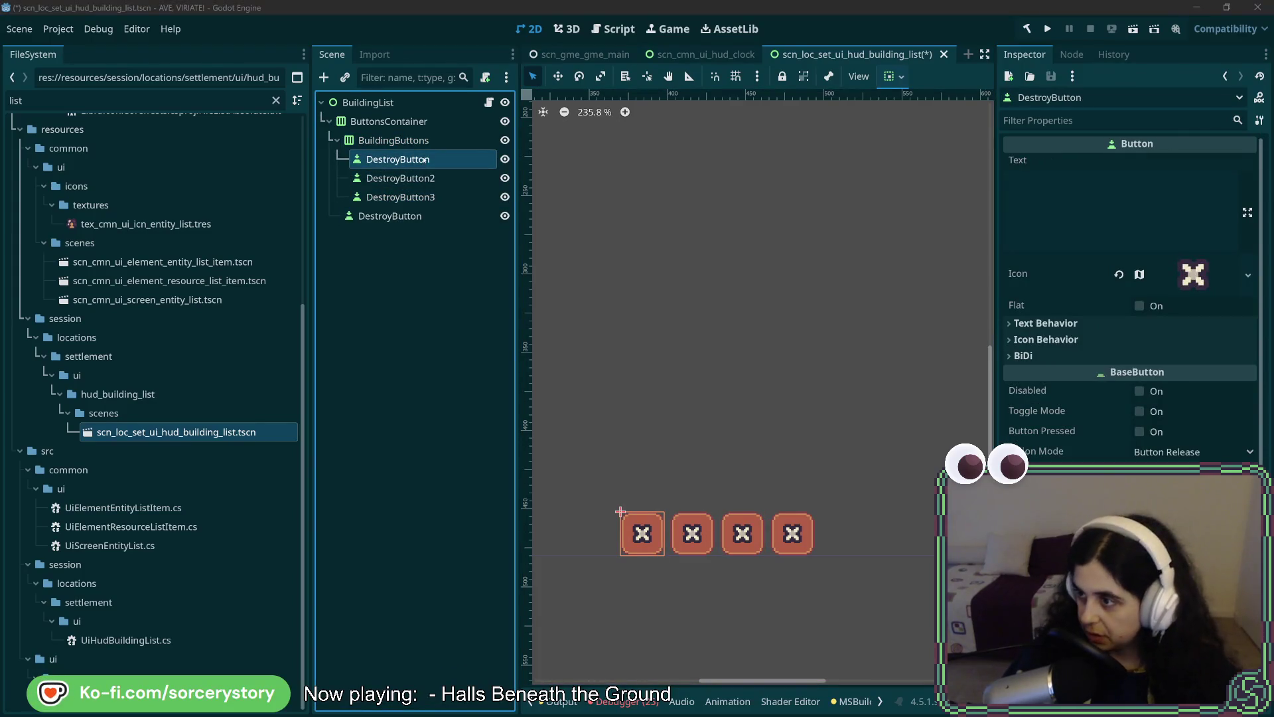
key("alt+Tab")
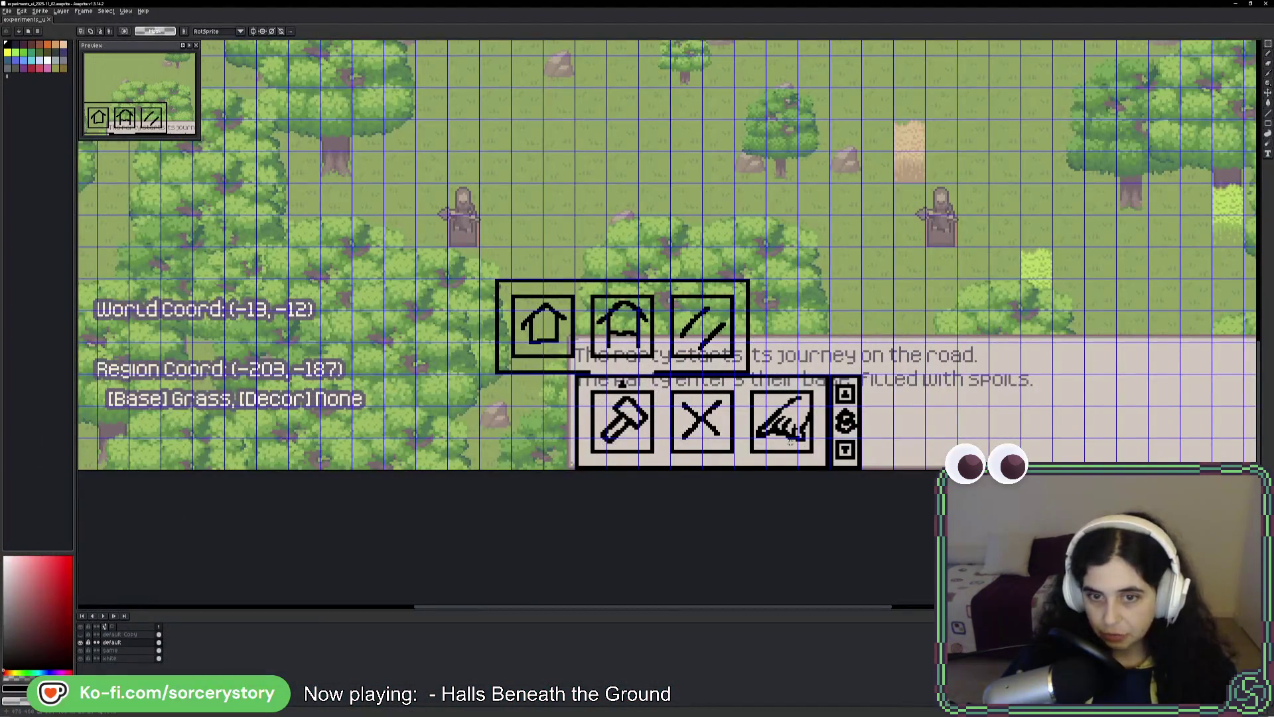
key("alt+Tab")
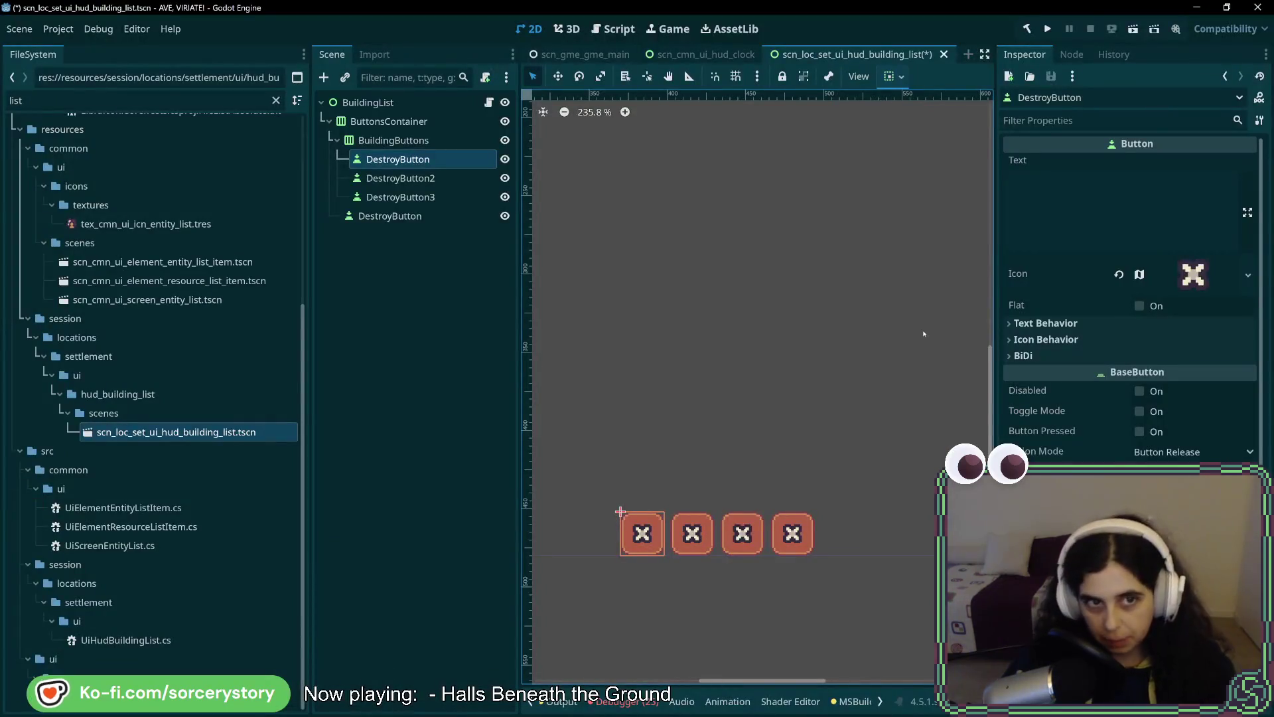
left_click(393, 141)
left_click(388, 121)
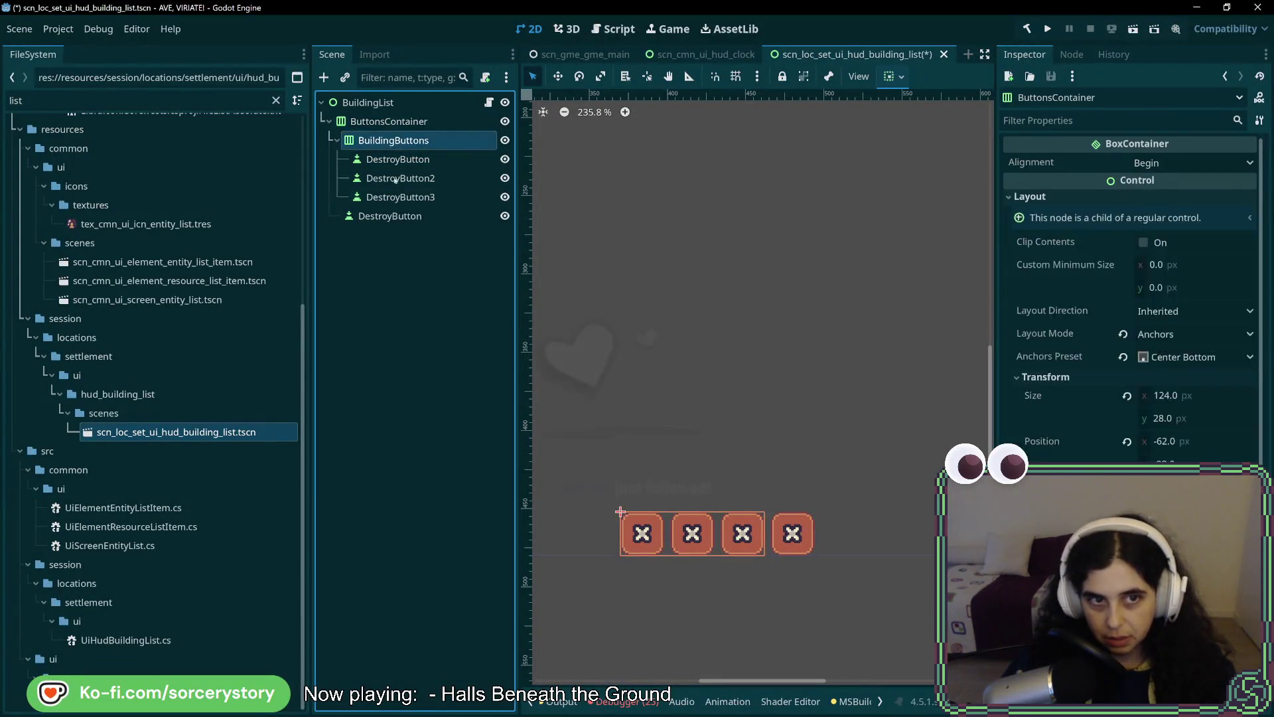
left_click(400, 217)
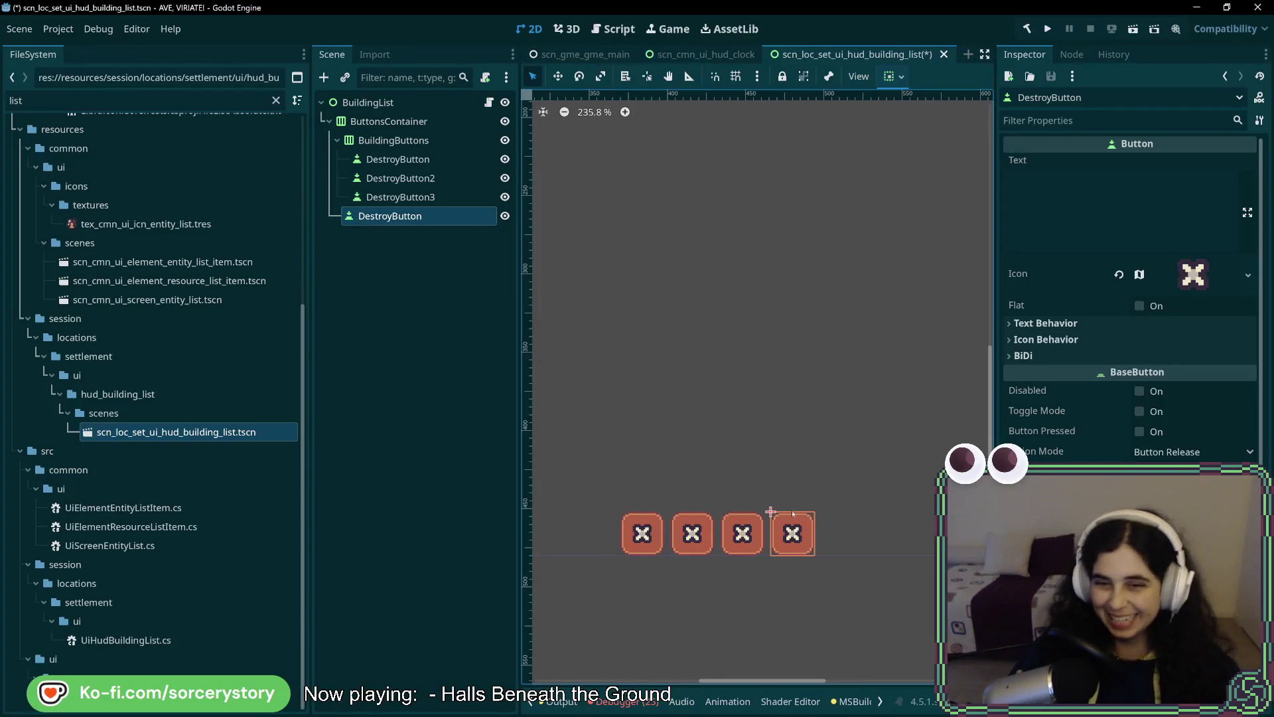
Step through the row's buttons and check the ButtonsContainer and BuildingButtons layout settings.
left_click(398, 159)
key("Down")
key("Down")
key("Up")
key("Up")
key("Down")
key("Down")
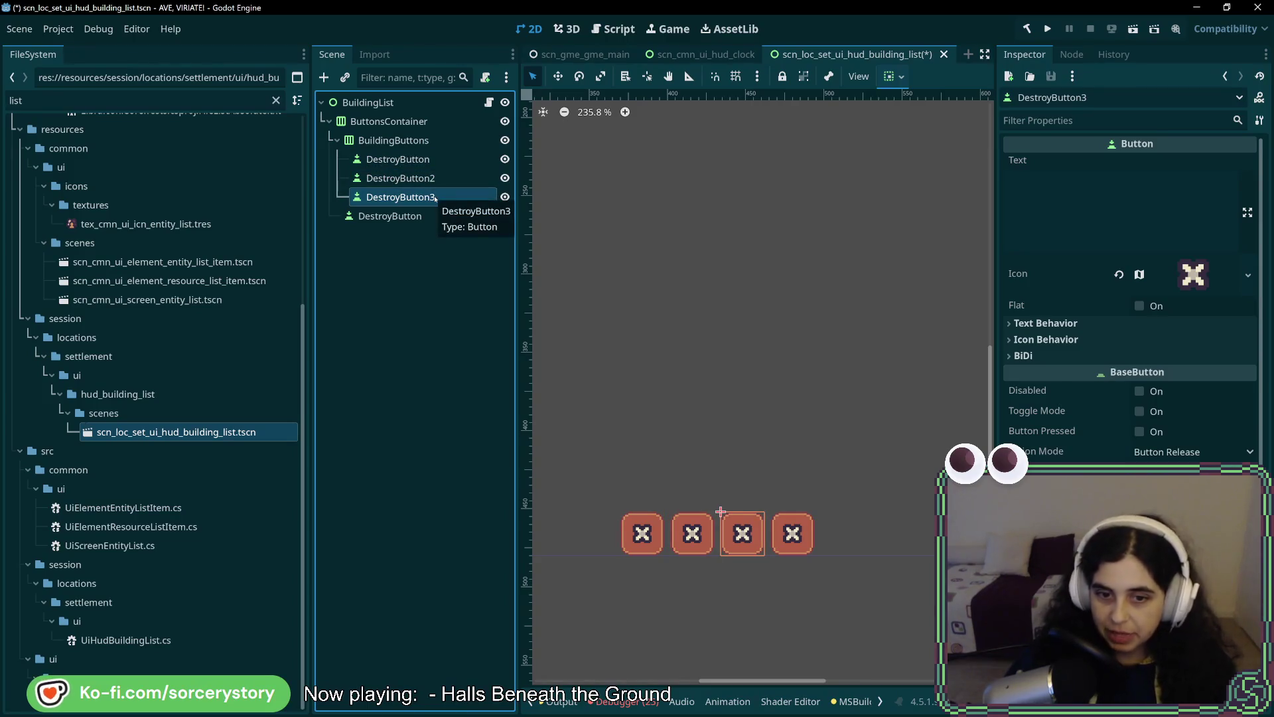
left_click(414, 122)
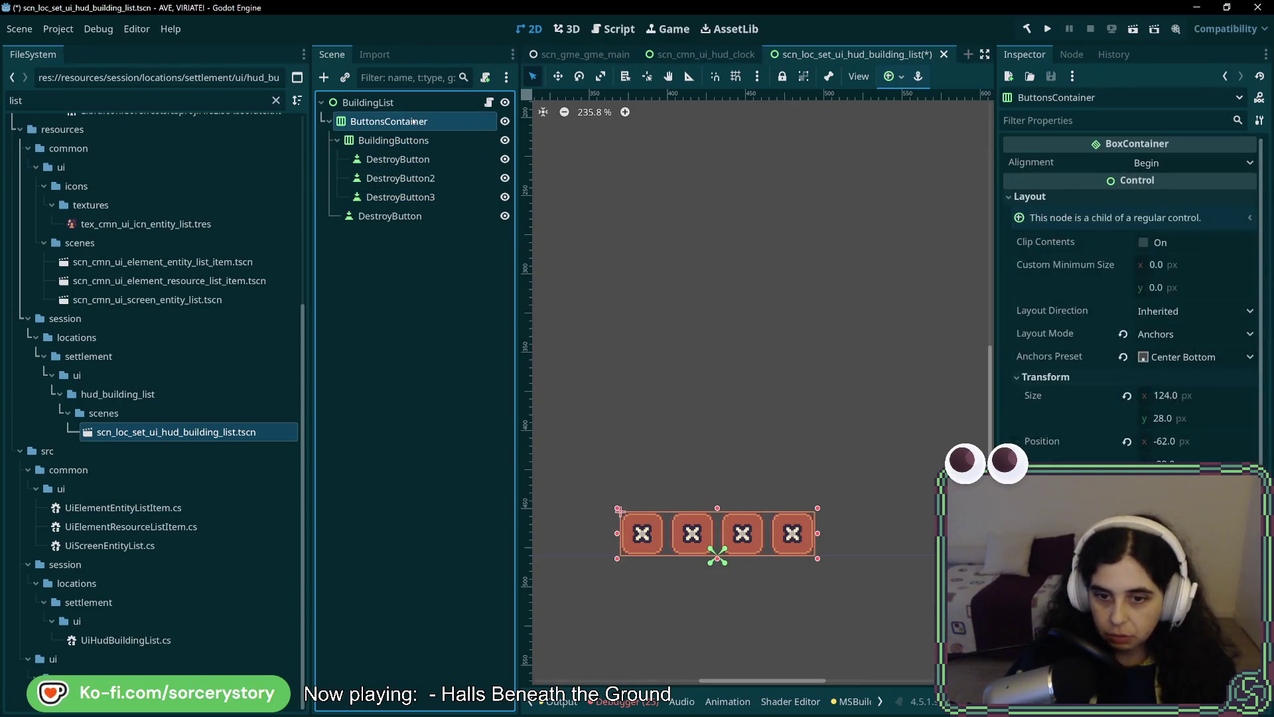
left_click(401, 143)
left_click(401, 124)
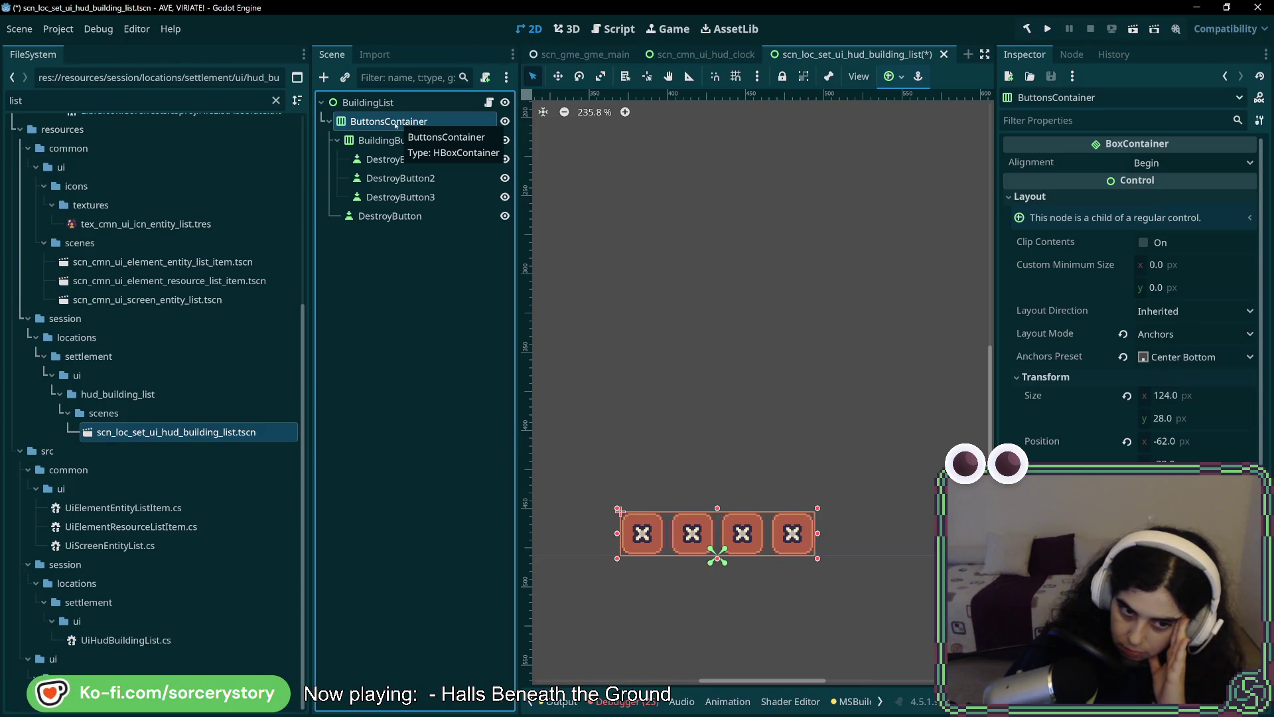
key("Down")
key("Down")
key("Down")
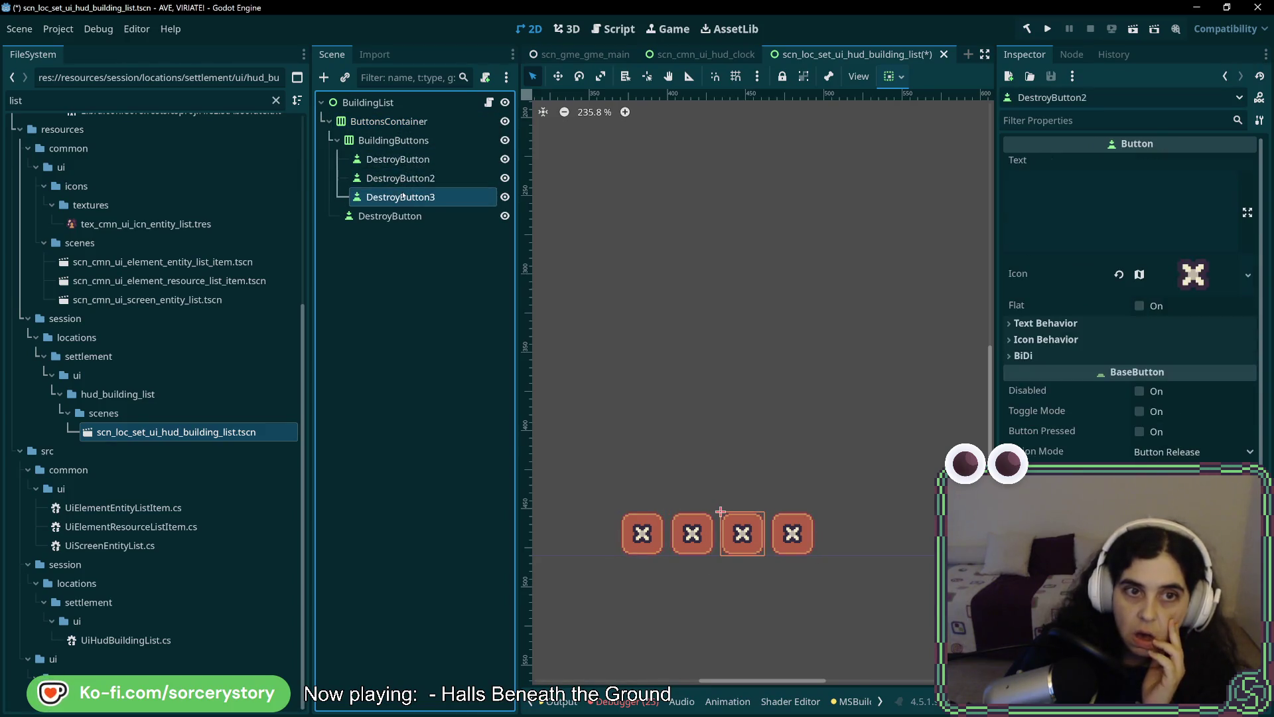
left_click(405, 140)
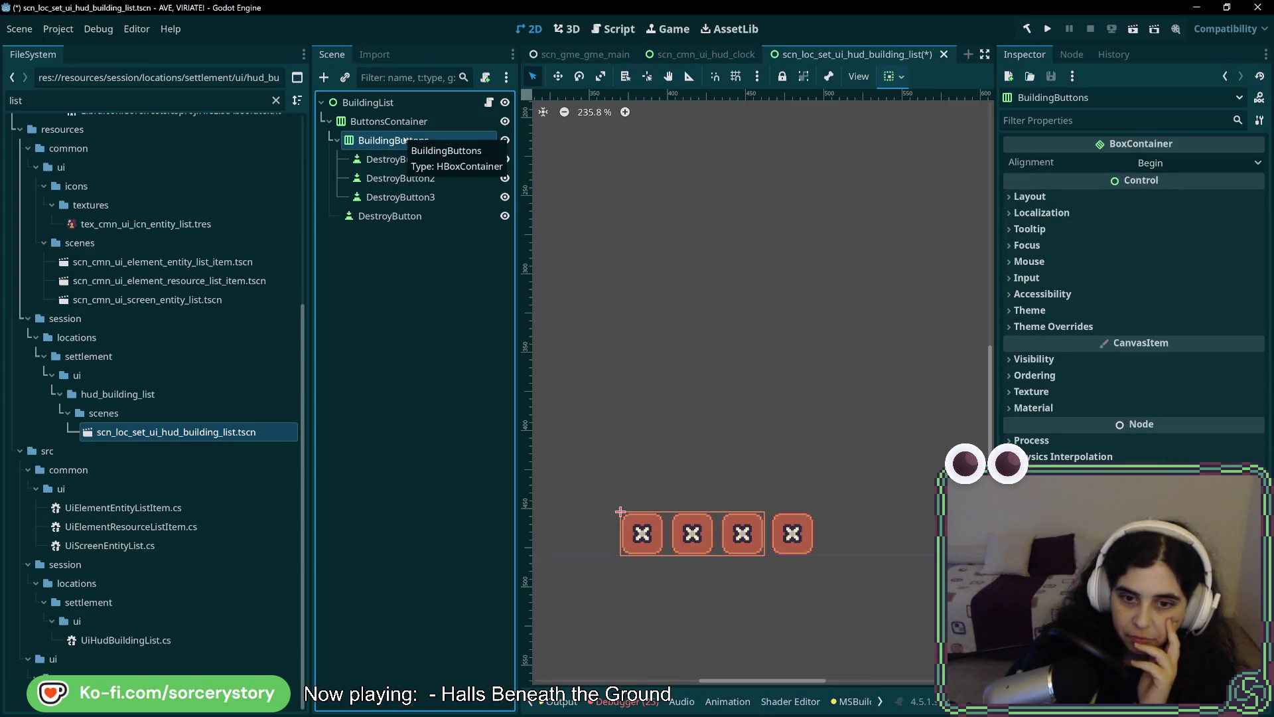
scroll(637, 524, "up", 5)
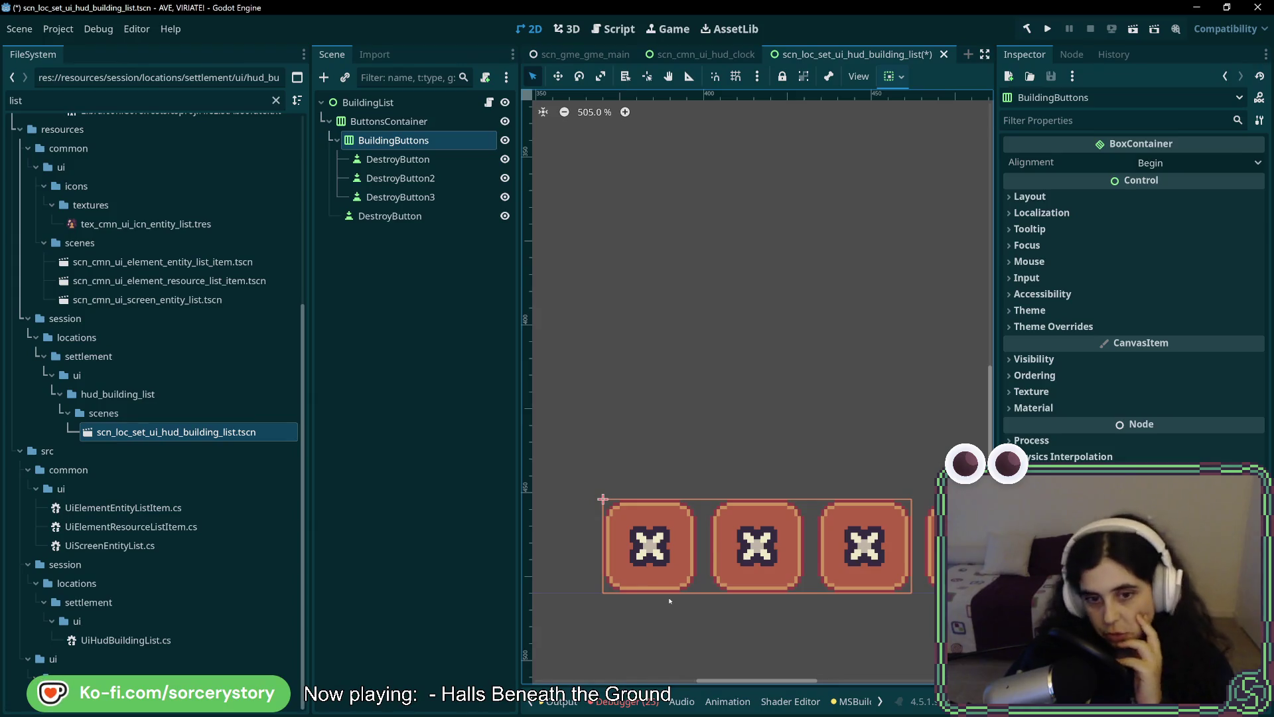
left_click(407, 125)
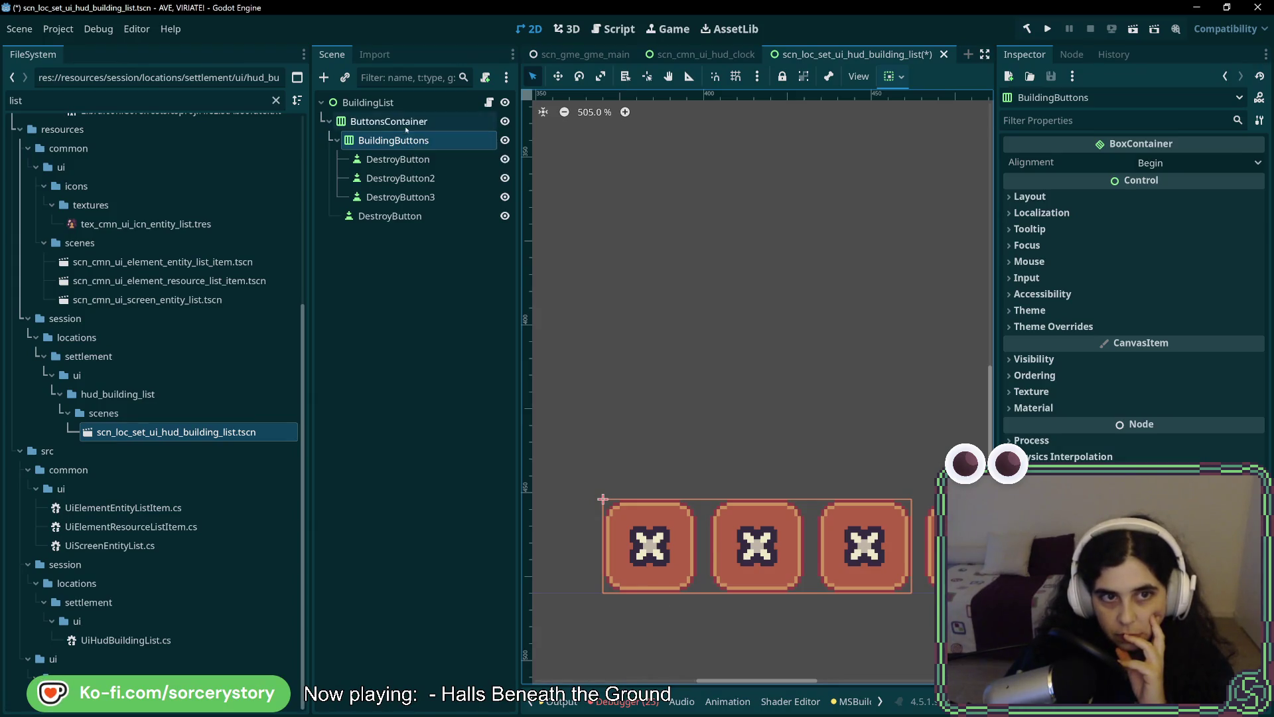
scroll(703, 385, "down", 3)
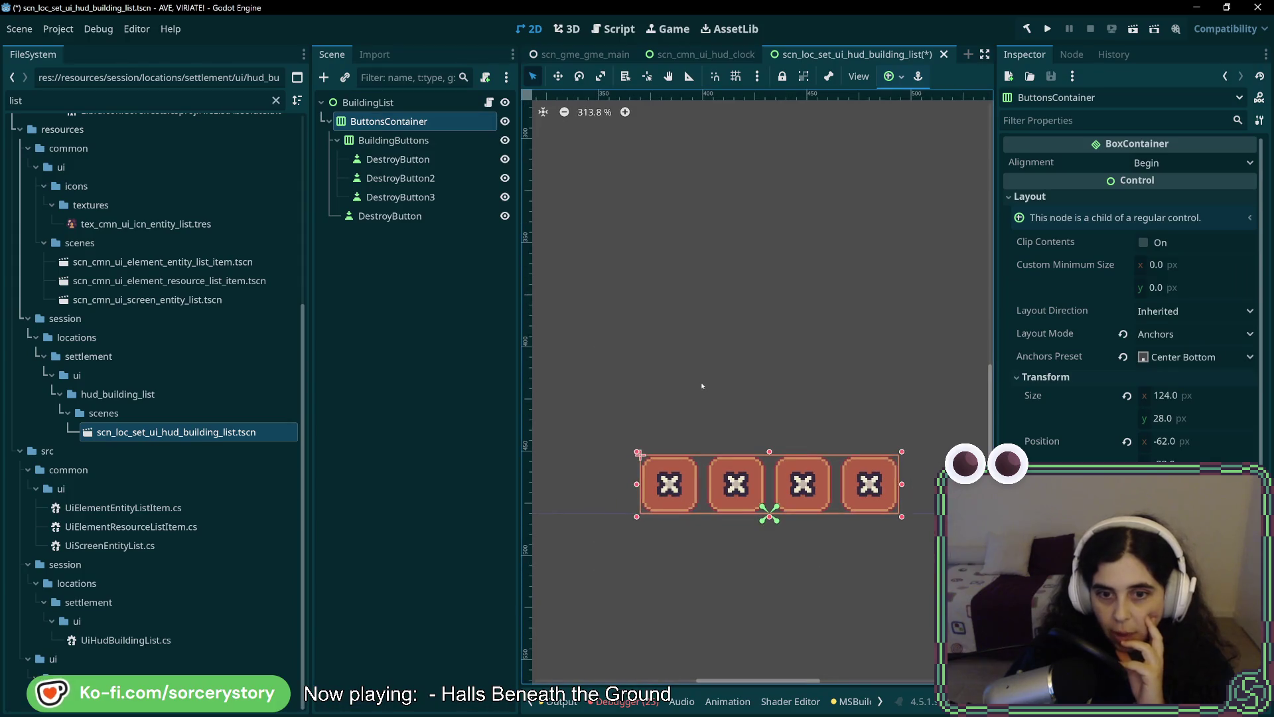
Try reparenting ButtonsContainer under an existing node, then cancel.
right_click(392, 127)
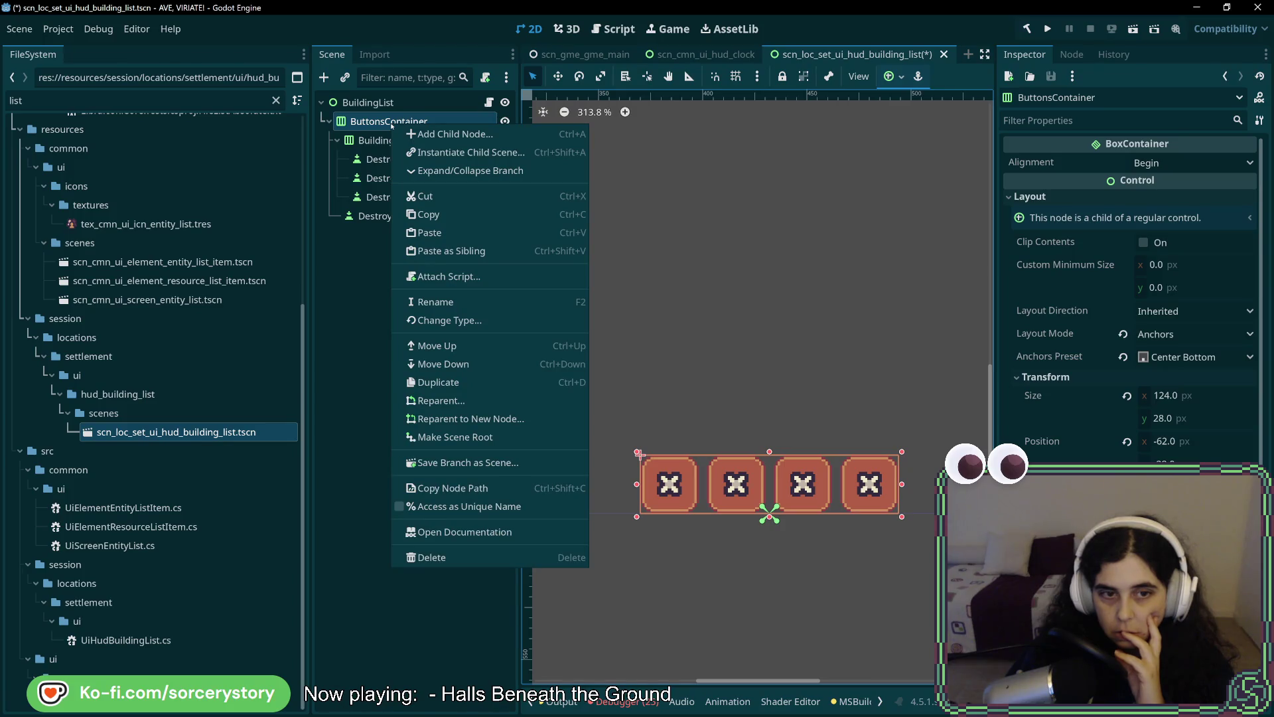
key("Escape")
left_click(400, 197)
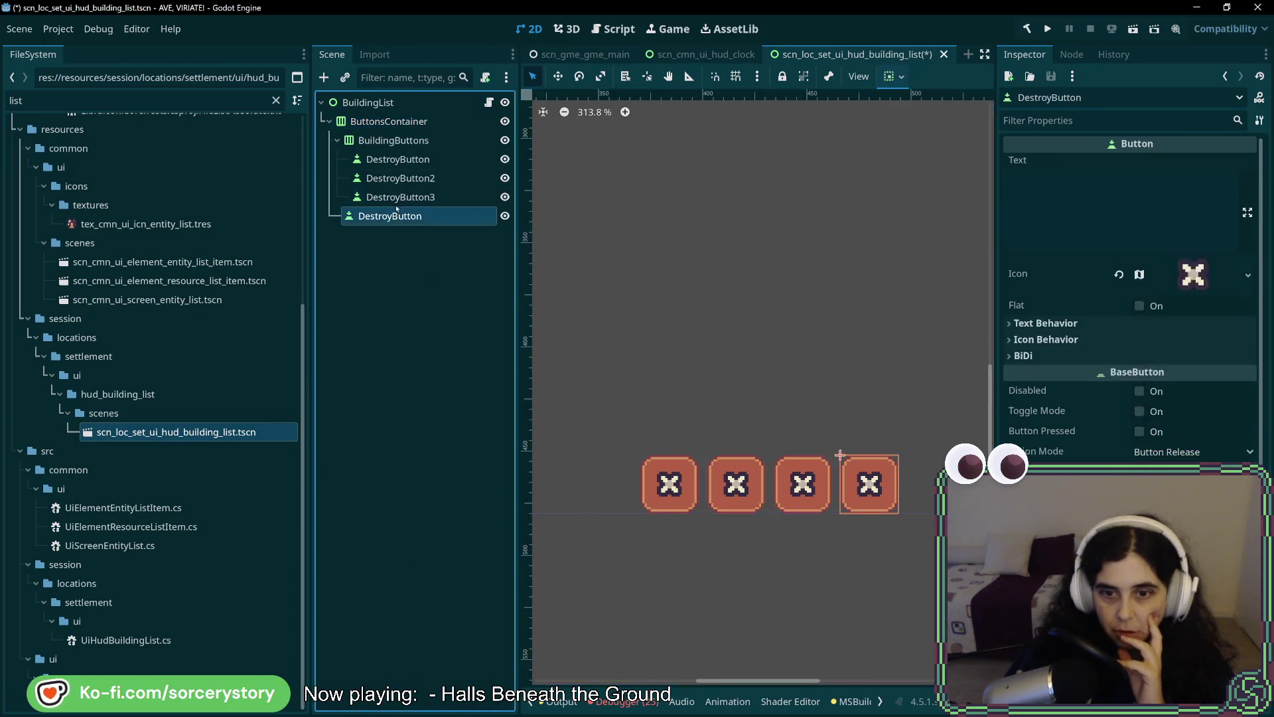
left_click(402, 125)
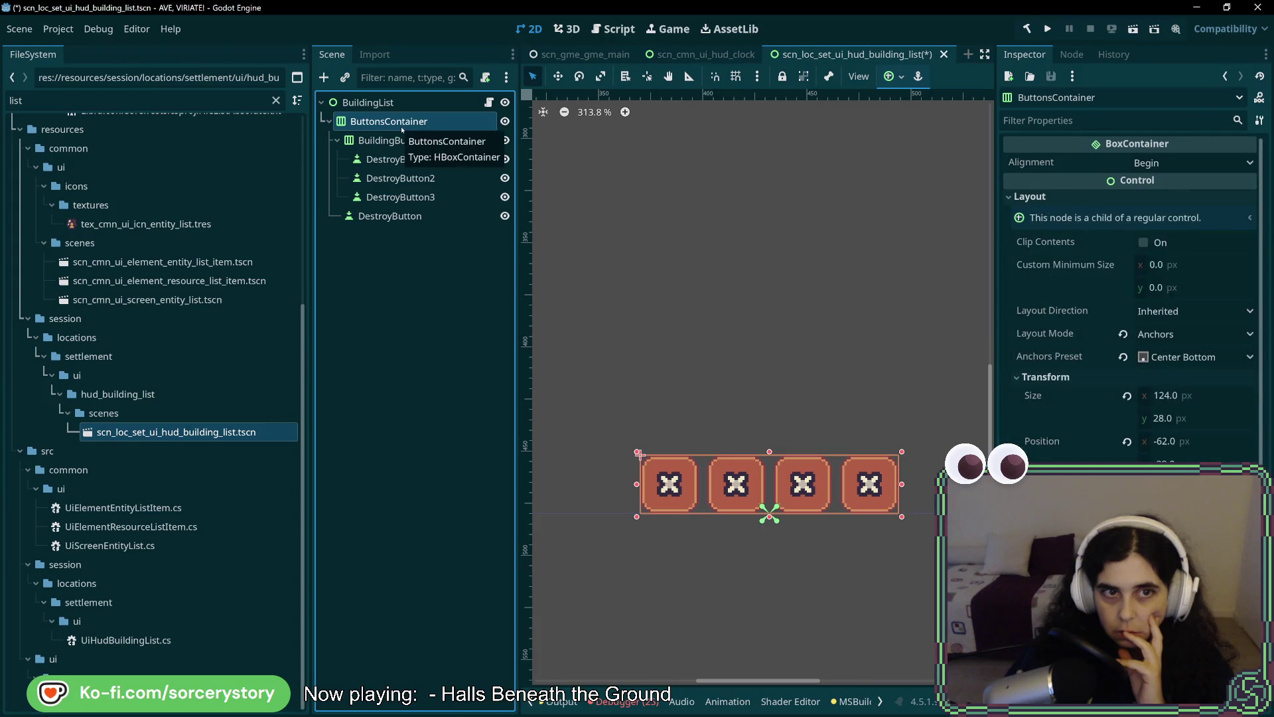
right_click(393, 127)
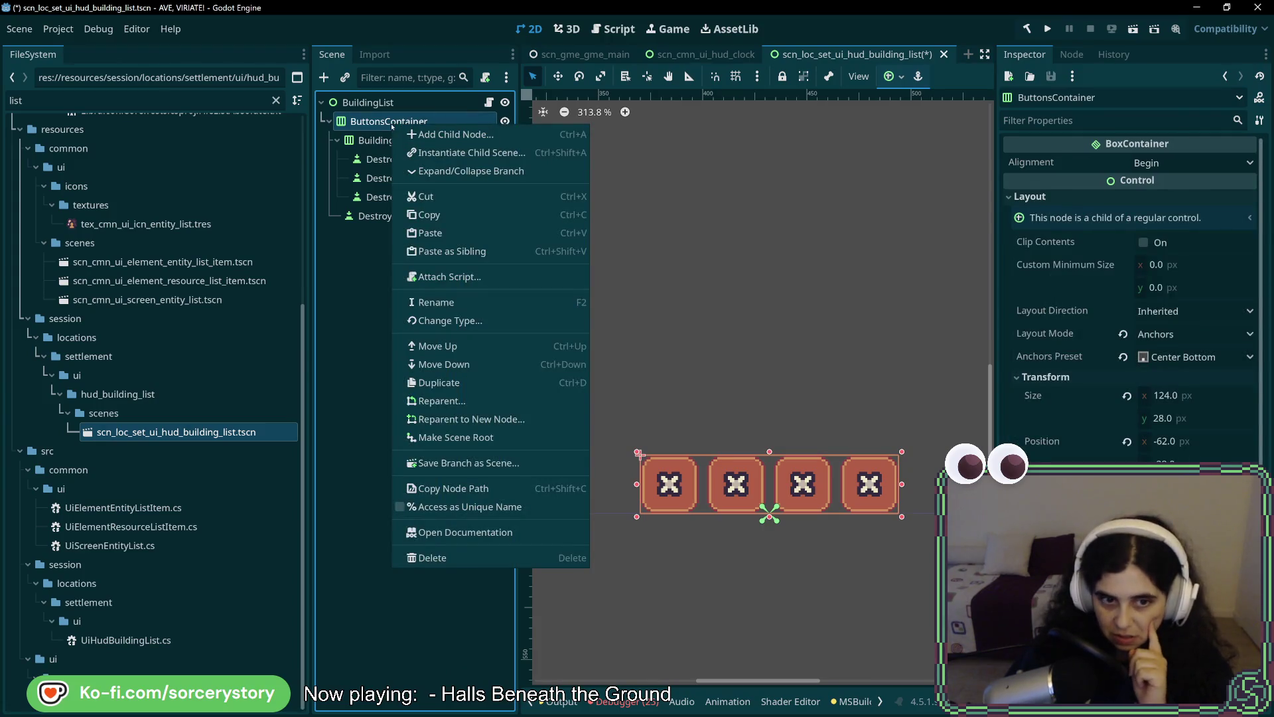
left_click(495, 400)
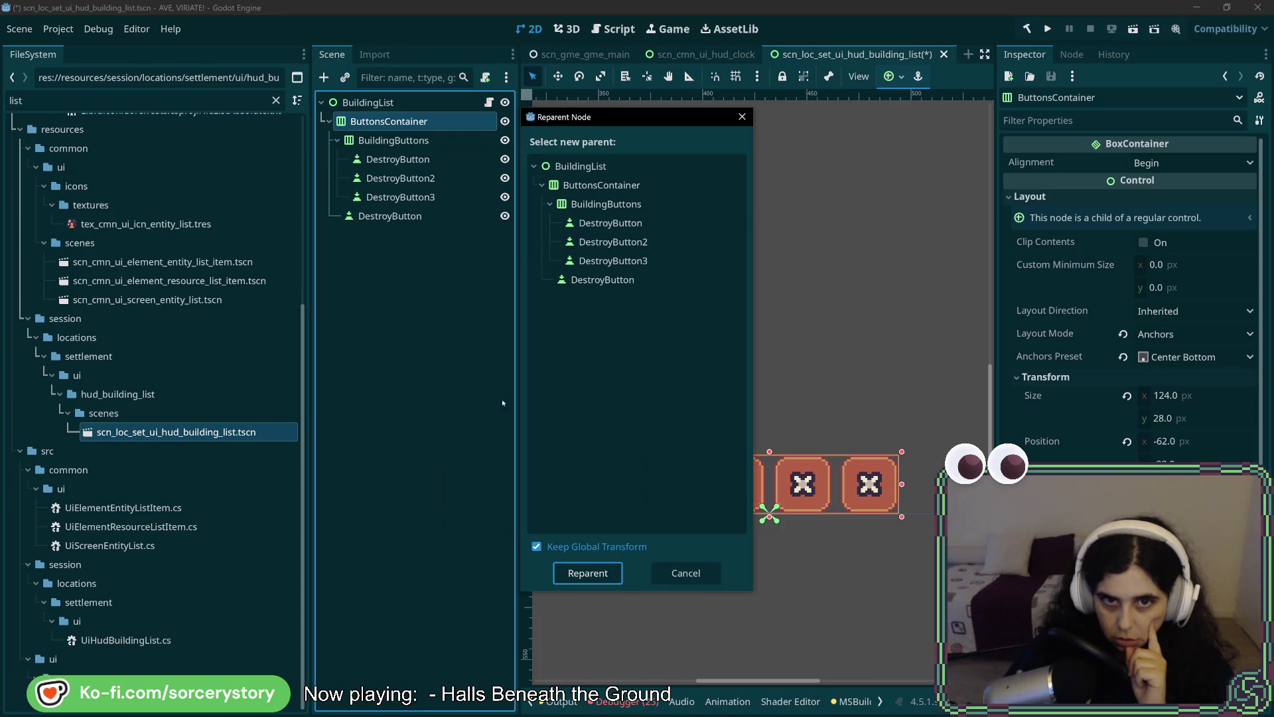
left_click(686, 572)
Reparent ButtonsContainer to a new VBoxContainer node and select it.
right_click(373, 122)
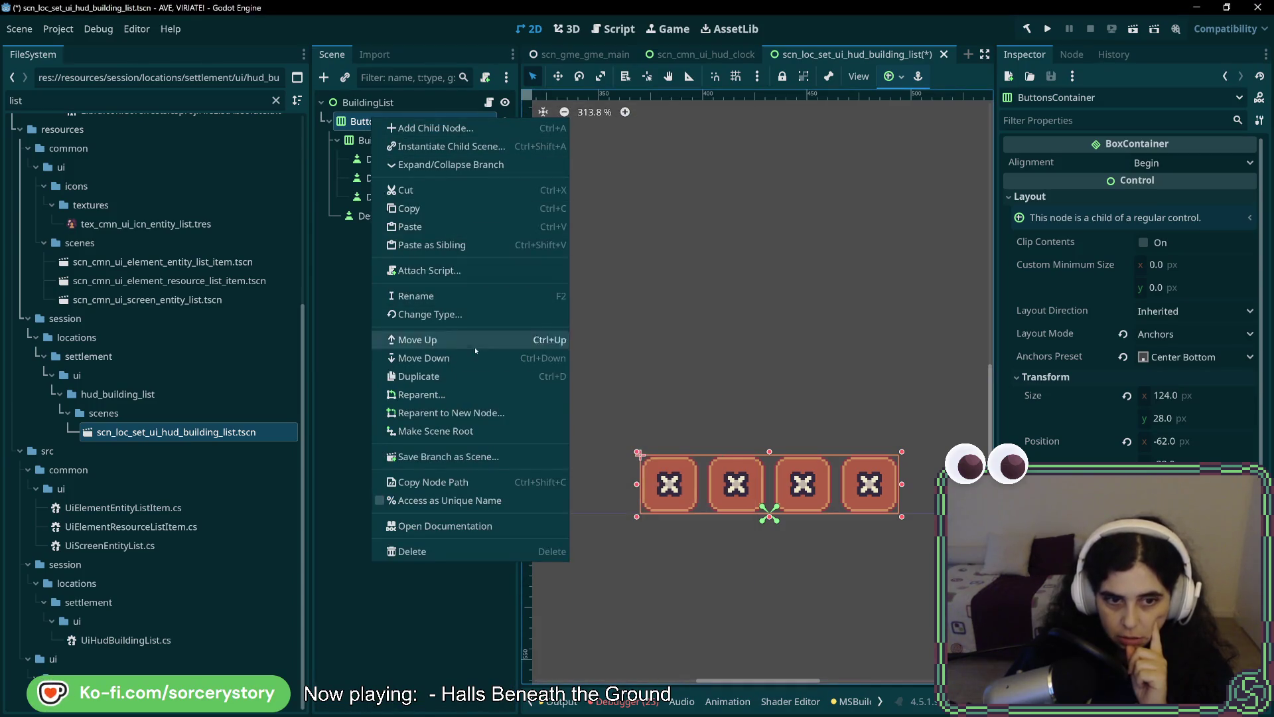
left_click(480, 413)
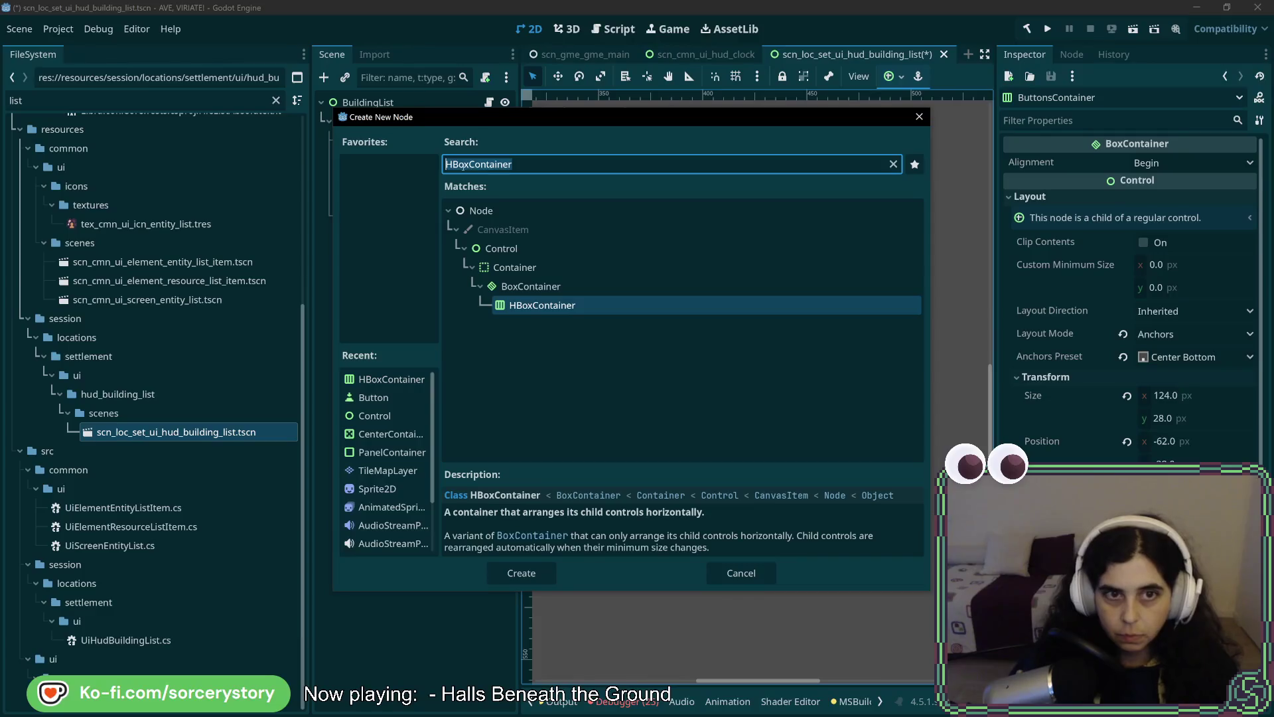
key("Home")
key("Delete")
type("V")
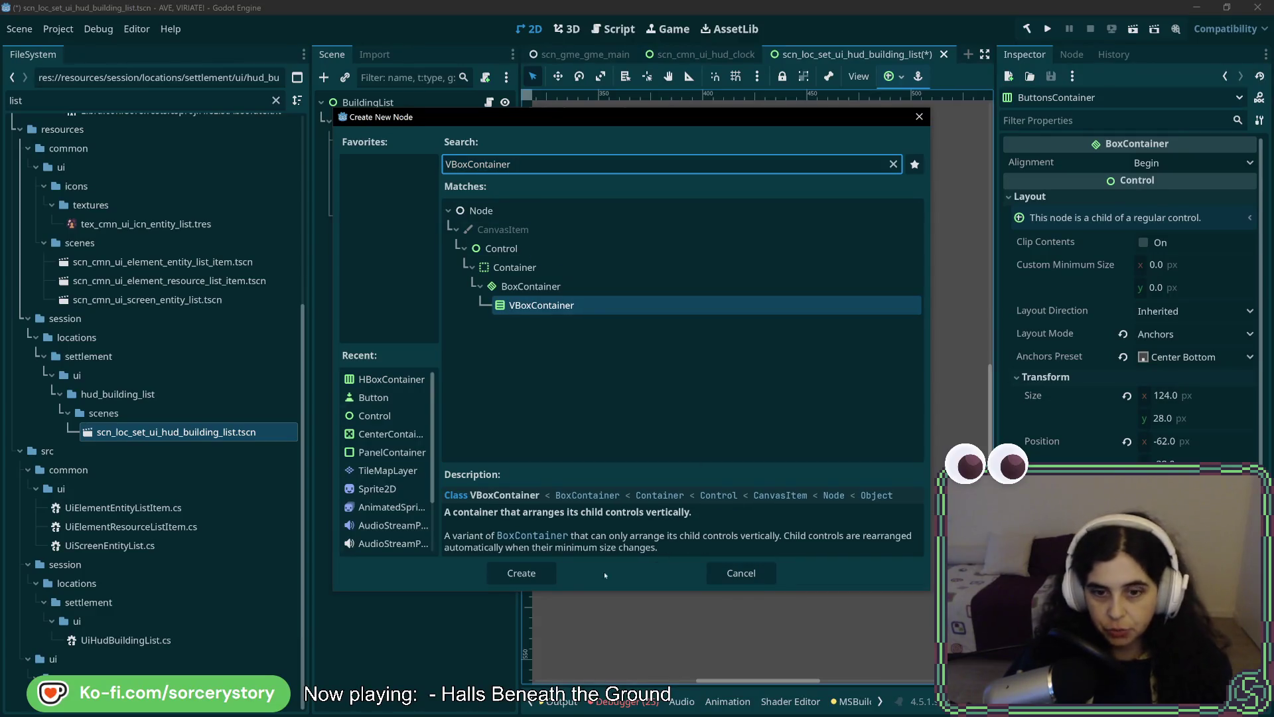
left_click(525, 573)
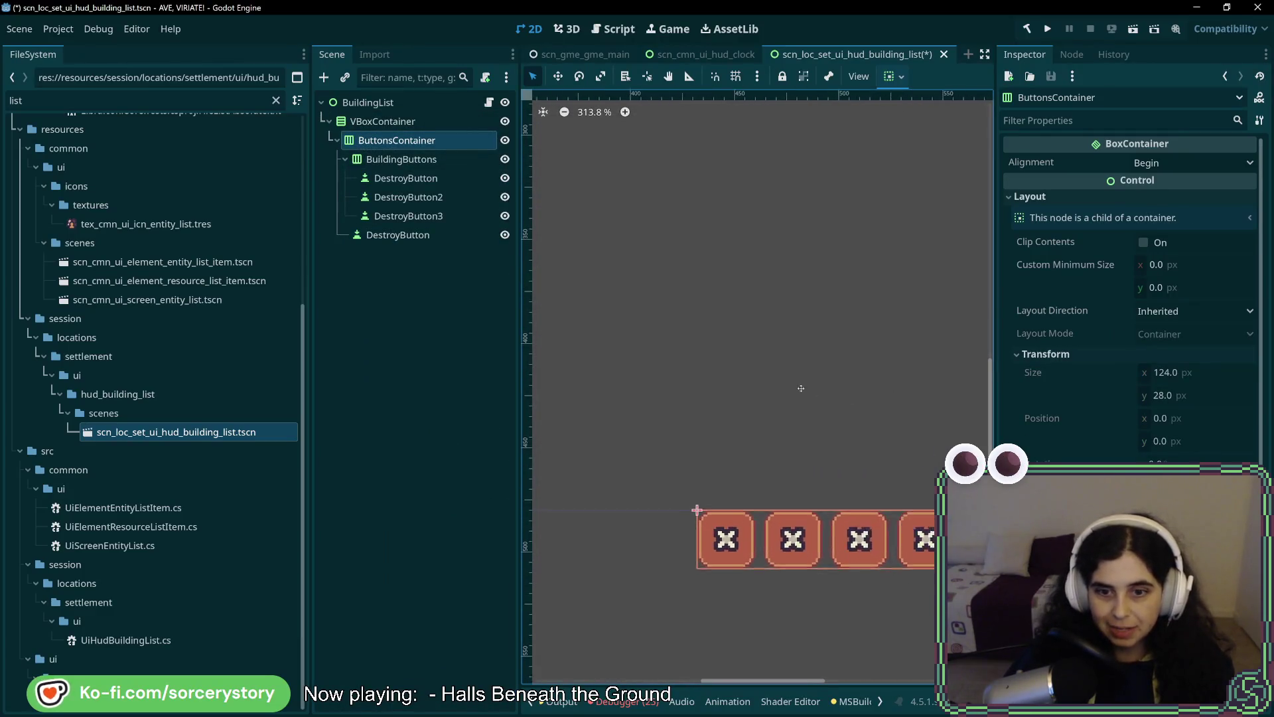
left_click(401, 160)
Select the new VBoxContainer and review its children and layout settings.
left_click(383, 120)
left_click(1029, 196)
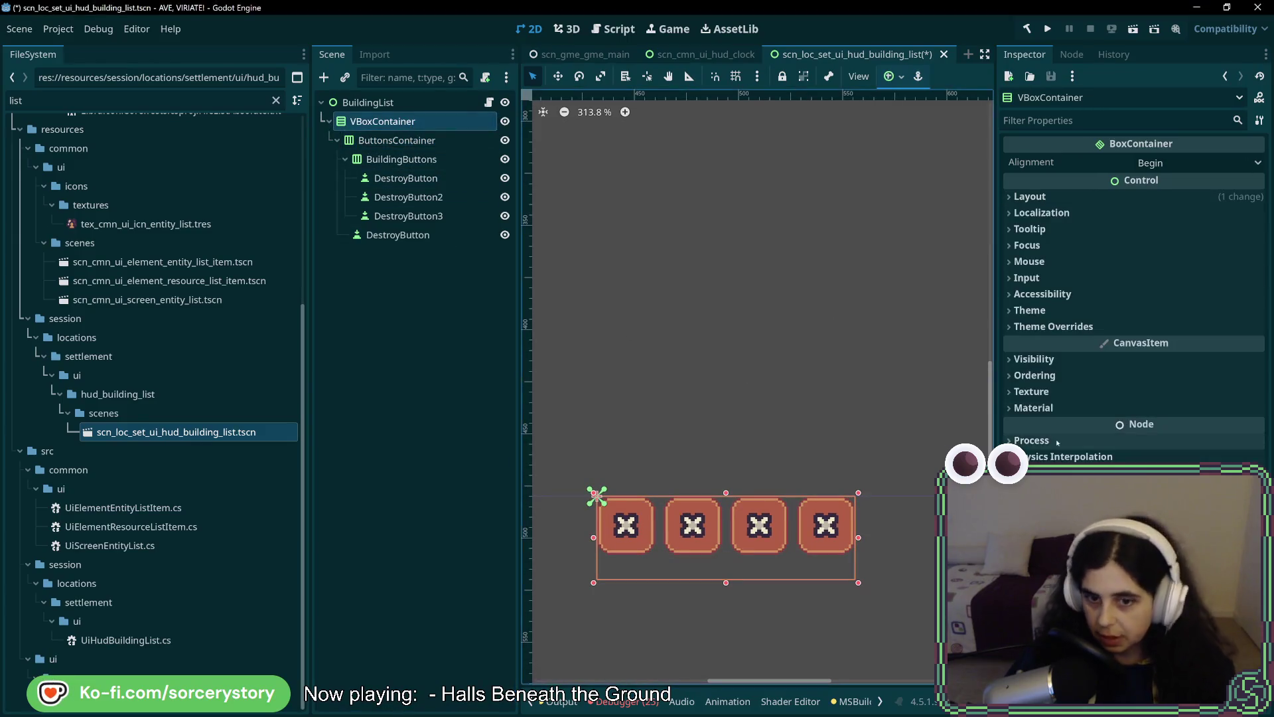
left_click(397, 140)
left_click(402, 160)
left_click(397, 140)
left_click(401, 159)
left_click(396, 140)
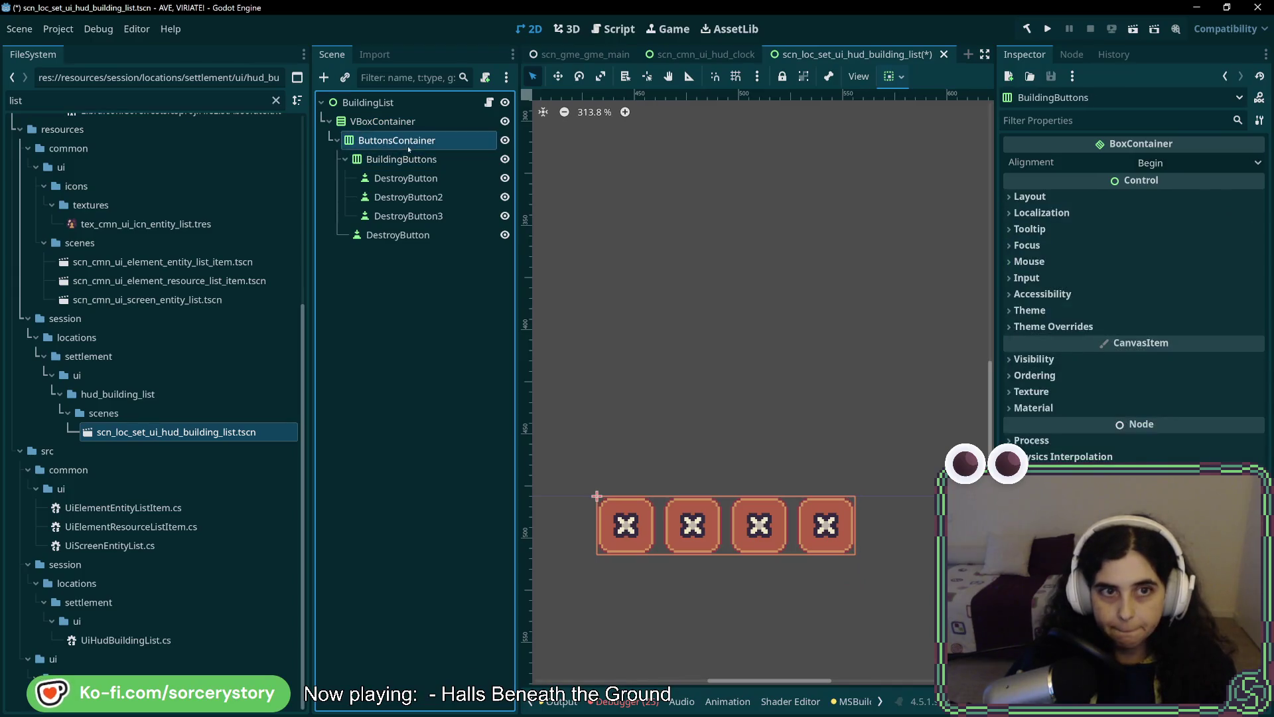
left_click(408, 122)
left_click(1030, 197)
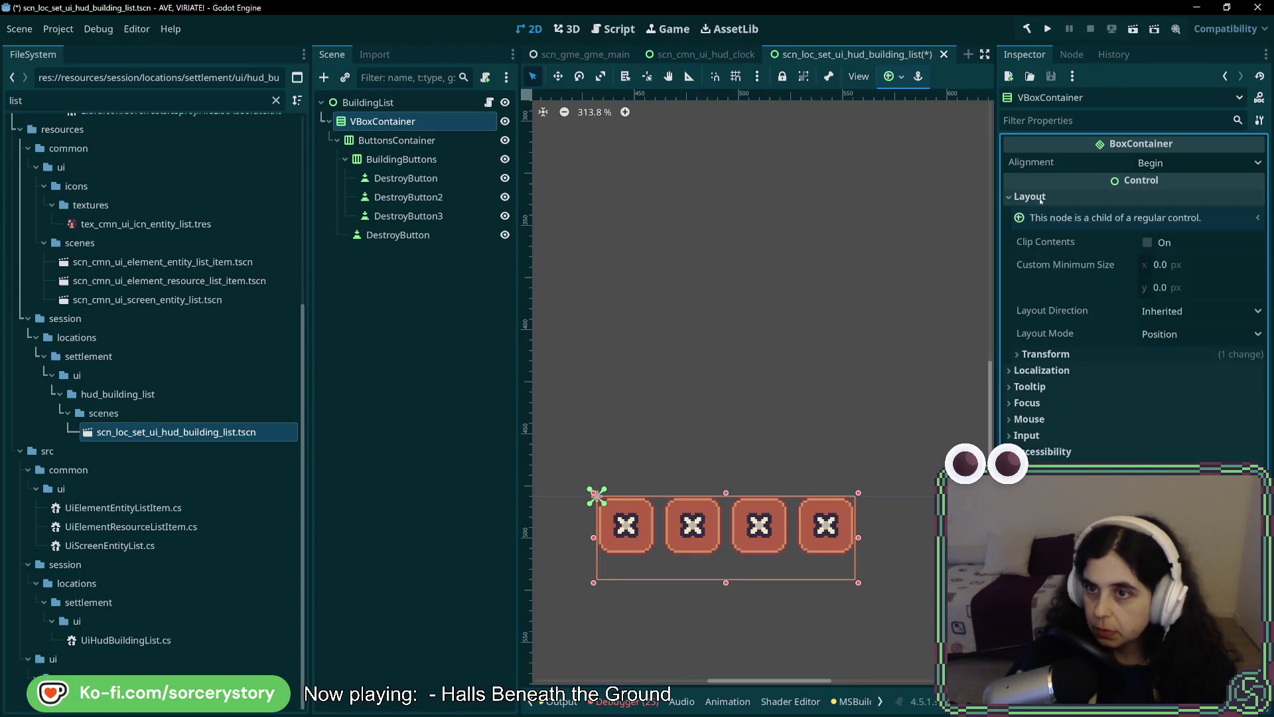
left_click(1142, 354)
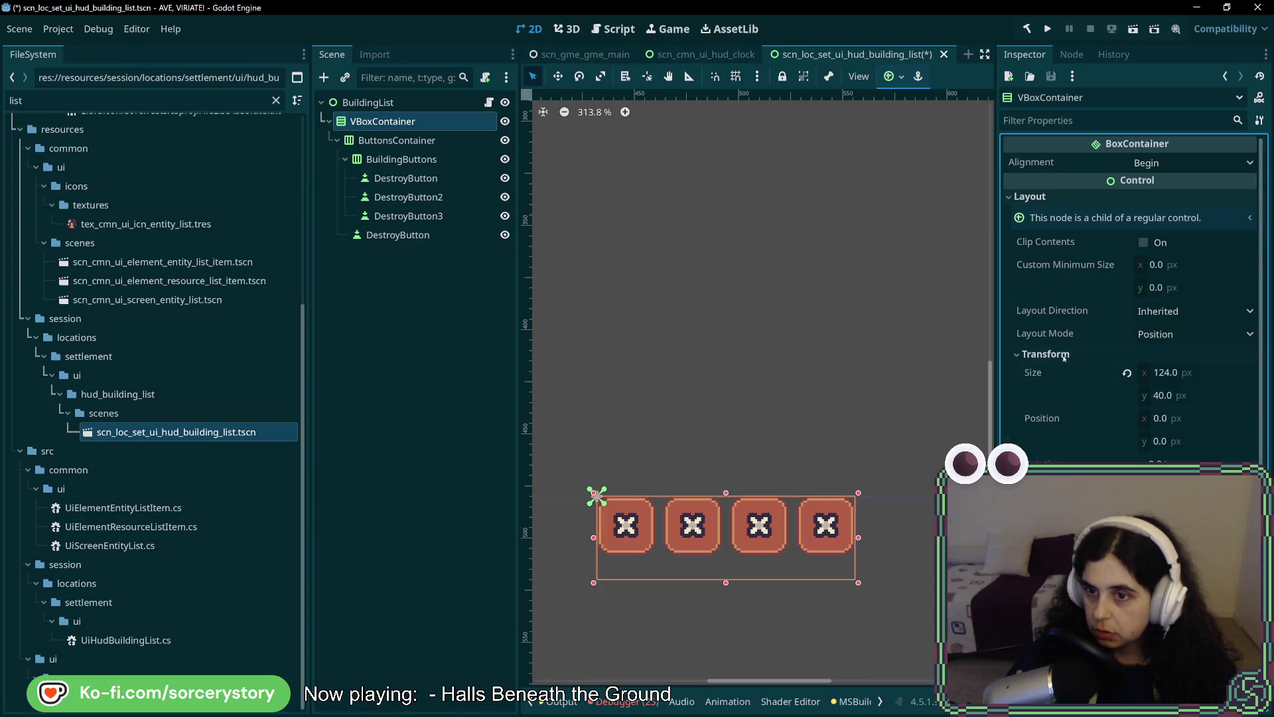
Switch the VBoxContainer to anchor layout with the Center Bottom preset.
left_click(1182, 314)
left_click(1178, 336)
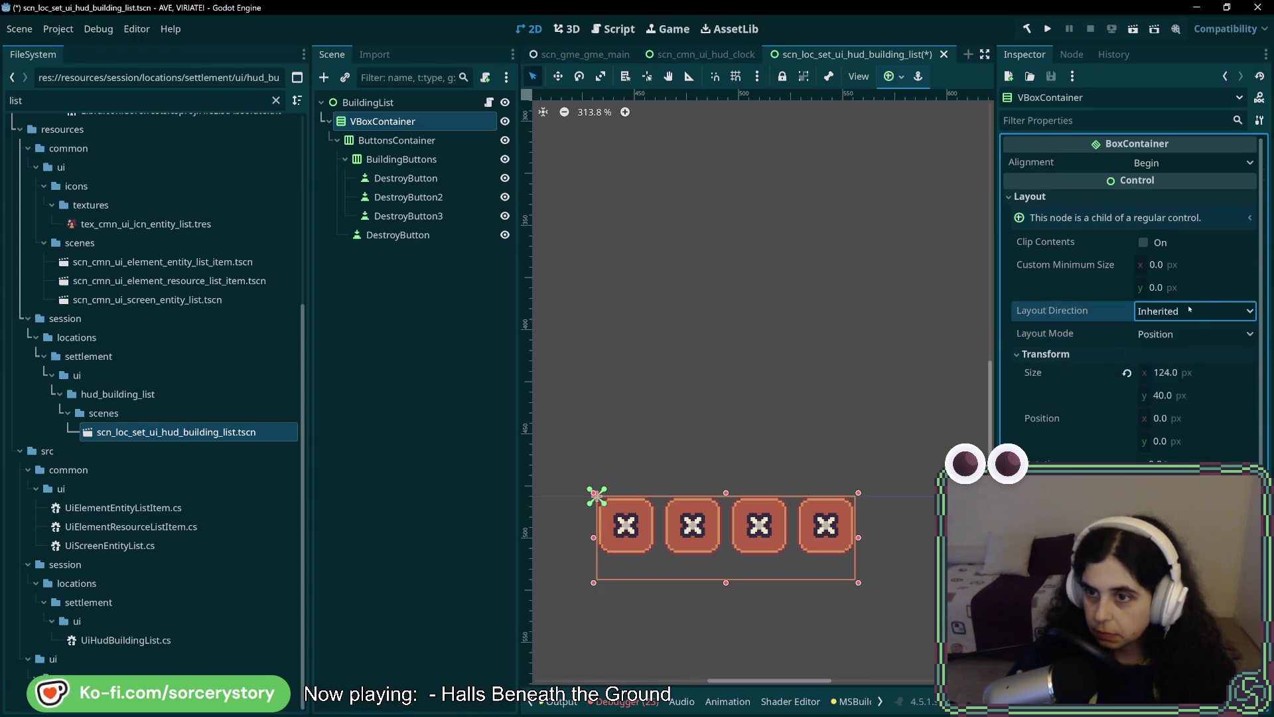
left_click(1177, 336)
left_click(1177, 362)
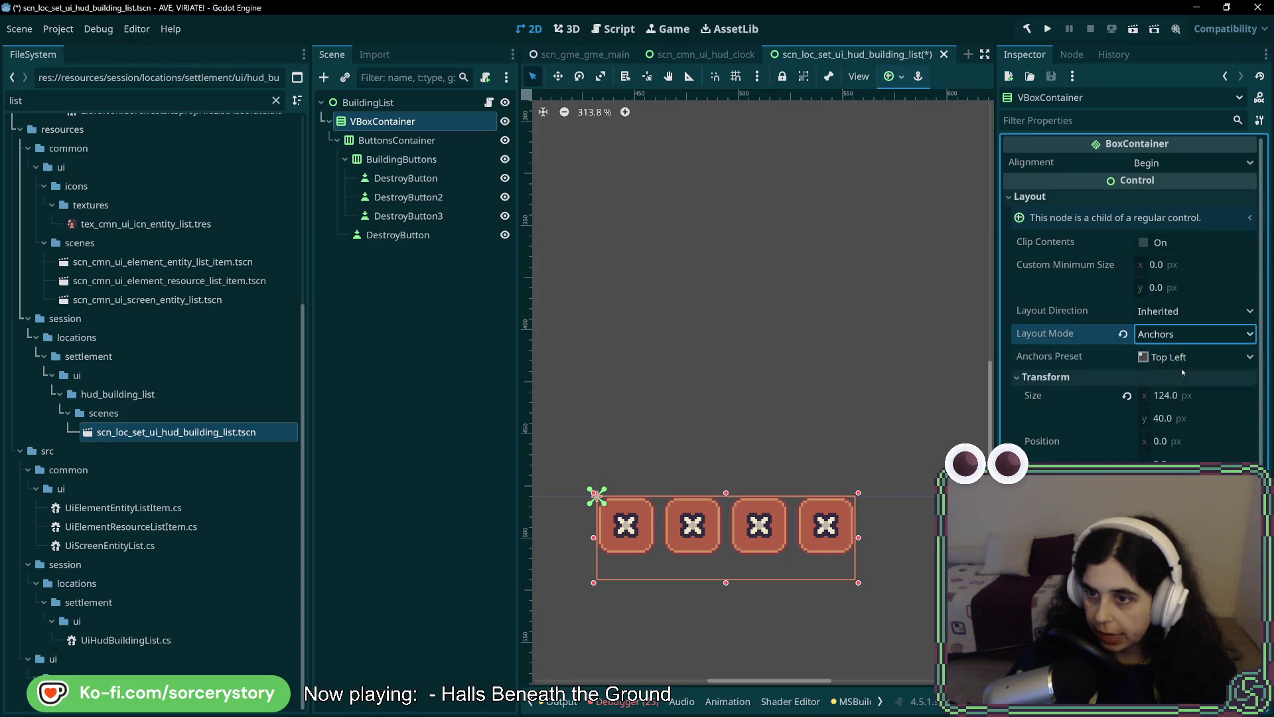
left_click(1178, 356)
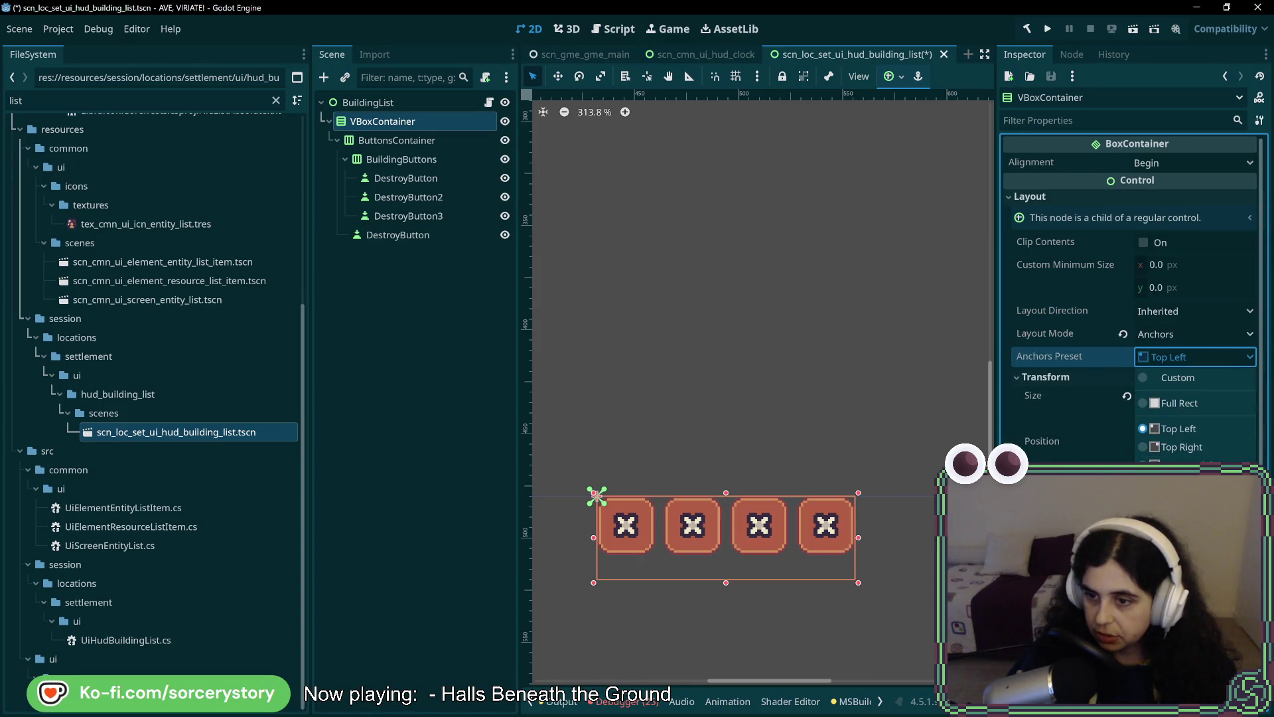
left_click(1178, 564)
scroll(711, 529, "down", 7)
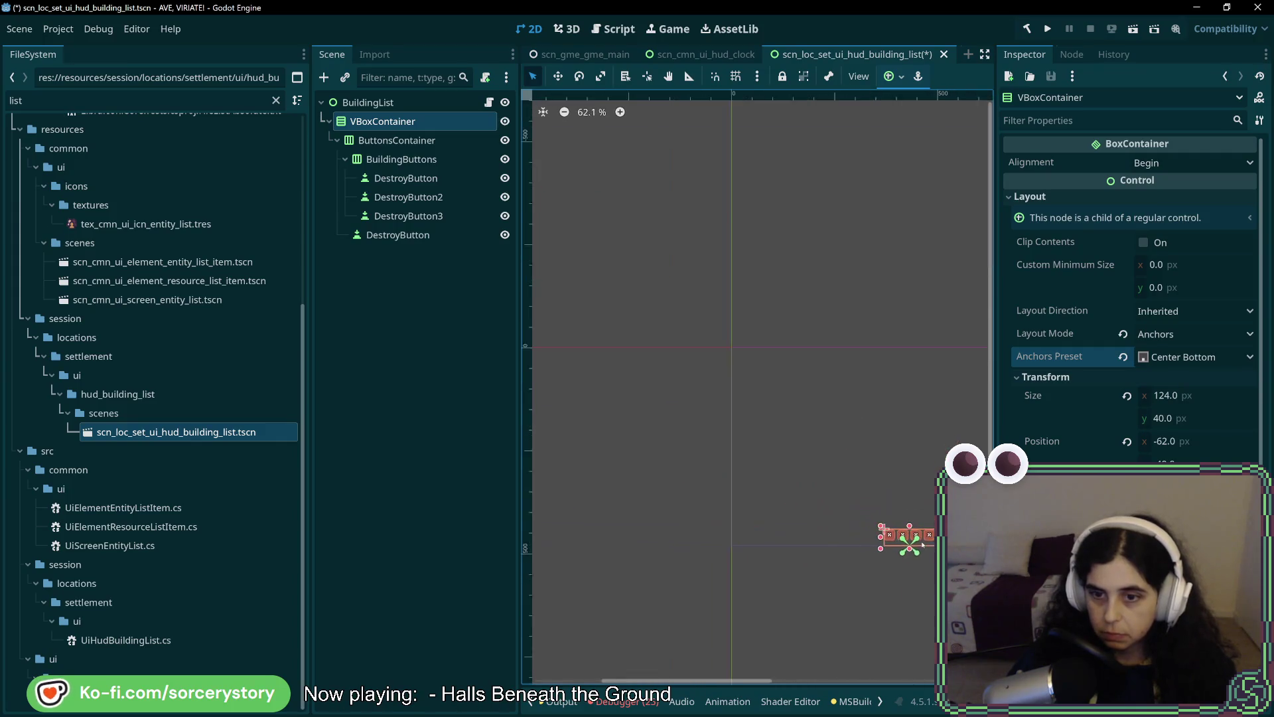
scroll(825, 553, "up", 8)
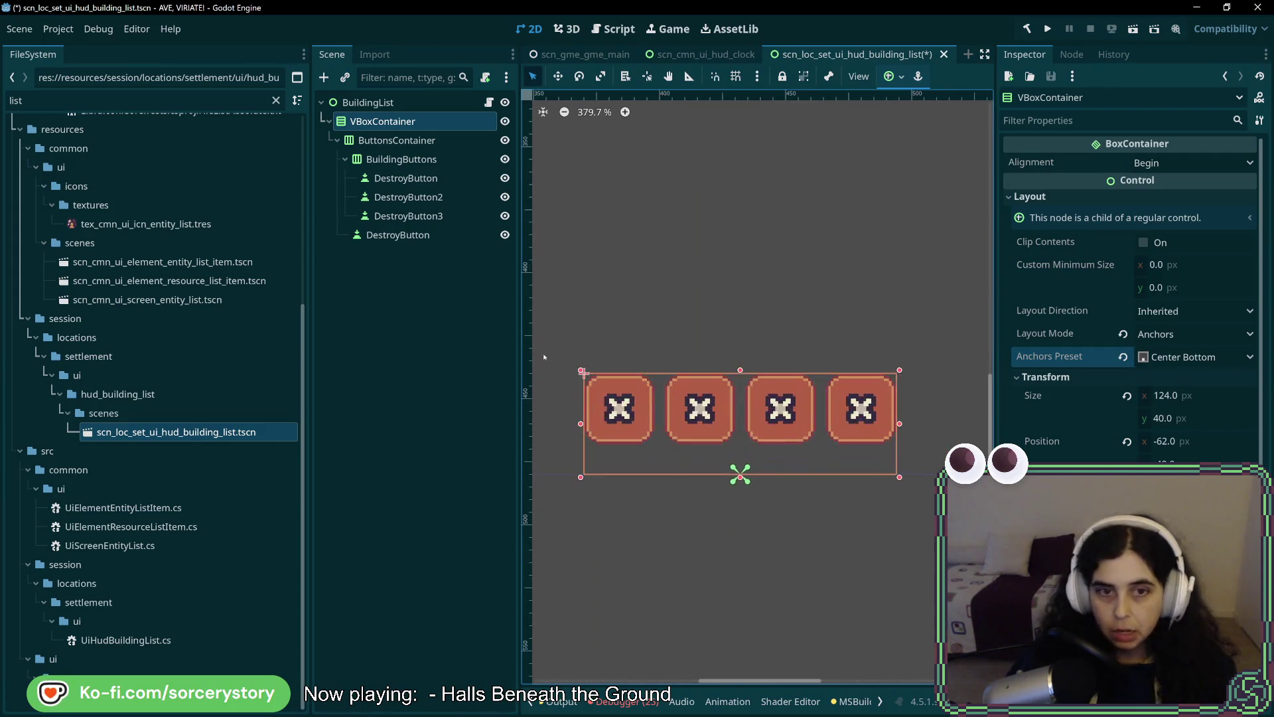
Try the container's alignment at End, then set it back to Begin.
left_click(396, 141)
left_click(383, 121)
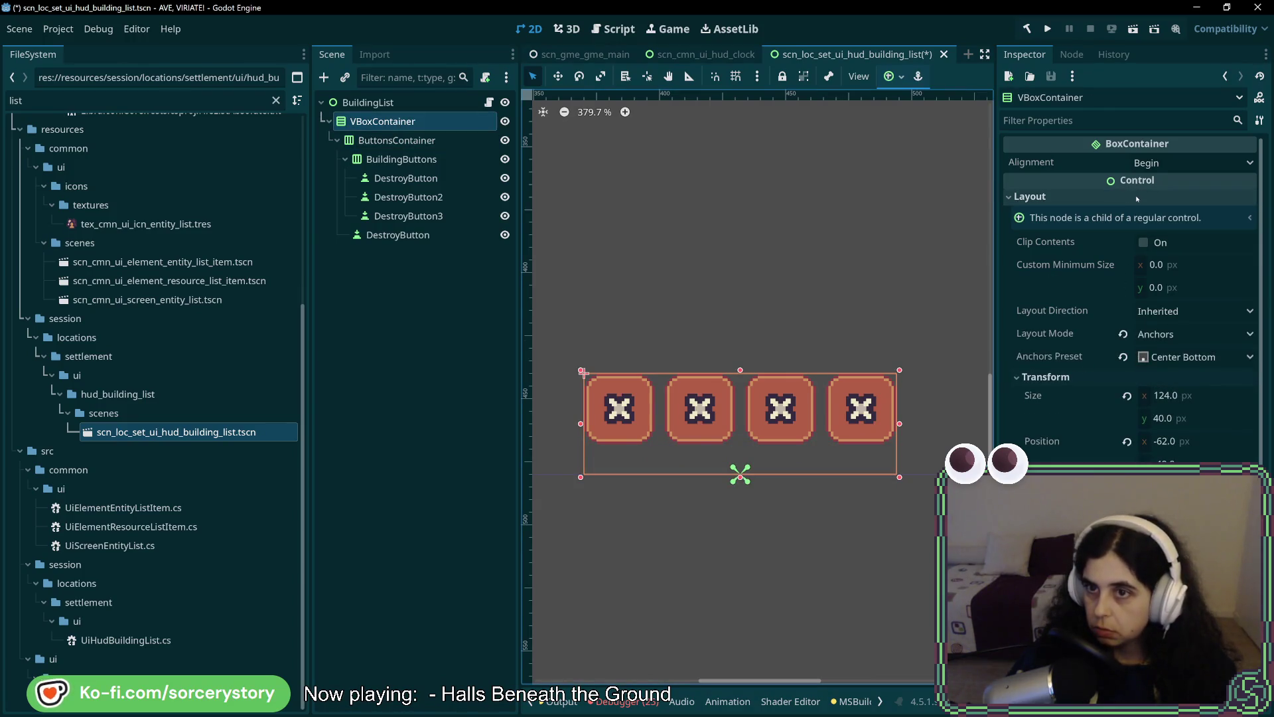
left_click(1148, 163)
left_click(1155, 220)
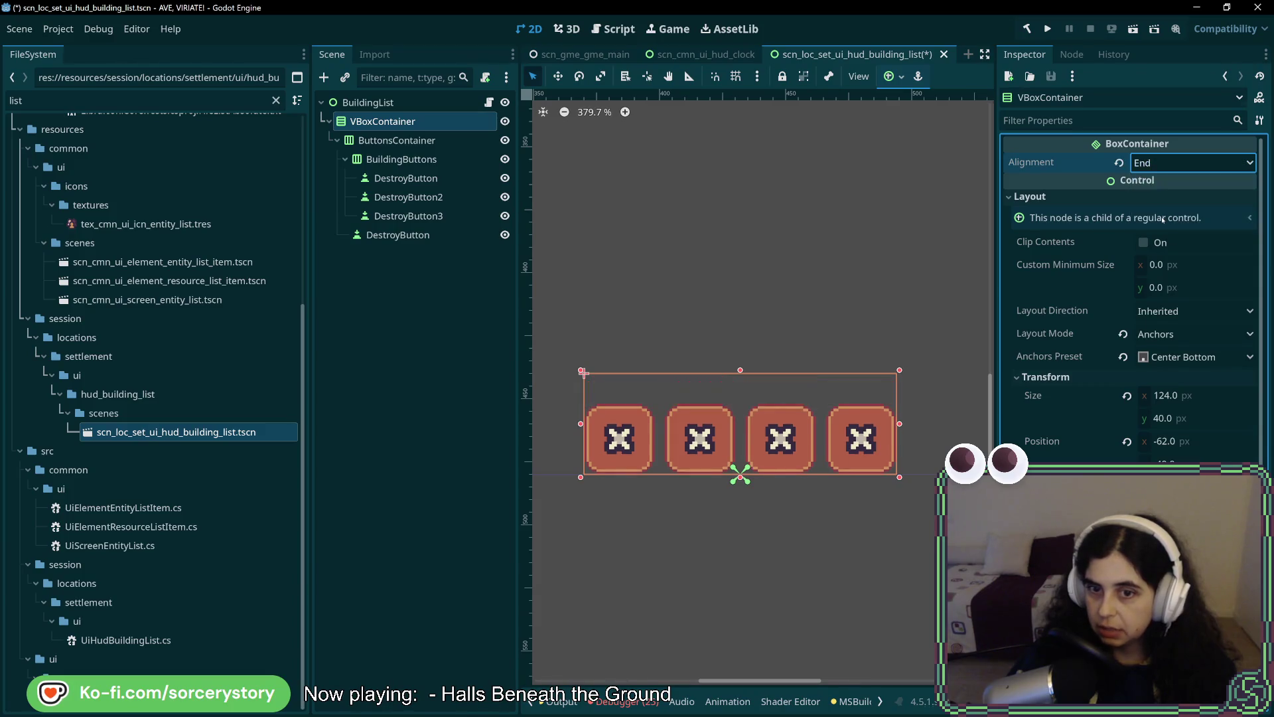
left_click(1163, 163)
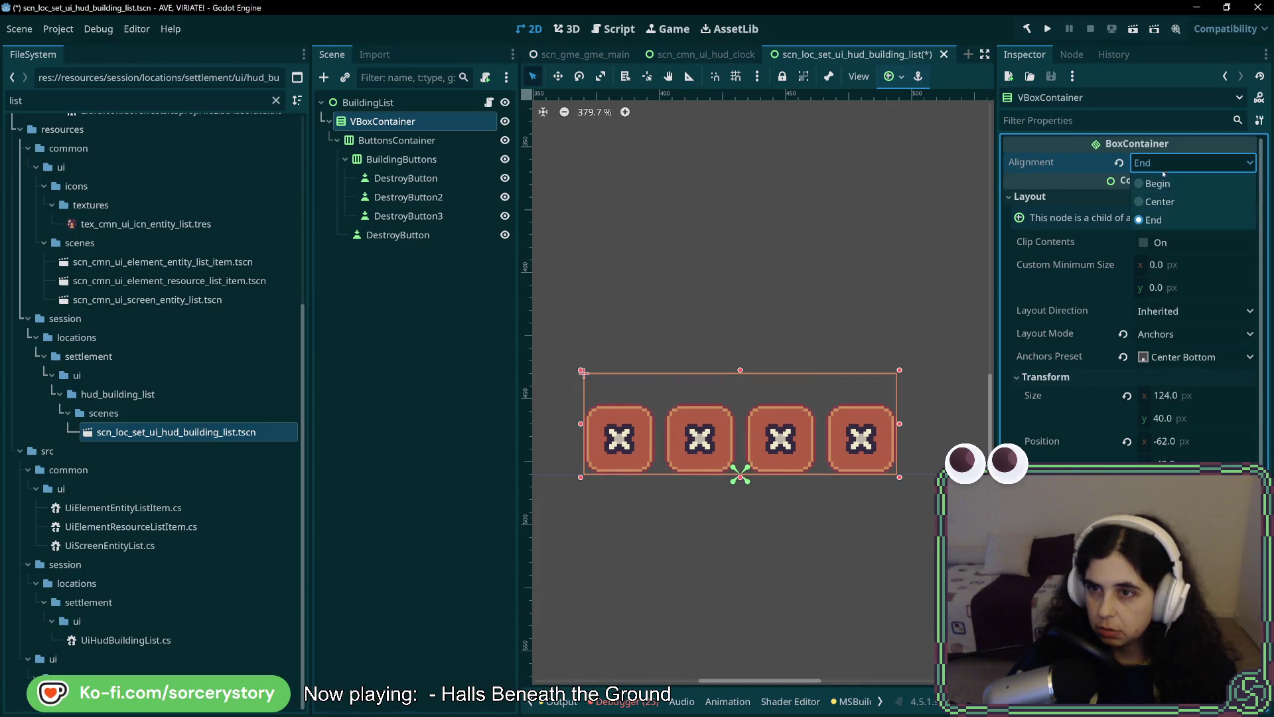
left_click(1163, 176)
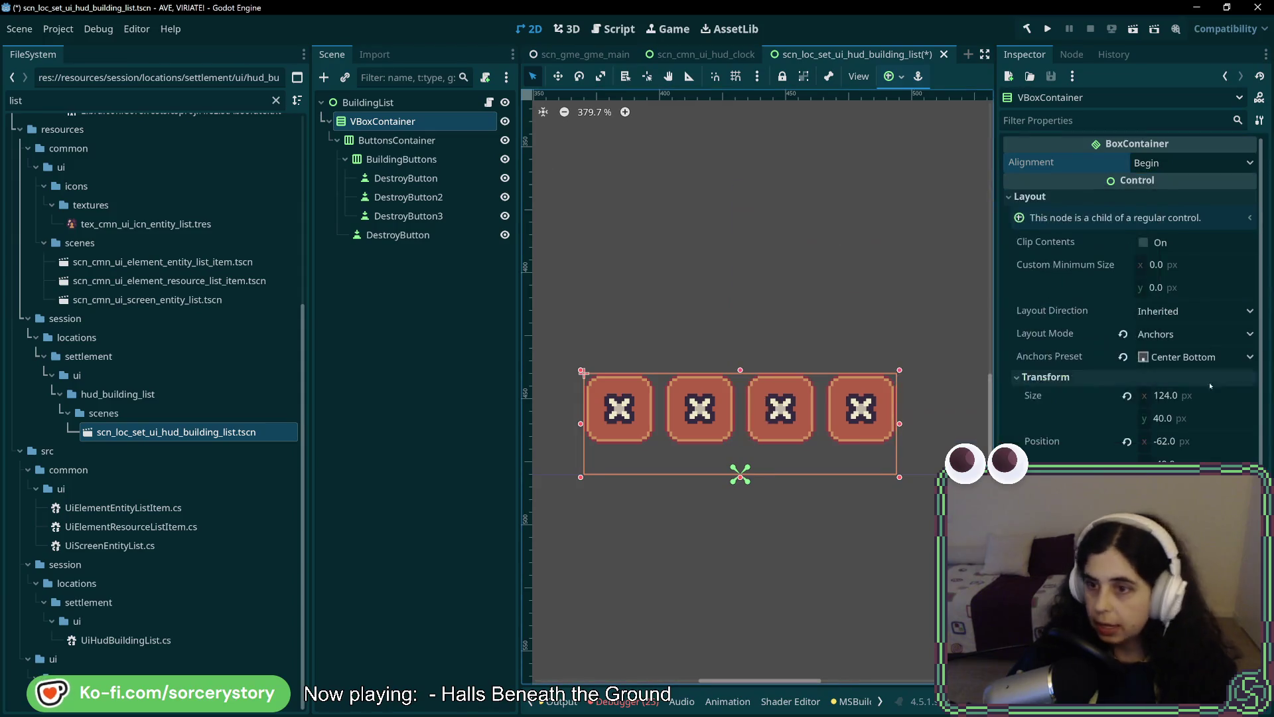
Reset the size to fit the buttons at 124×28 and re-anchor at Center Bottom.
left_click(1127, 396)
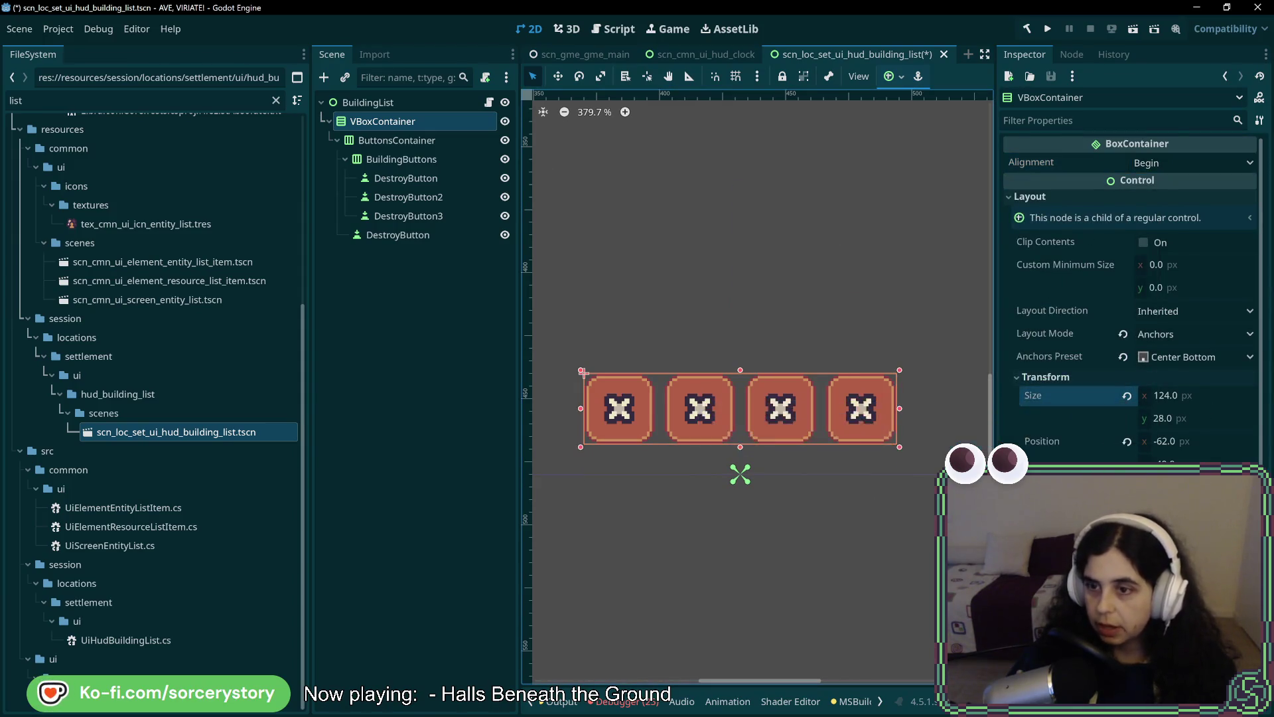
left_click(1185, 357)
left_click(1178, 577)
left_click(1182, 359)
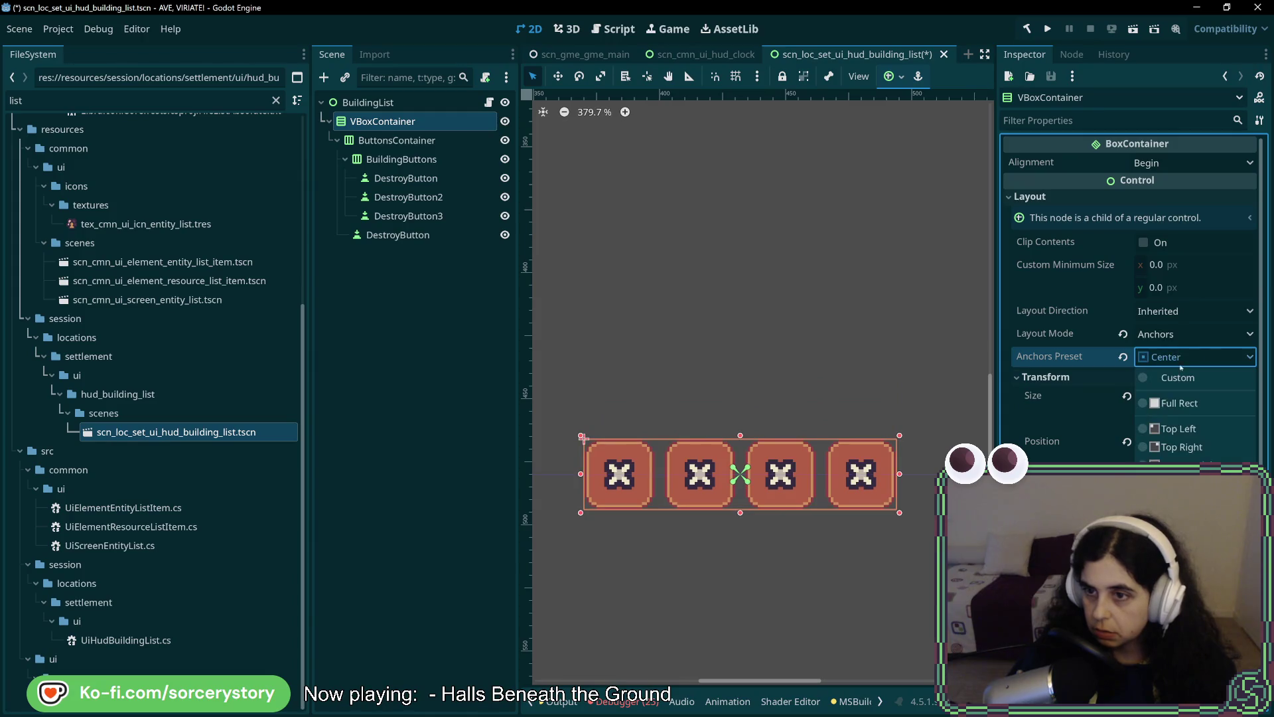
left_click(1178, 556)
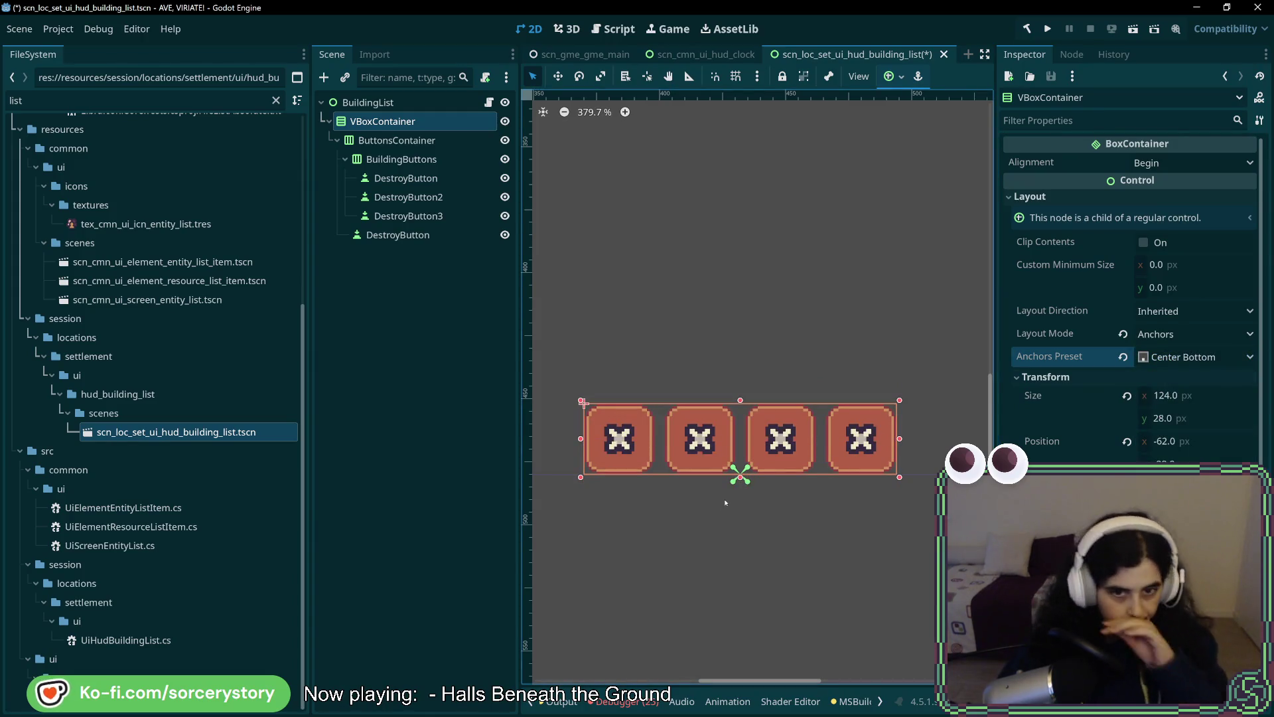
left_click(428, 161)
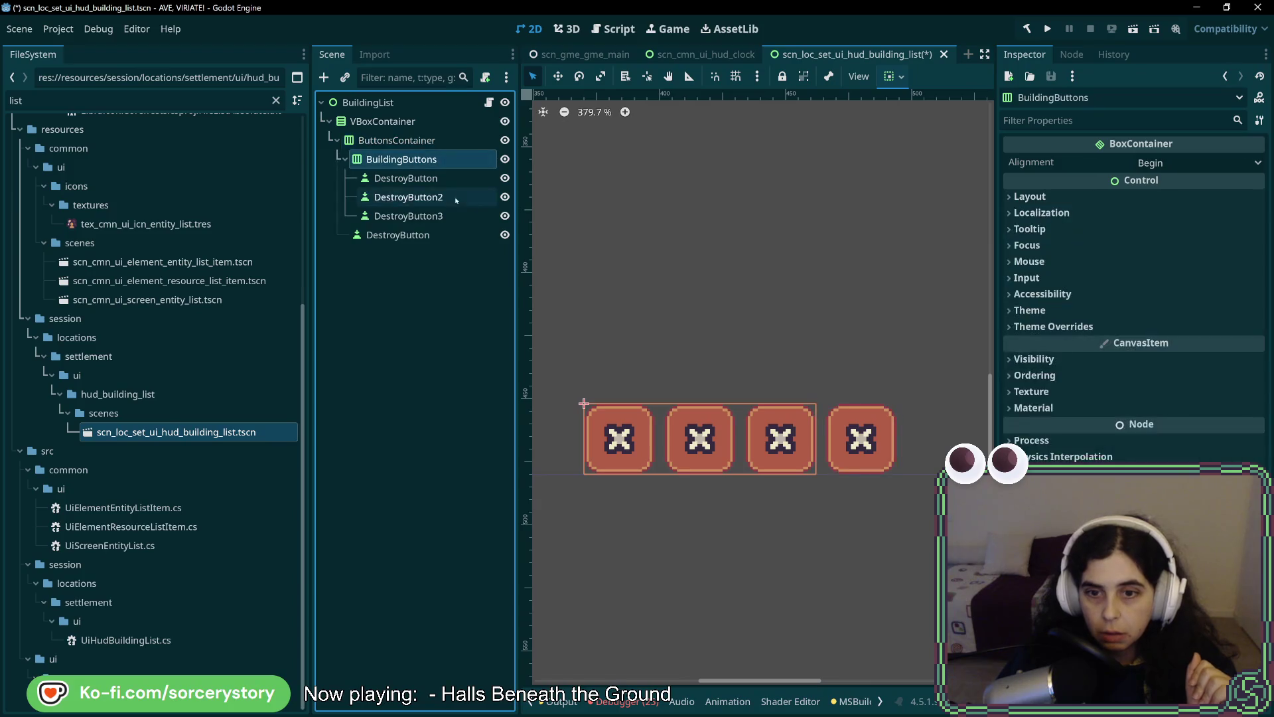
Inspect VBoxContainer, ButtonsContainer and BuildingButtons, then switch to JetBrains Rider.
left_click(411, 125)
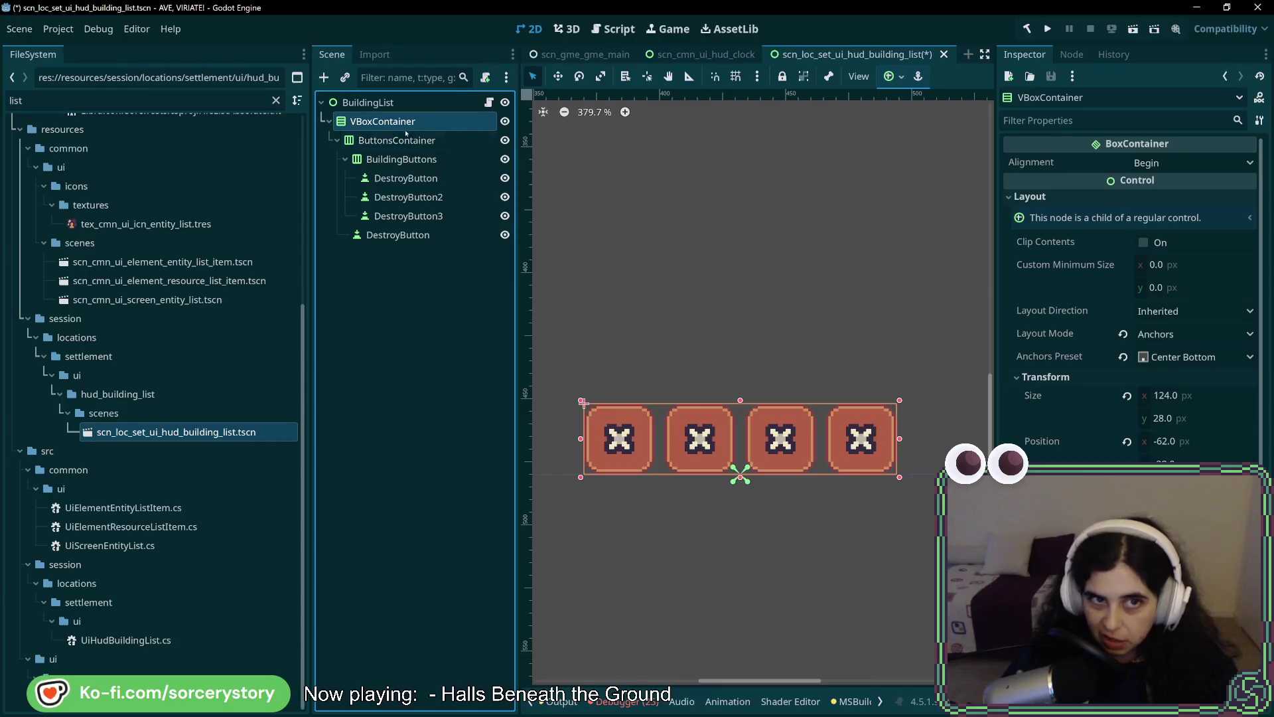
left_click(405, 142)
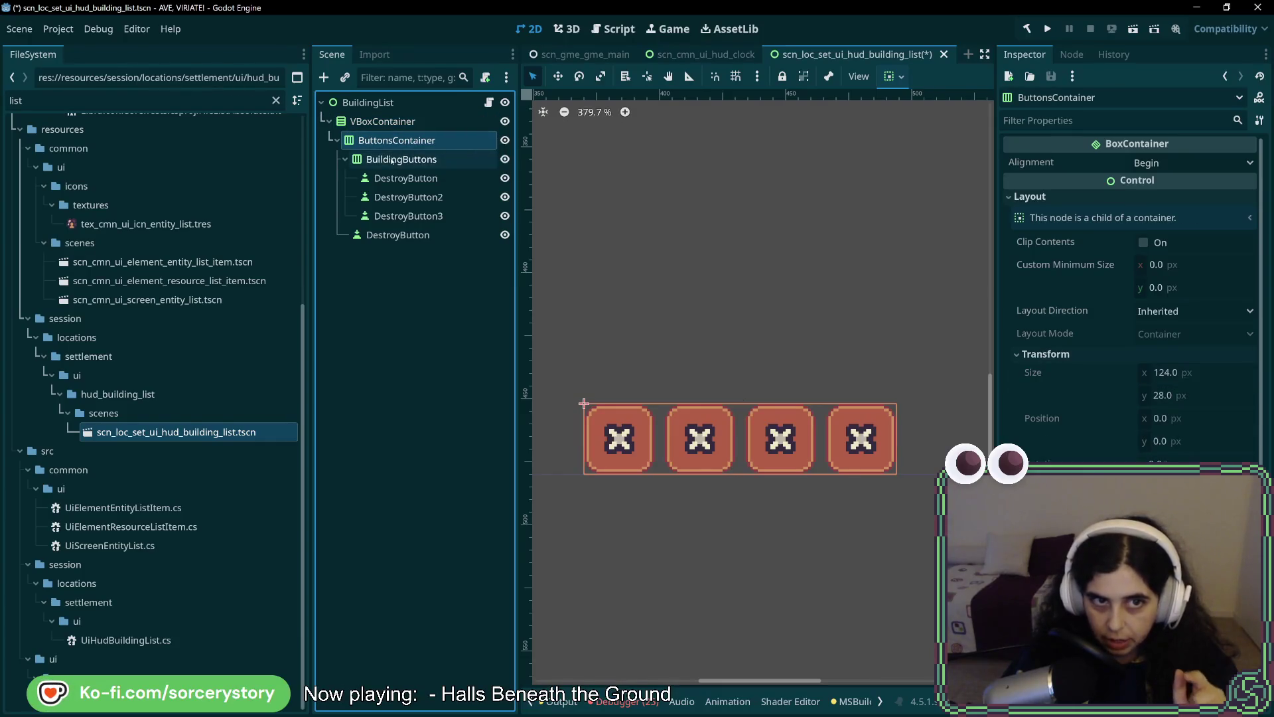
left_click(392, 160)
key("Up")
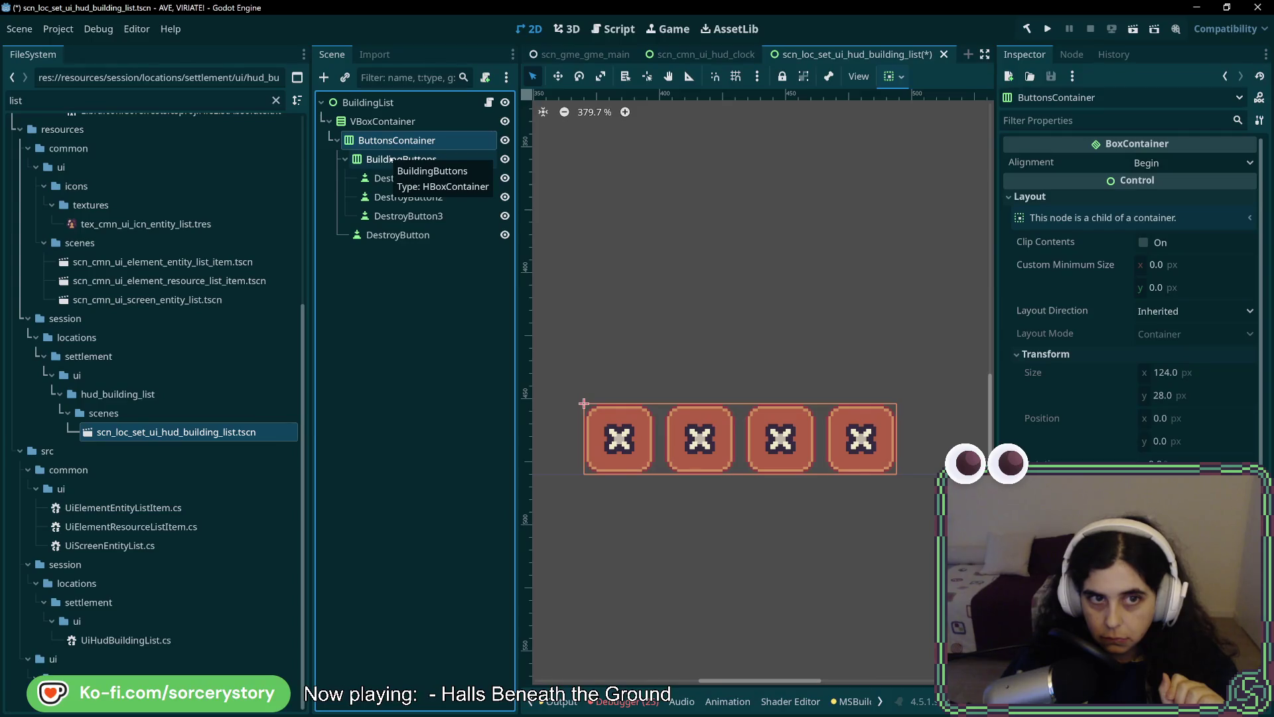
left_click(392, 160)
key("Up")
left_click(391, 160)
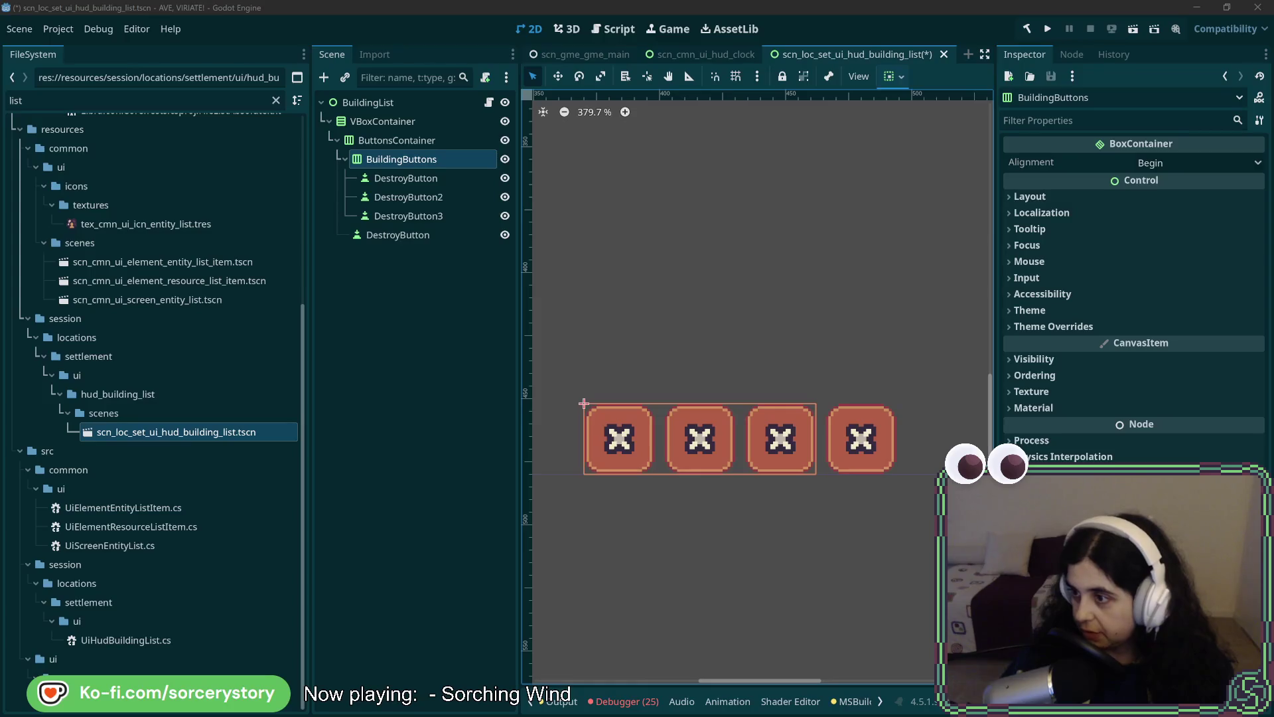
key("alt+Tab")
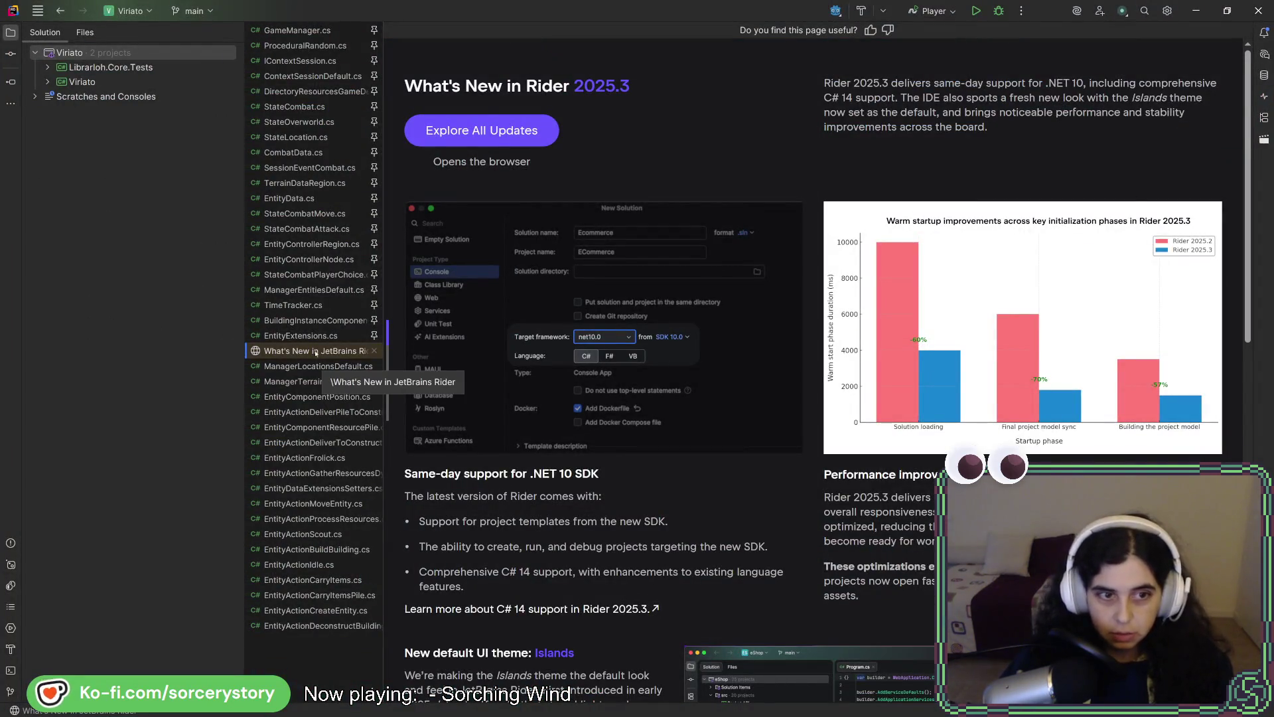
Search Everywhere for 'settings' and open UiHudSettings.cs from the results.
left_click(300, 365)
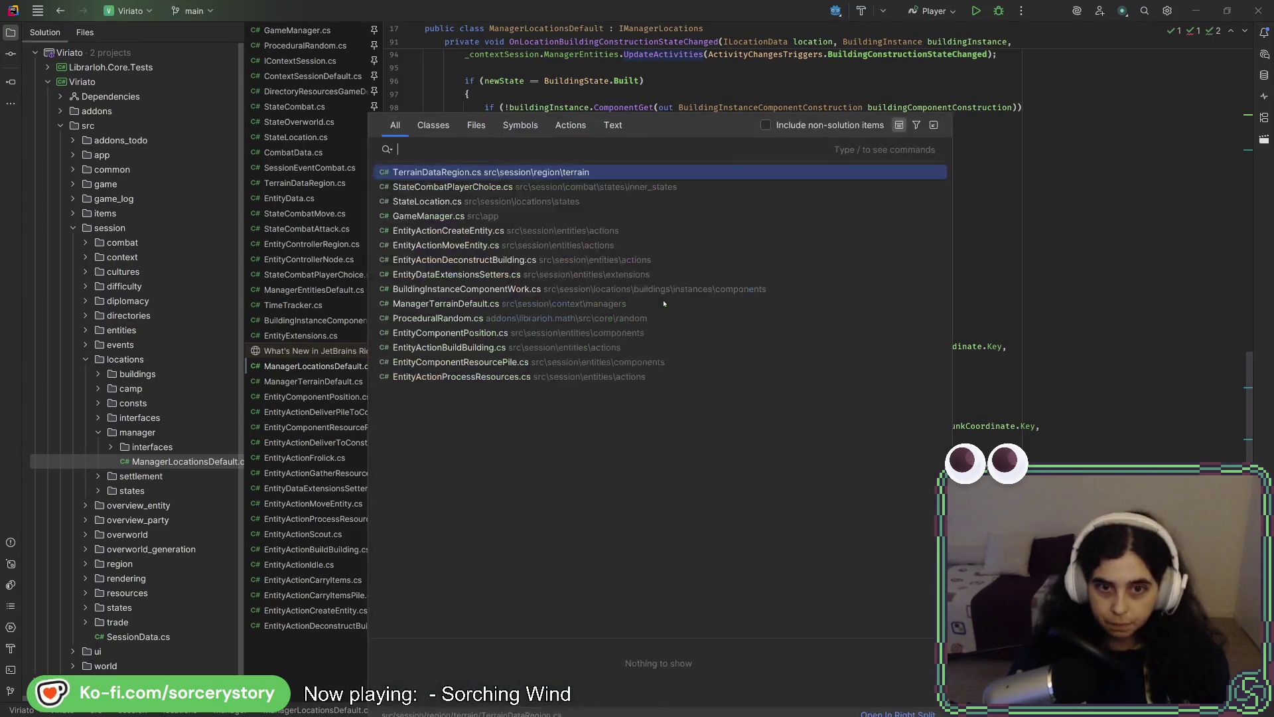
key("shift")
key("shift")
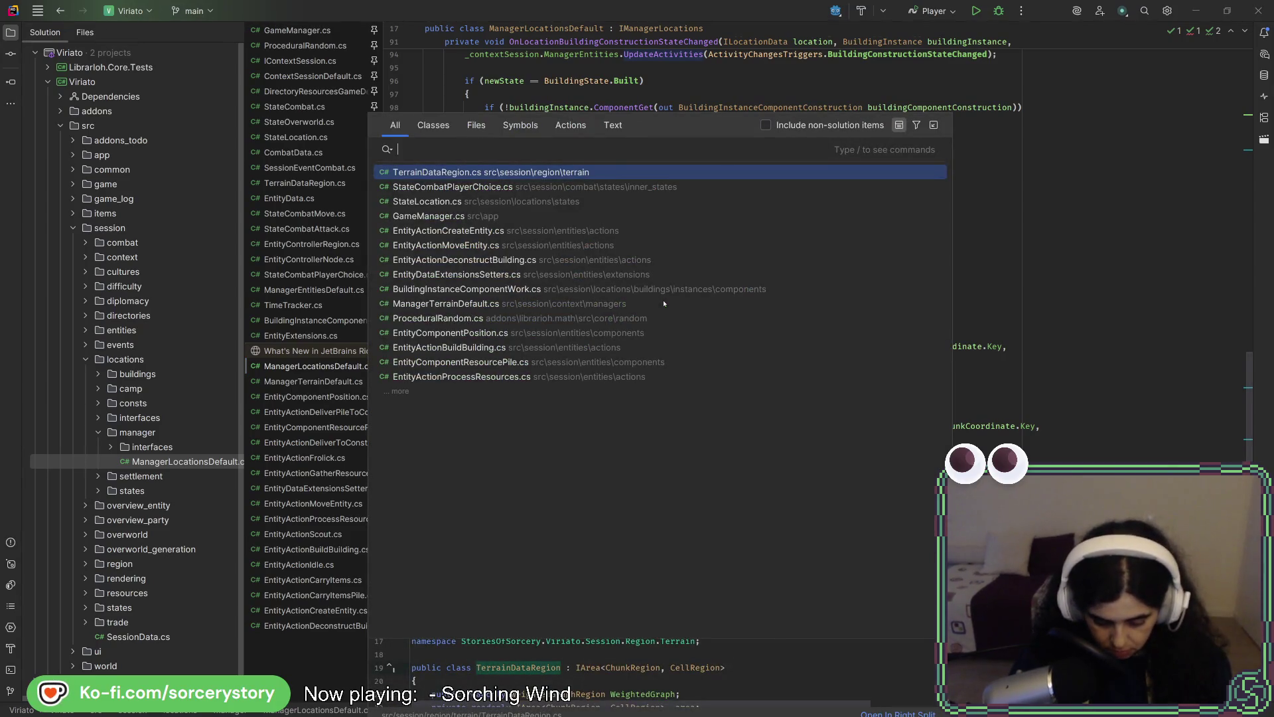
type("settings")
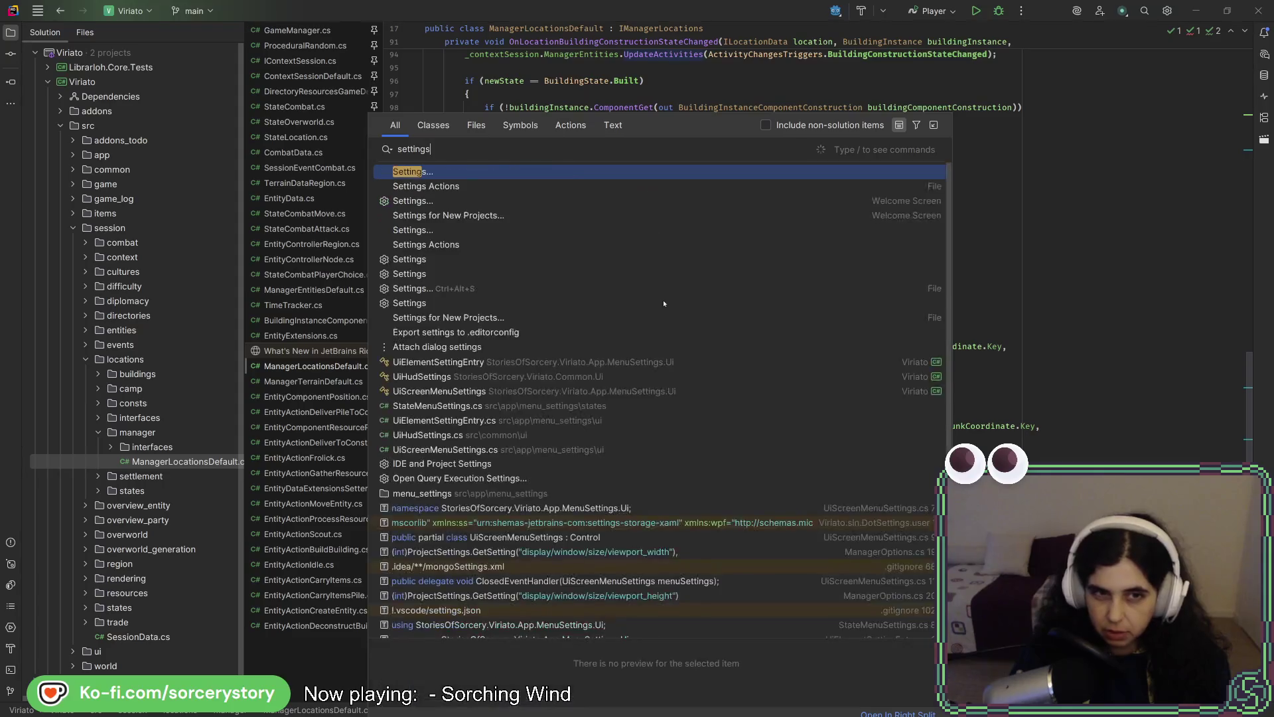
key("BackSpace")
key("BackSpace")
key("BackSpace")
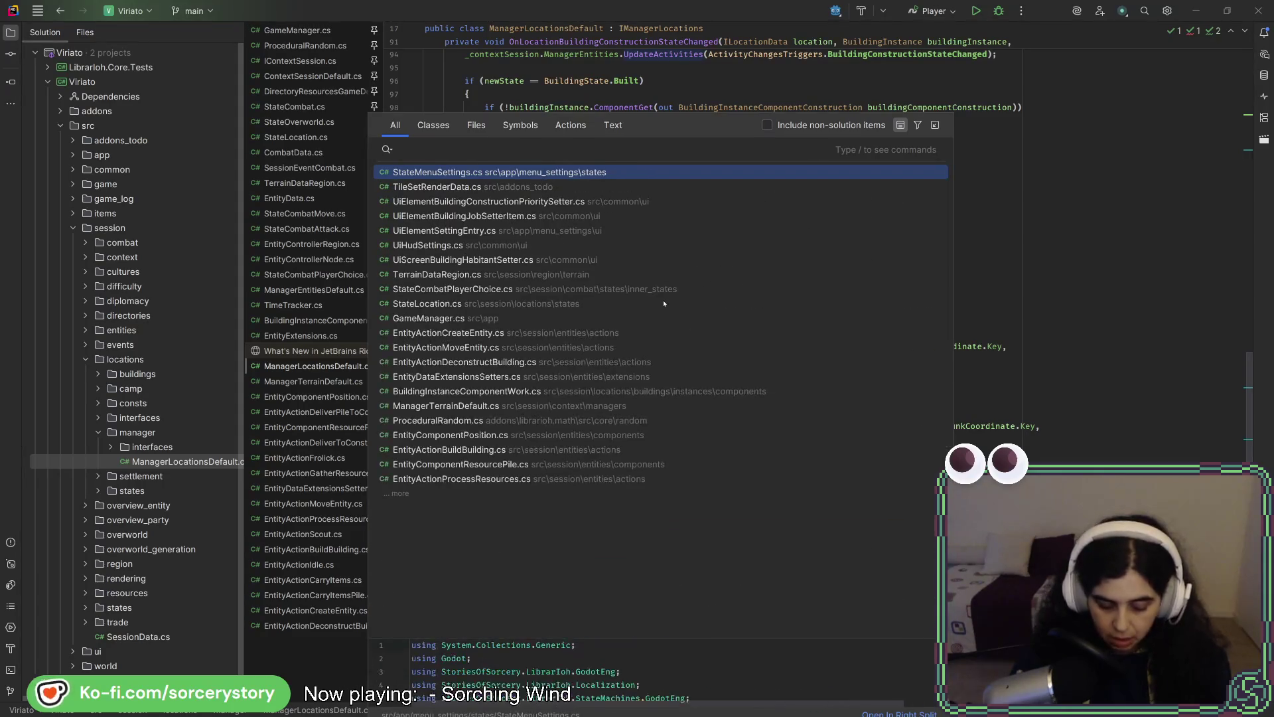
type("setti")
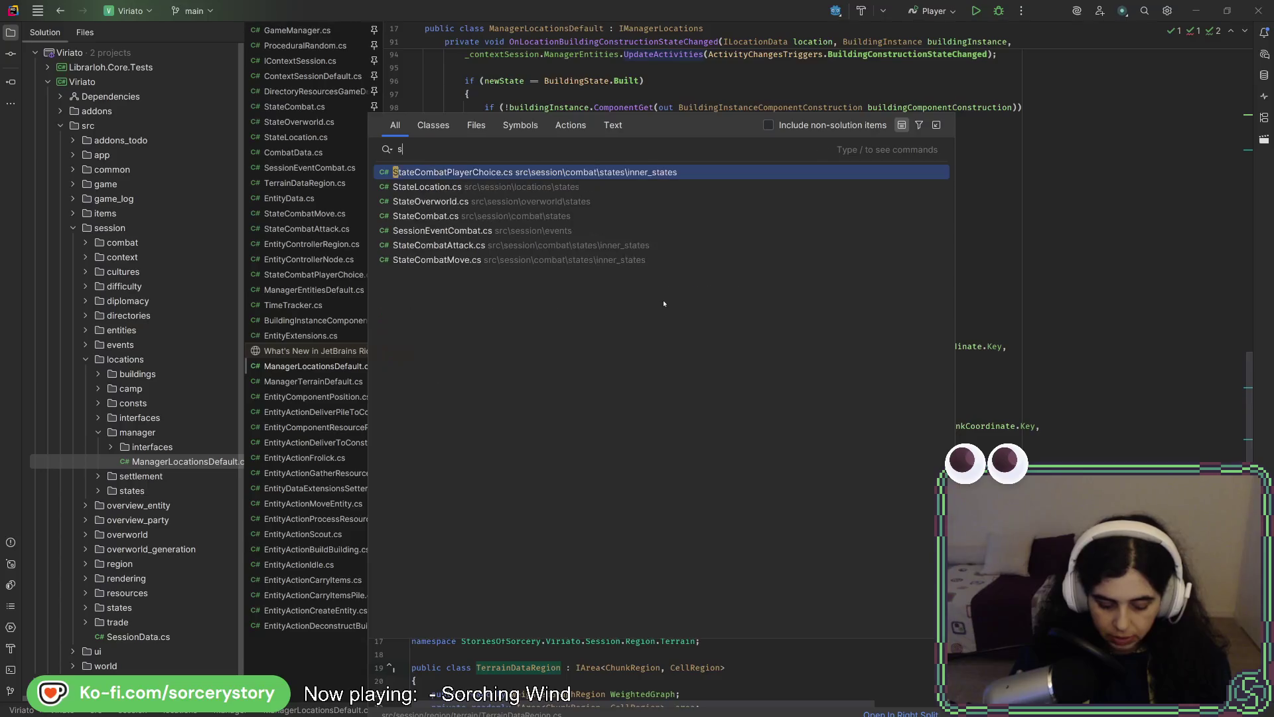
type("ngs")
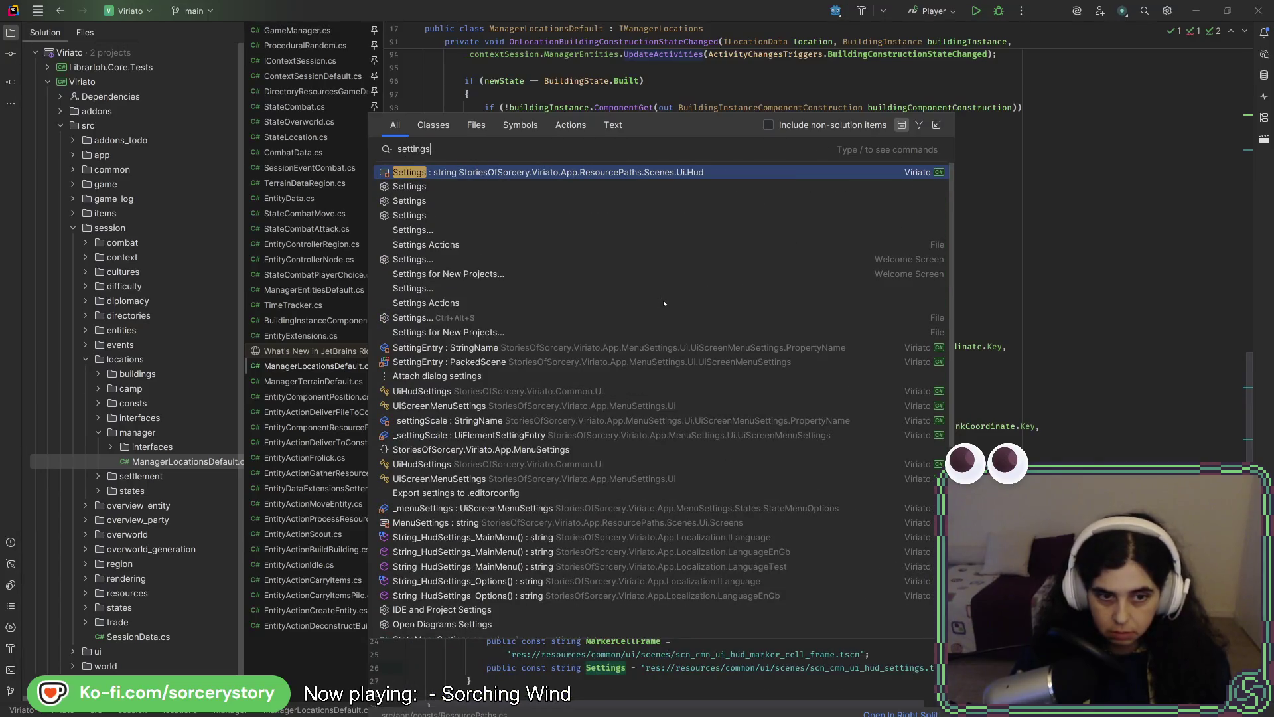
left_click(475, 464)
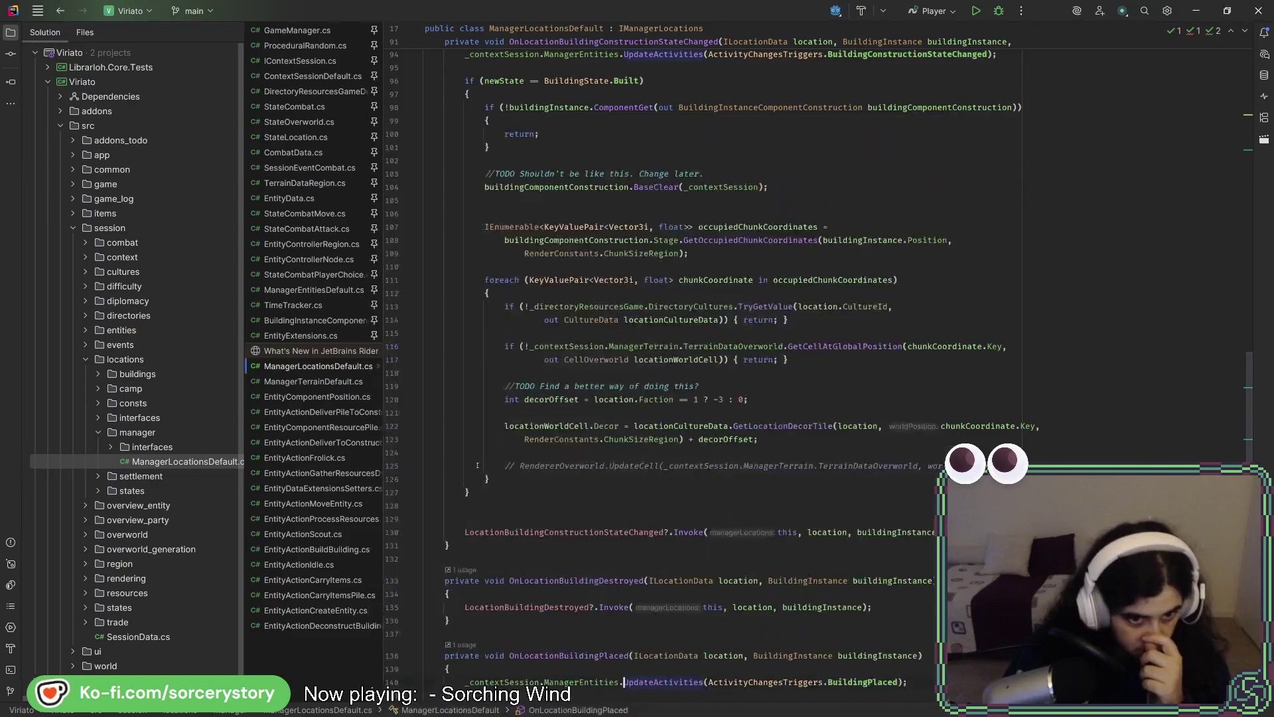
Scroll through UiHudSettings.cs and jump to the OnOptionsButtonPressed handler declaration.
scroll(676, 362, "down", 7)
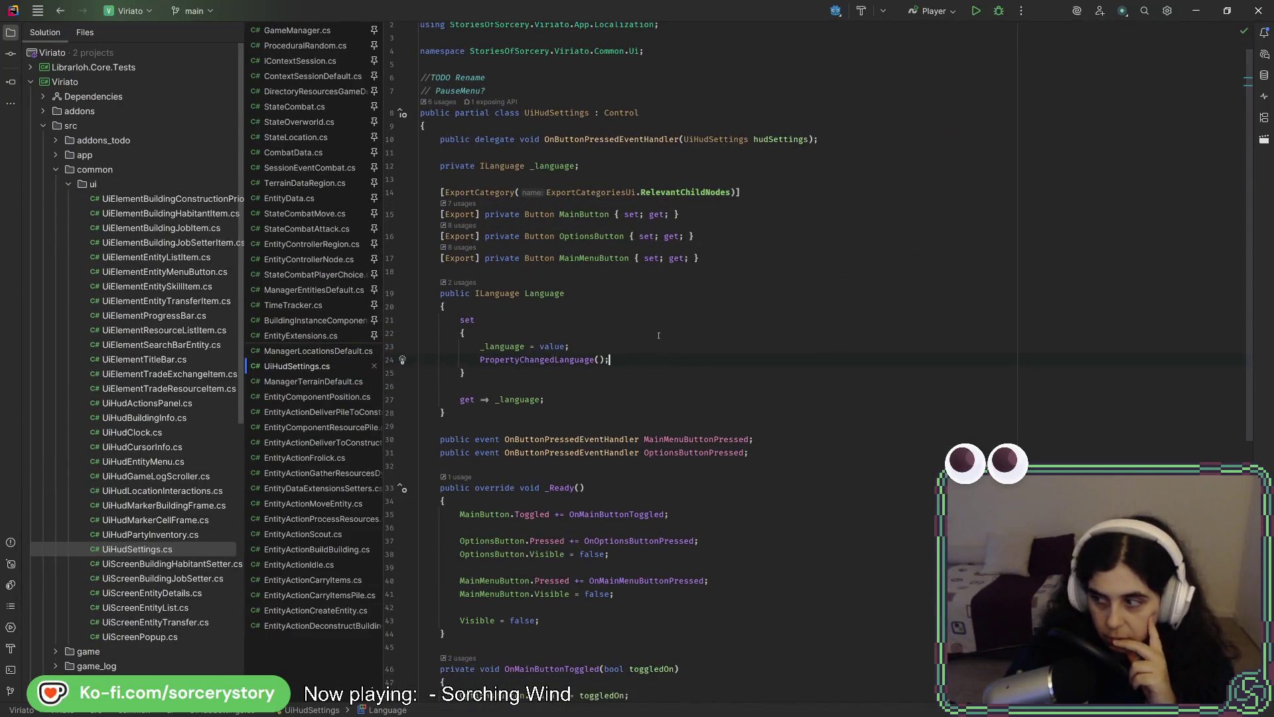
scroll(648, 301, "down", 5)
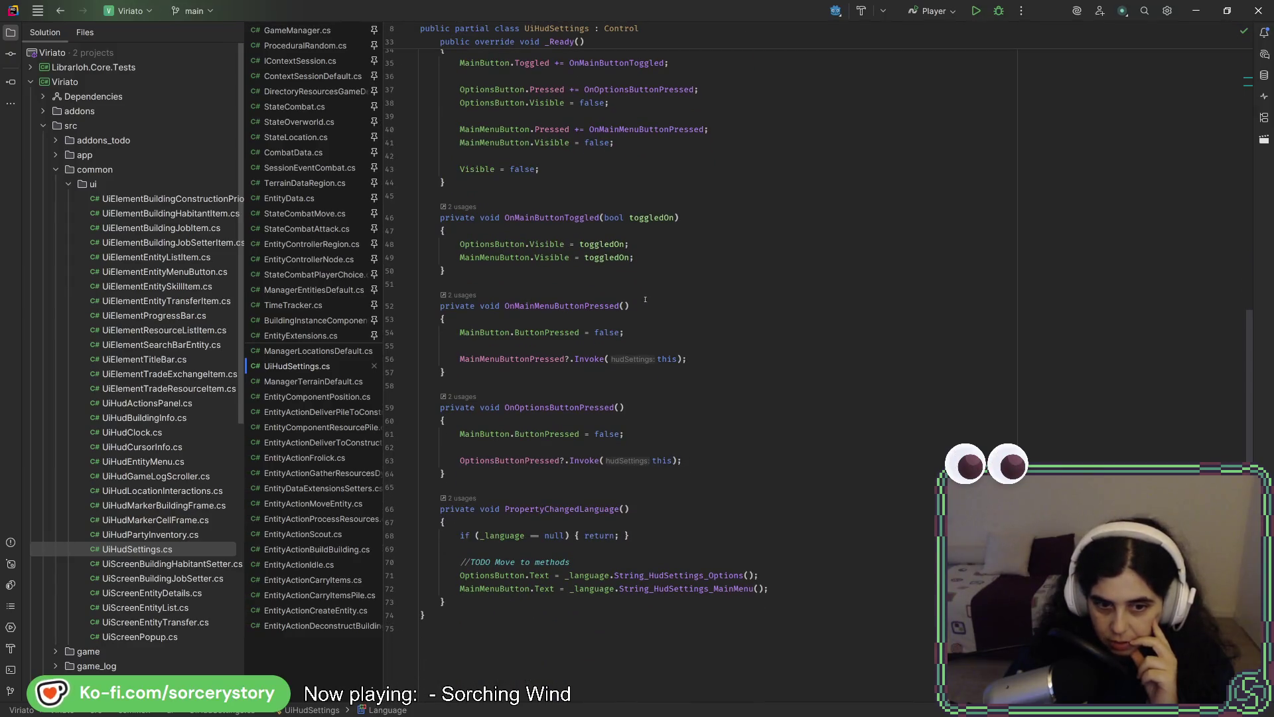
scroll(608, 397, "up", 3)
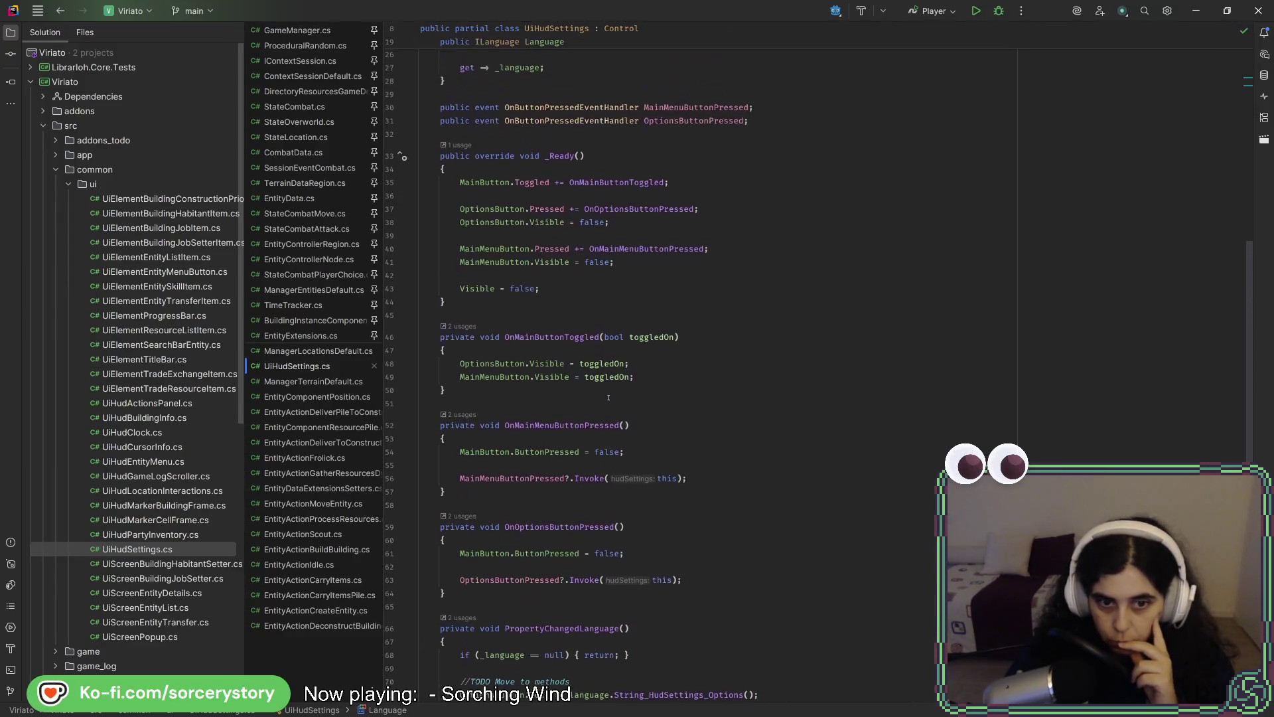
scroll(587, 412, "up", 4)
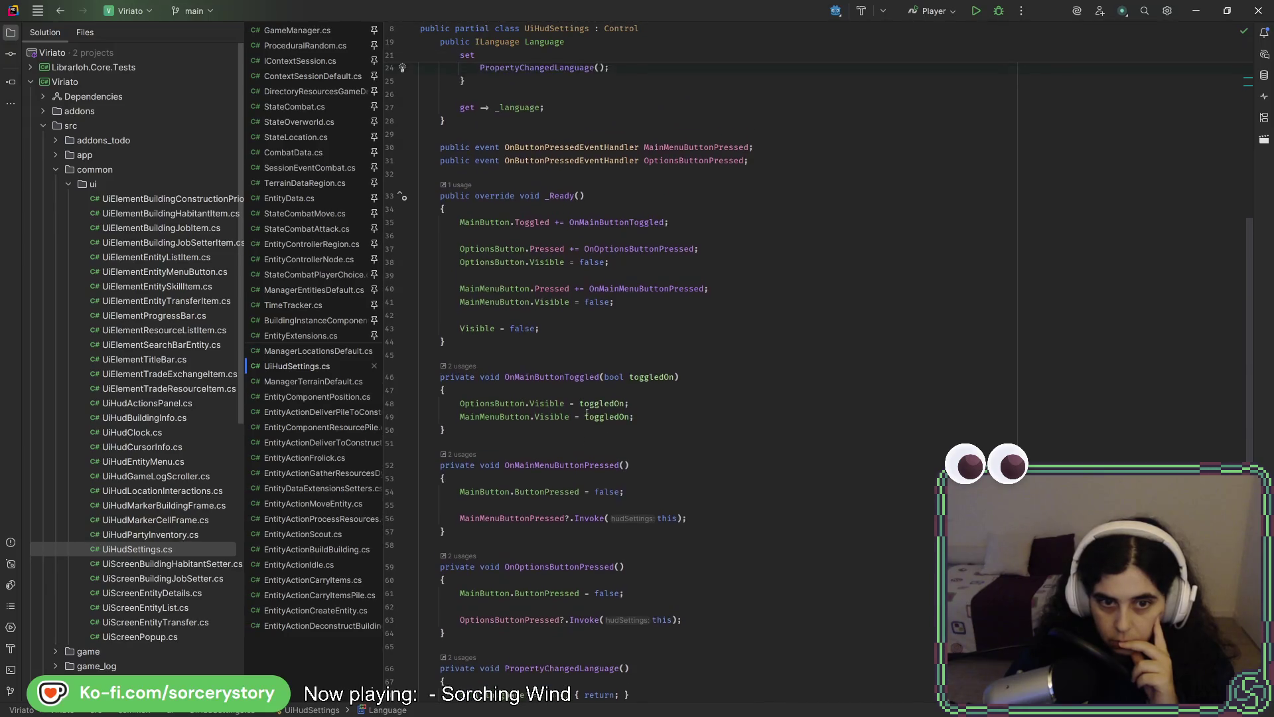
scroll(587, 412, "up", 5)
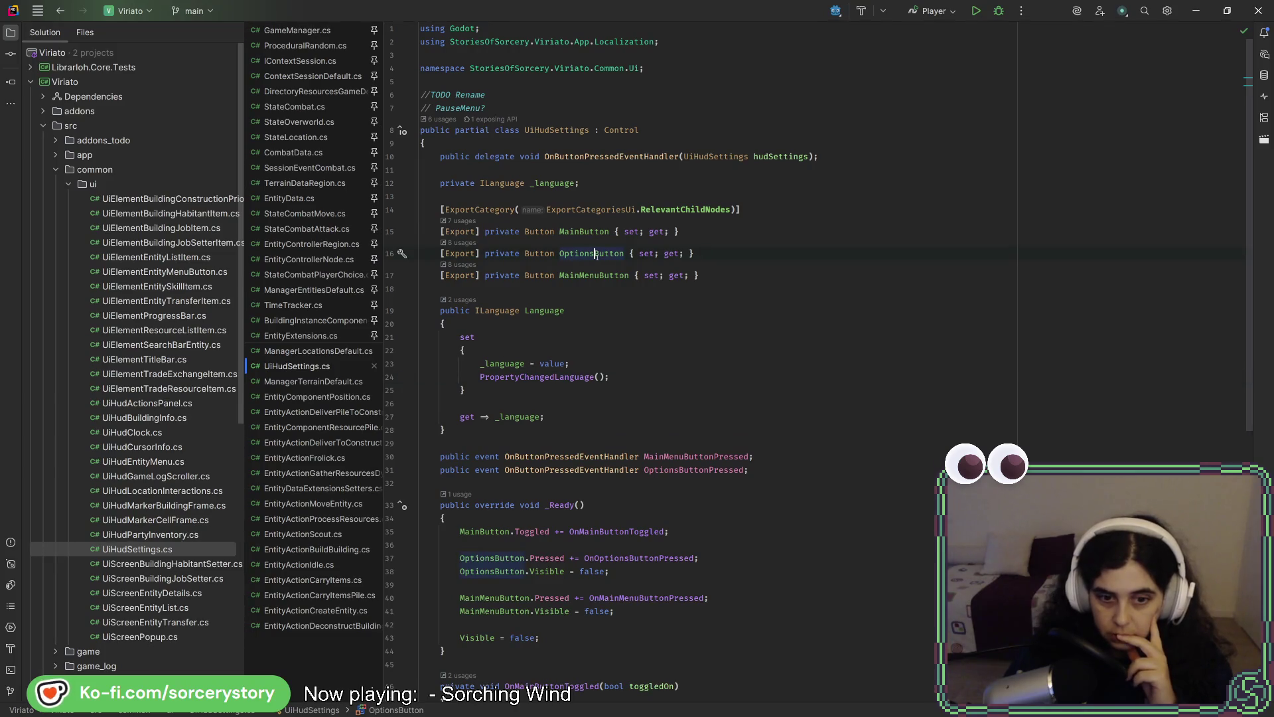
left_click(635, 560)
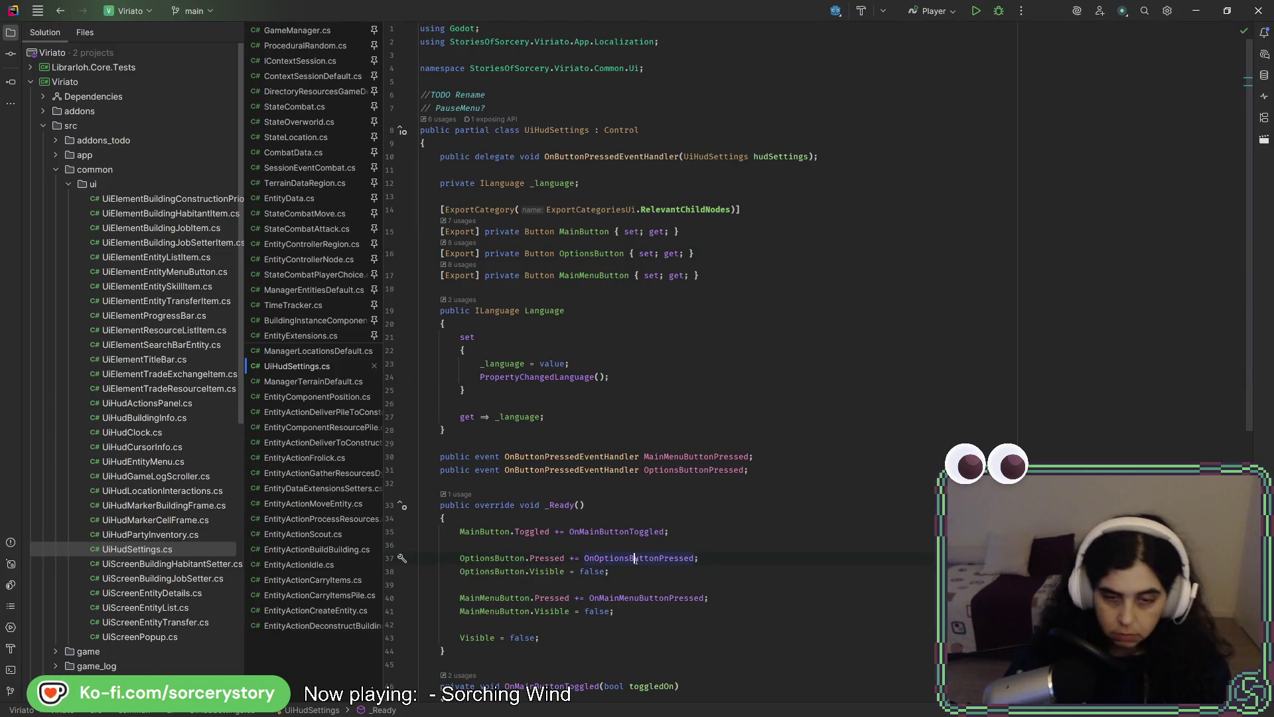
left_click(635, 560, "ctrl")
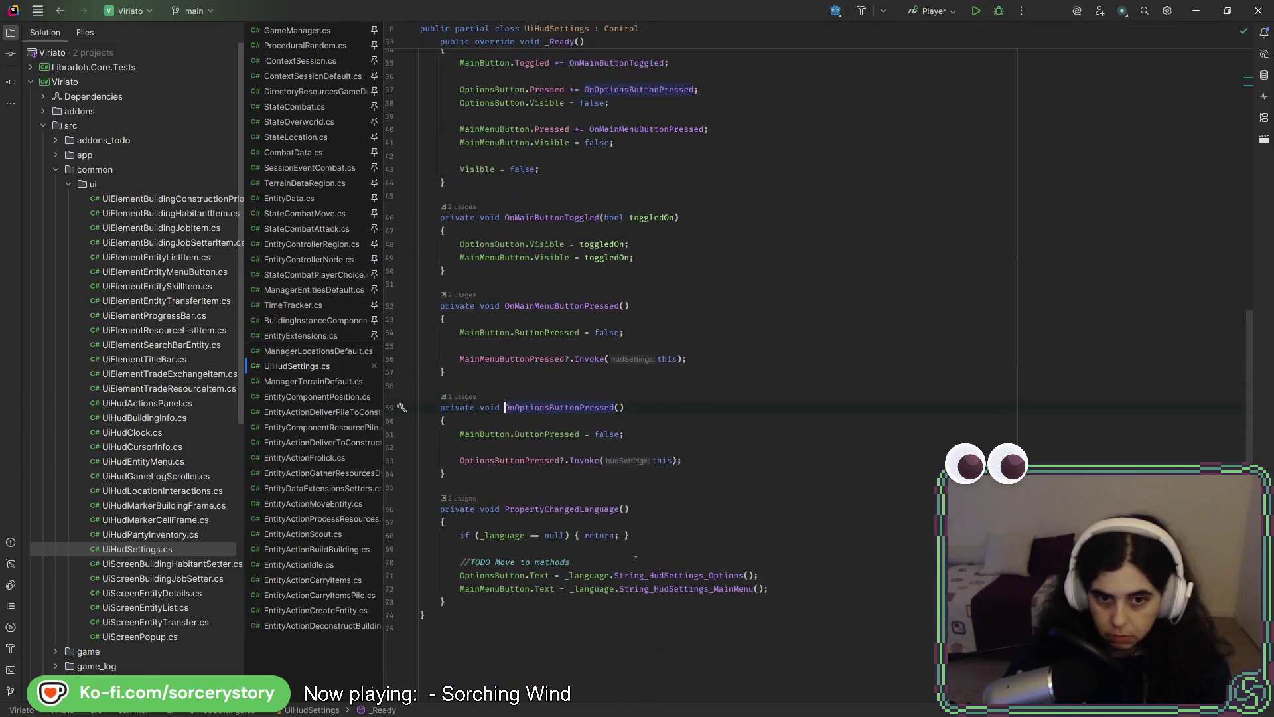
Go to the OptionsButtonPressed event and find its usages, 2 results.
left_click(542, 460, "ctrl")
right_click(716, 286)
left_click(750, 350)
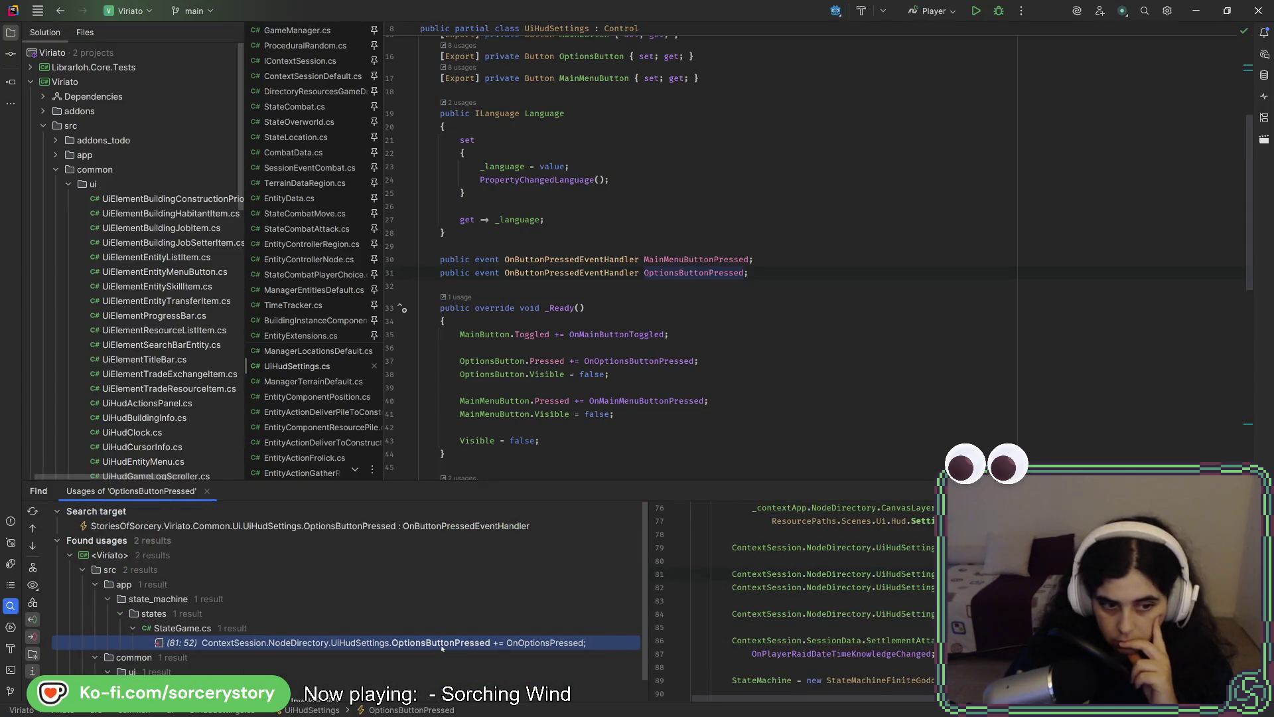
Follow the StateGame.cs usage through OnOptionsPressed to the StateMenuOptions class.
double_click(442, 643)
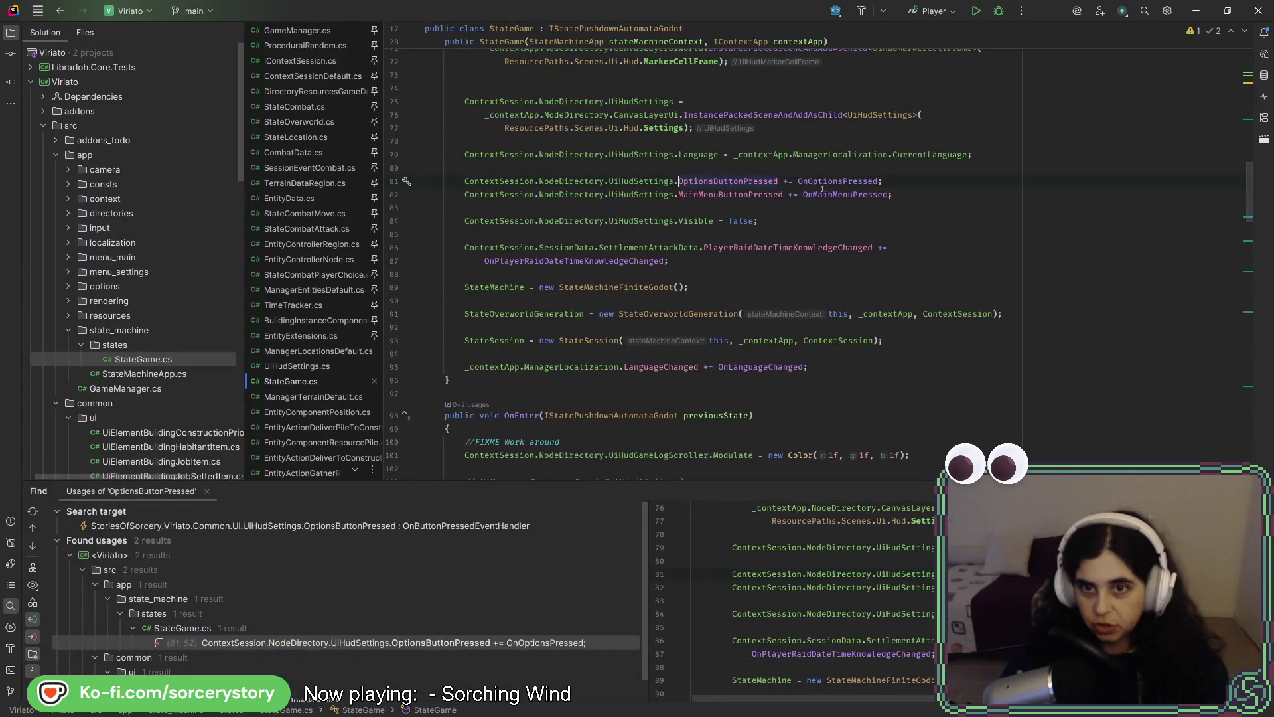
left_click(823, 182, "ctrl")
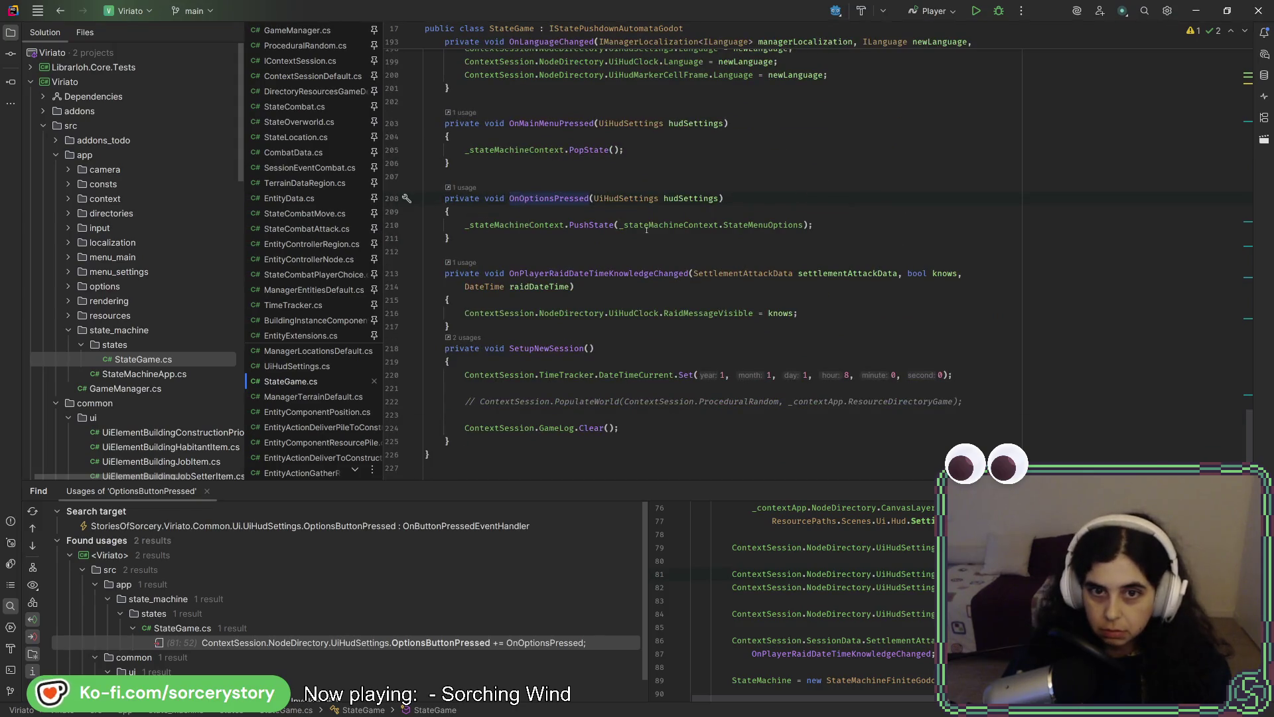
left_click(753, 225, "ctrl")
left_click(571, 184, "ctrl")
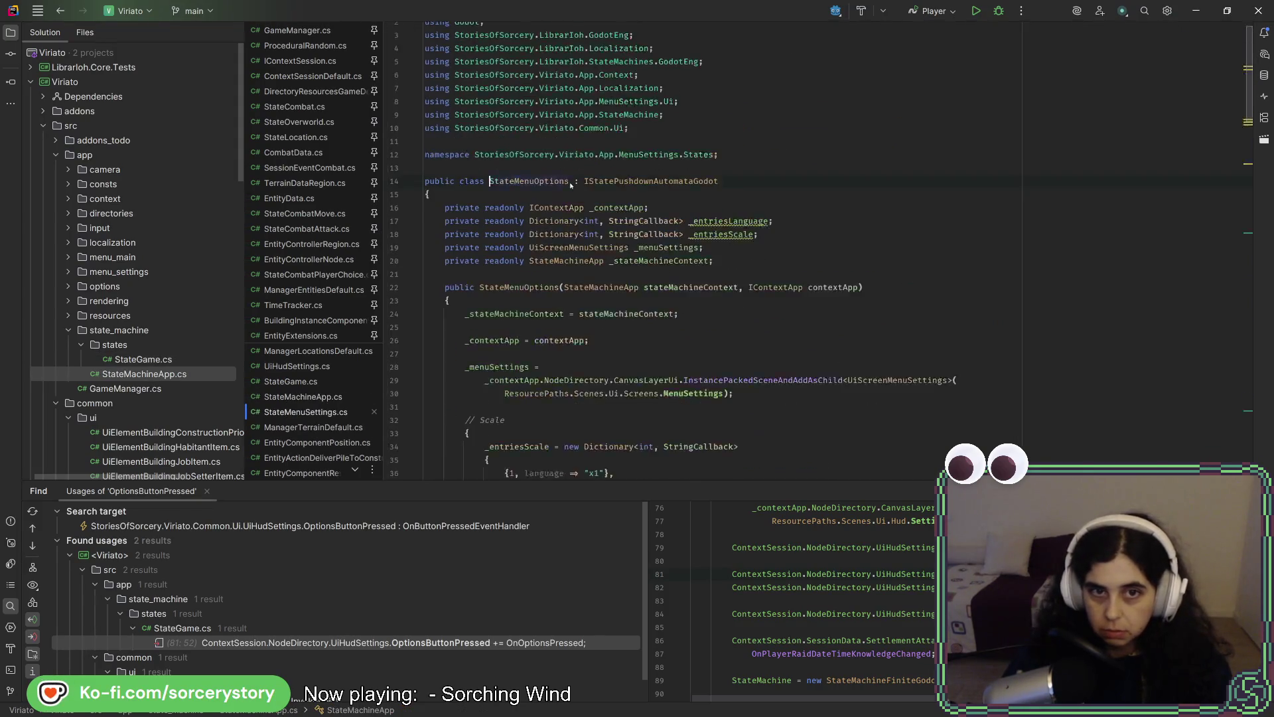
Scroll StateMenuOptions to its scale handler and open the GameScaleSet declaration in IManagerOptions.cs.
scroll(809, 272, "down", 5)
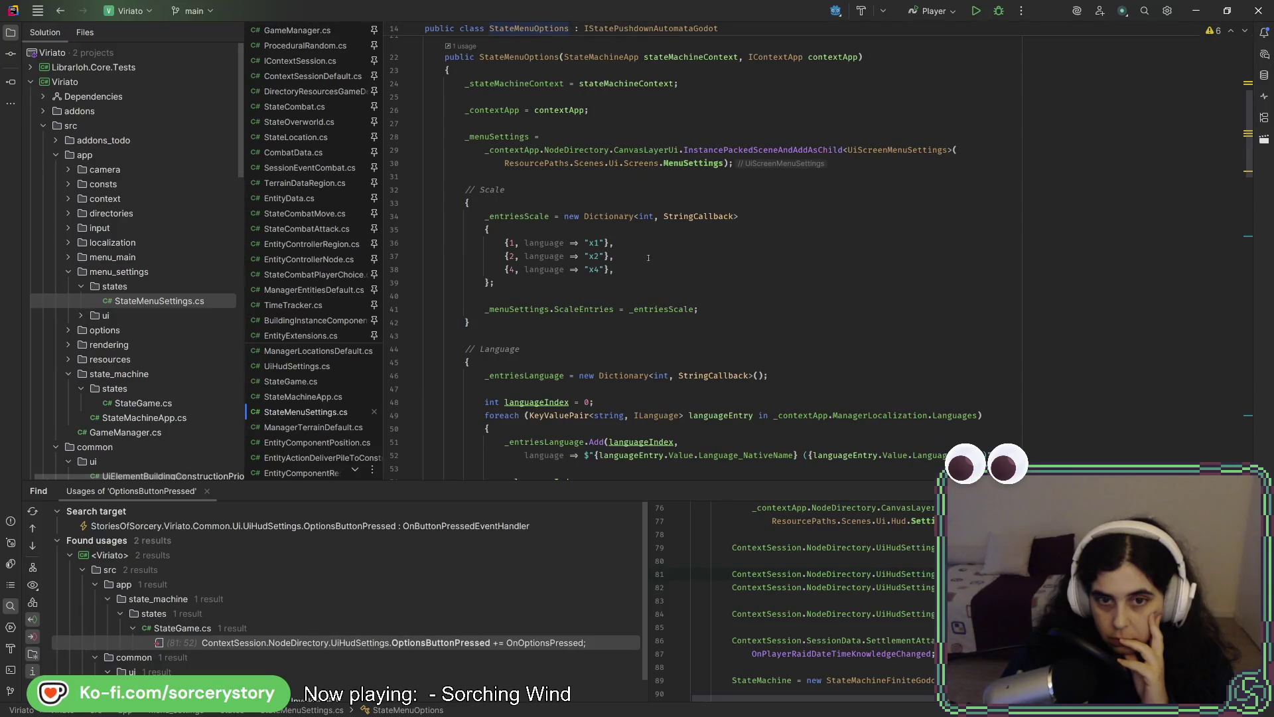
scroll(629, 296, "down", 7)
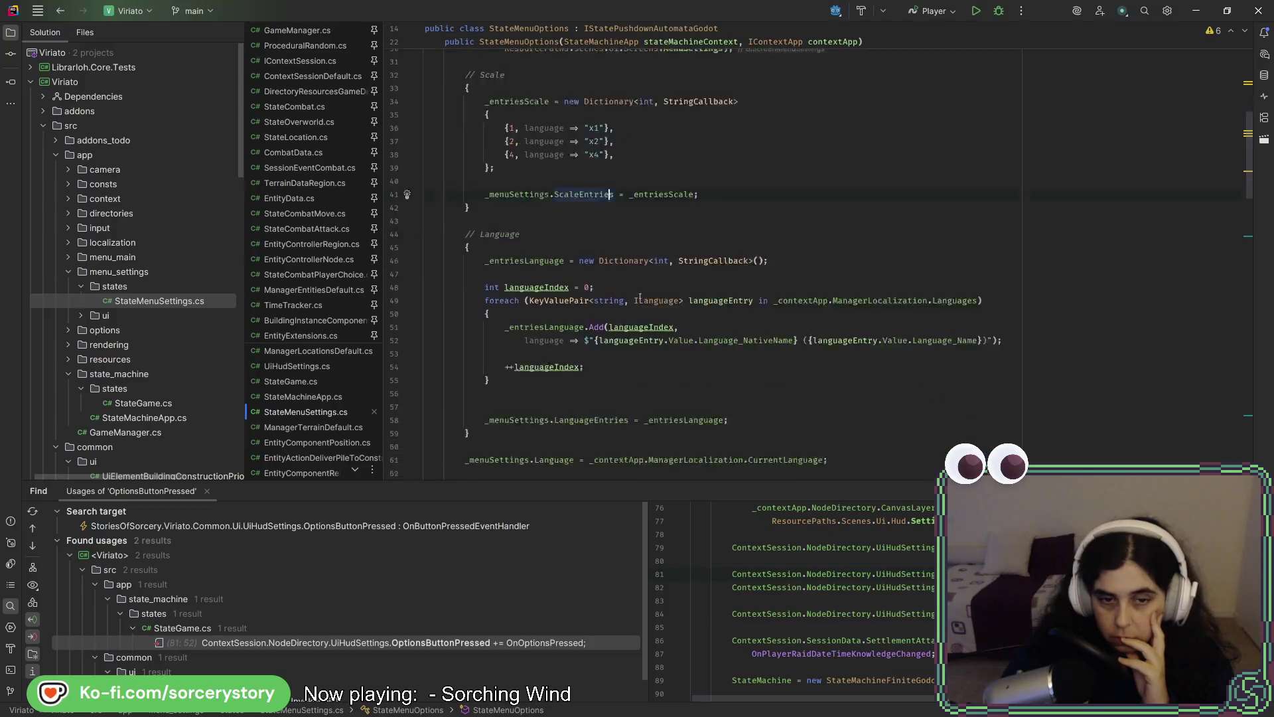
scroll(641, 293, "down", 9)
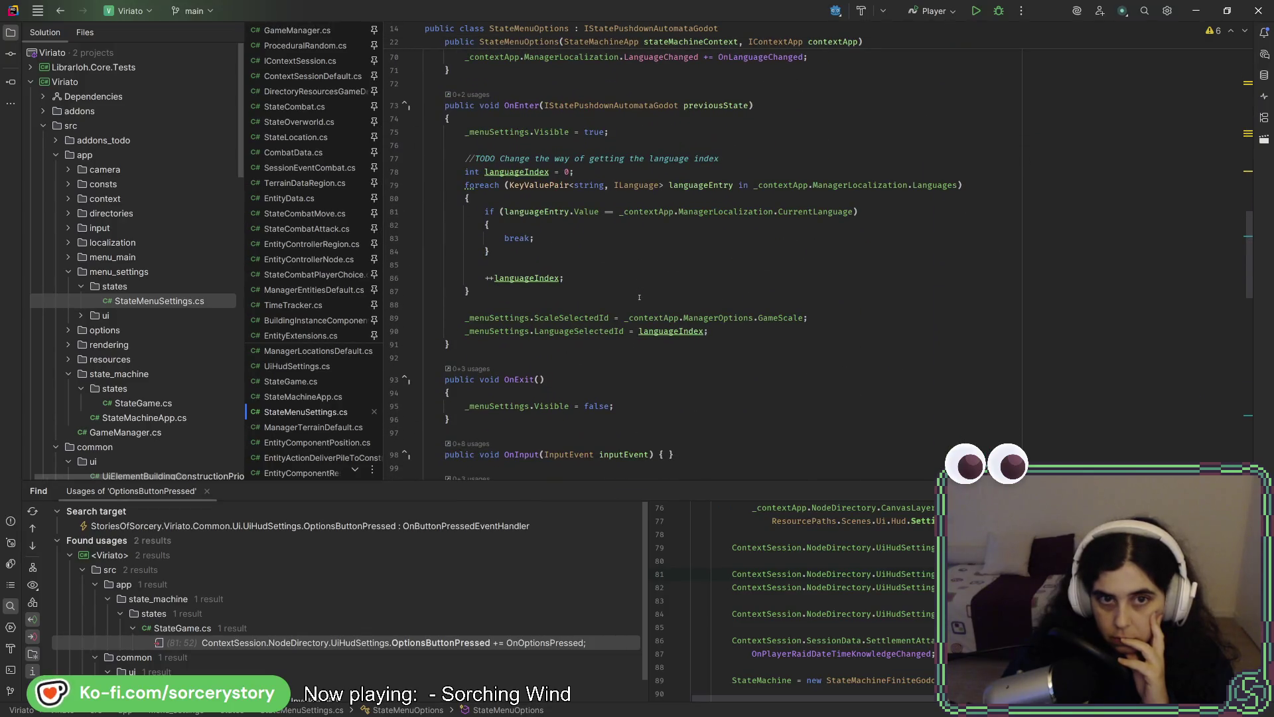
scroll(639, 297, "down", 12)
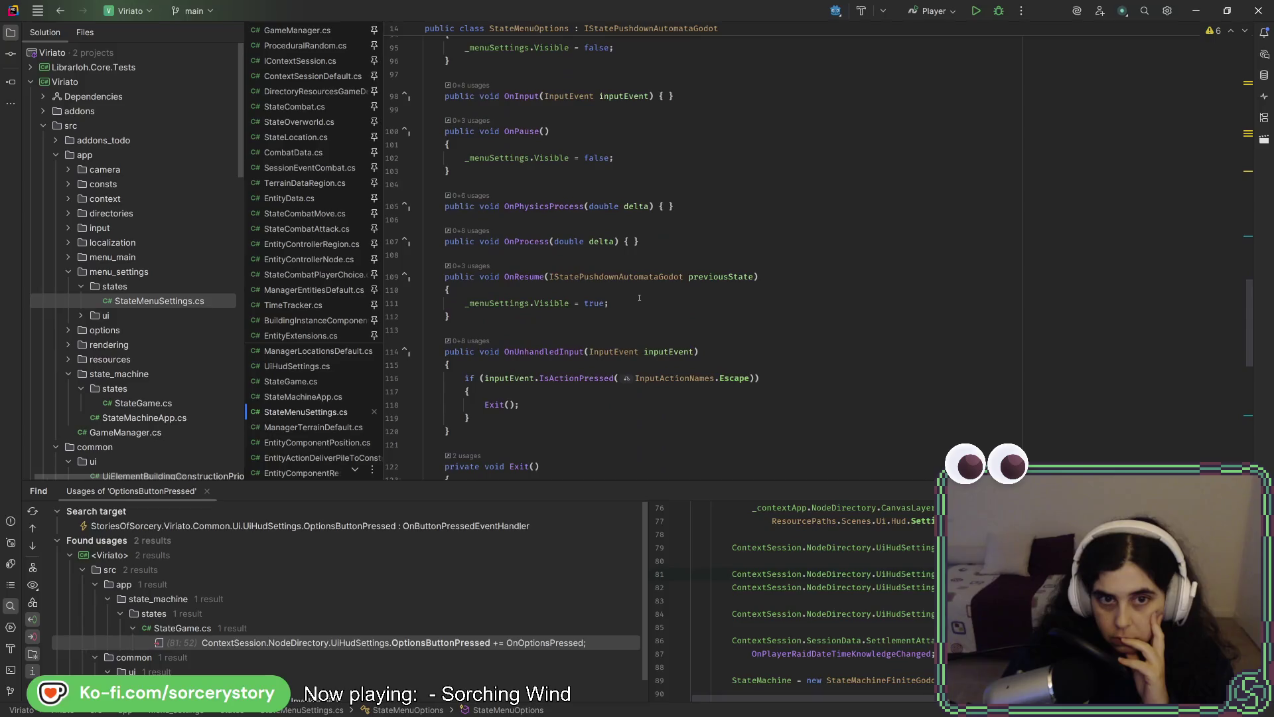
scroll(639, 297, "down", 3)
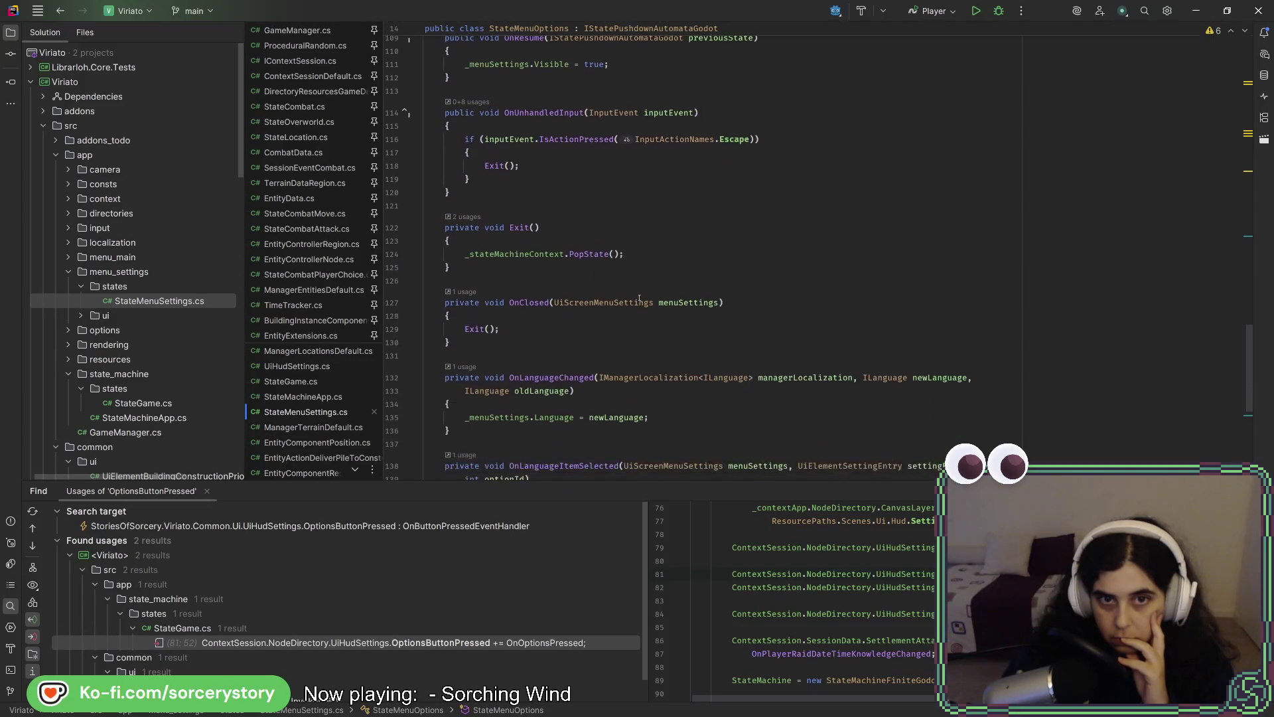
scroll(638, 297, "down", 8)
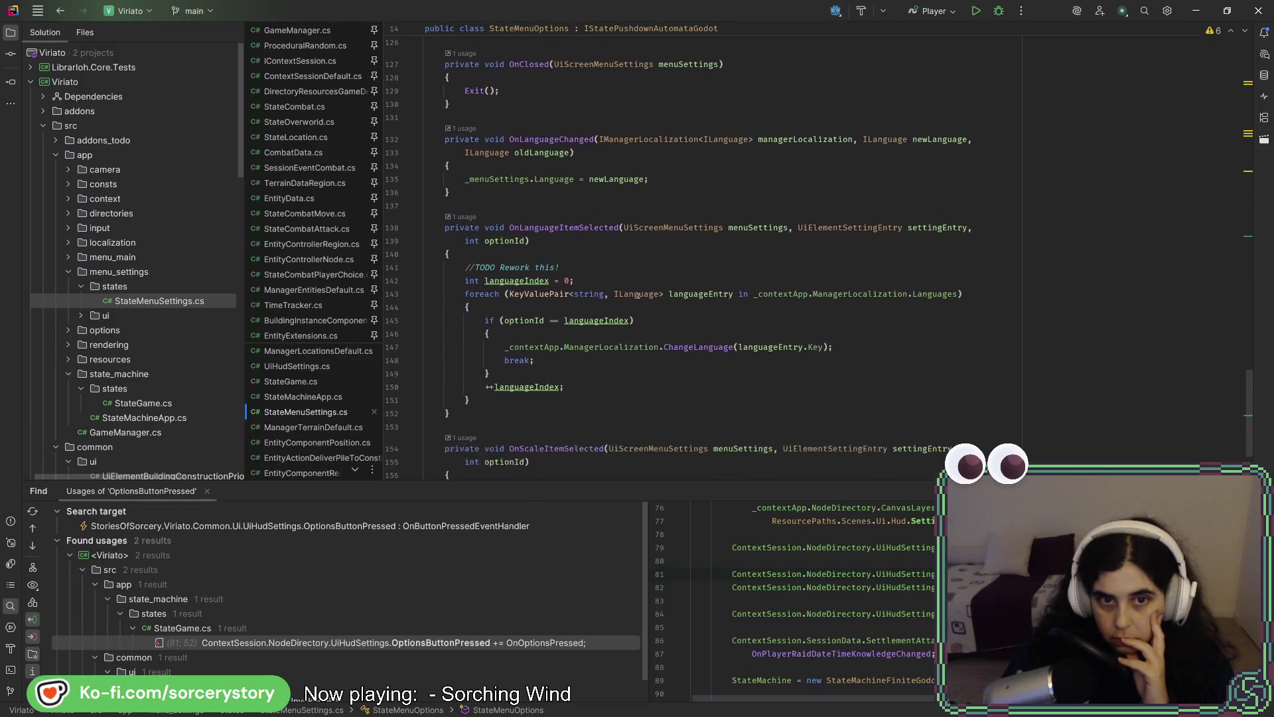
scroll(638, 297, "up", 2)
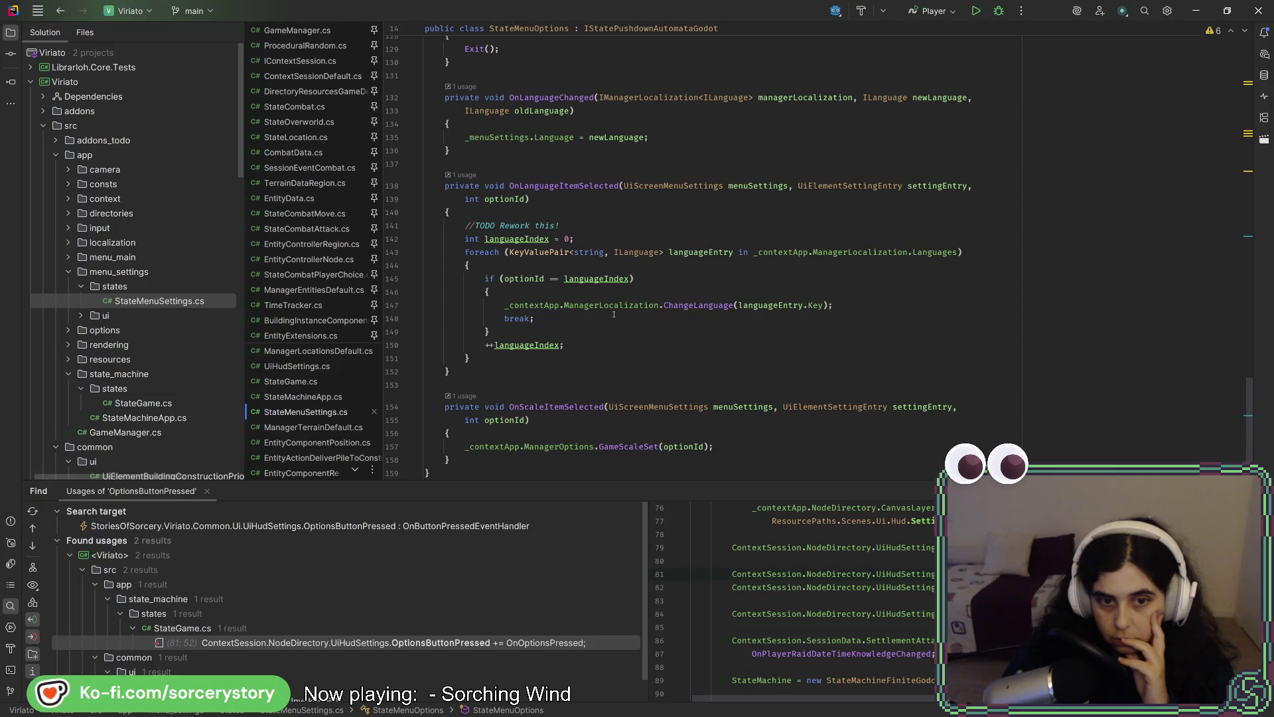
scroll(614, 314, "down", 1)
scroll(614, 314, "down", 1)
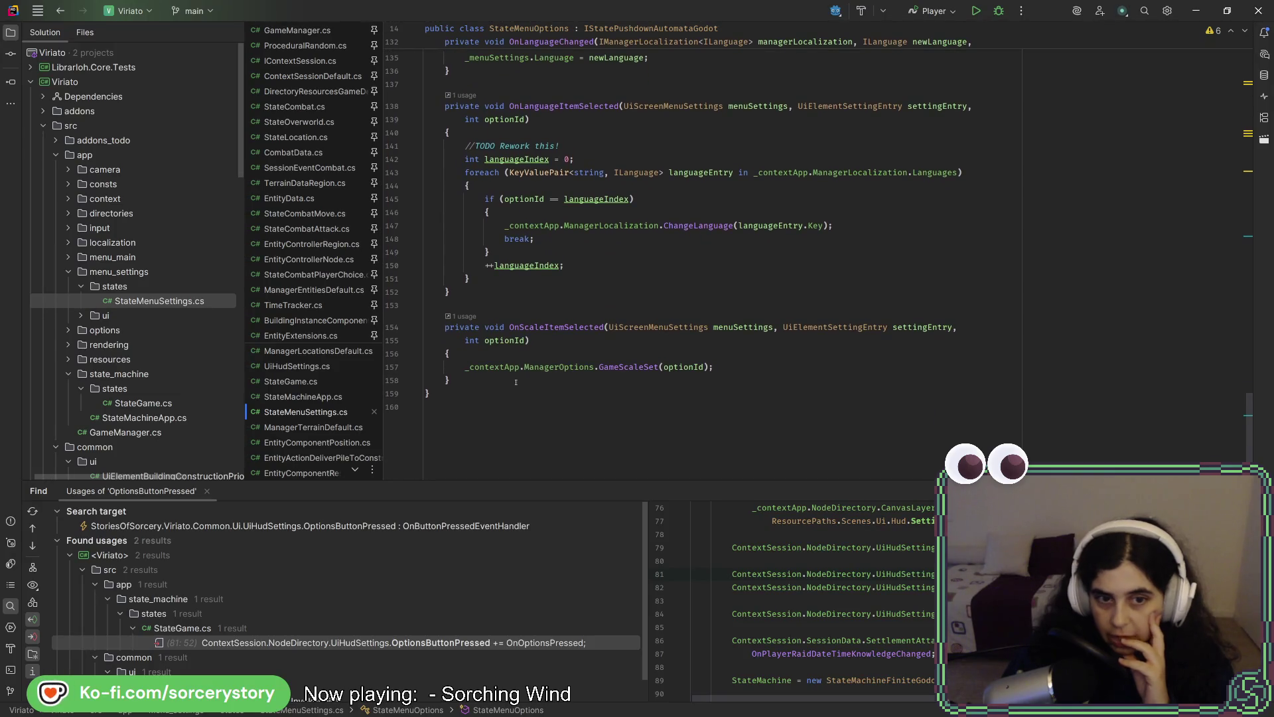
left_click(639, 367)
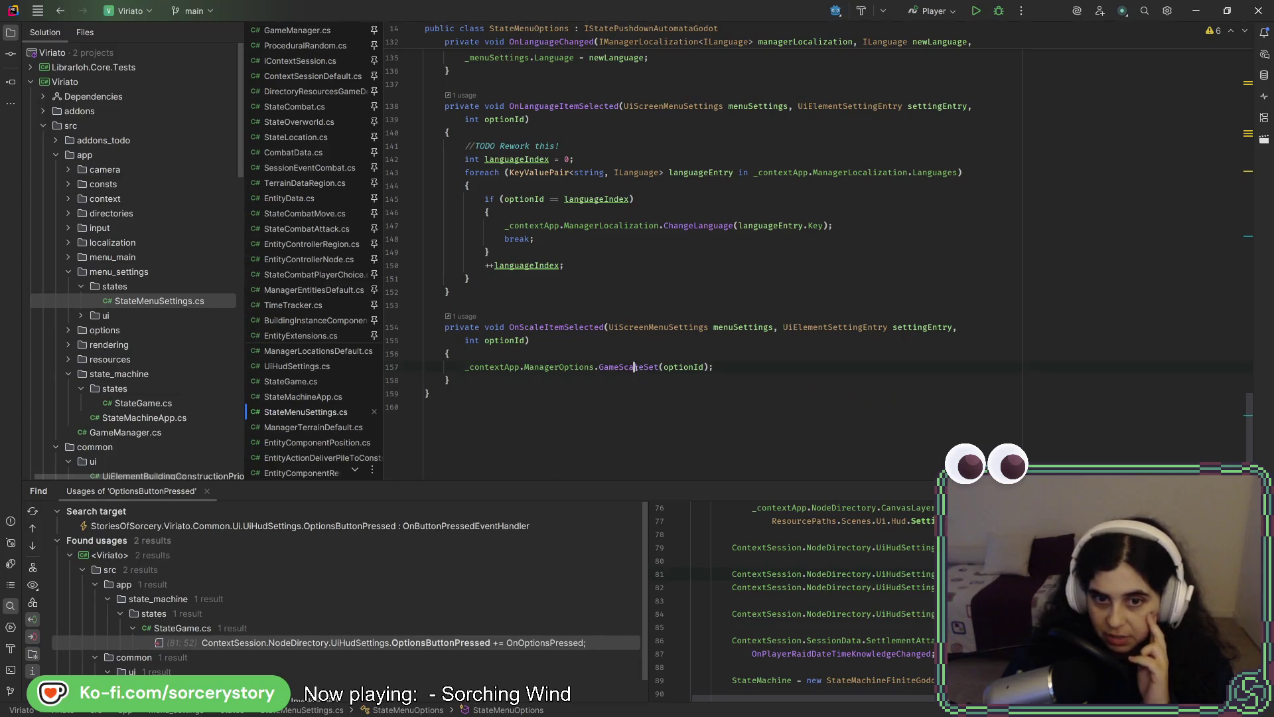
left_click(631, 368, "ctrl")
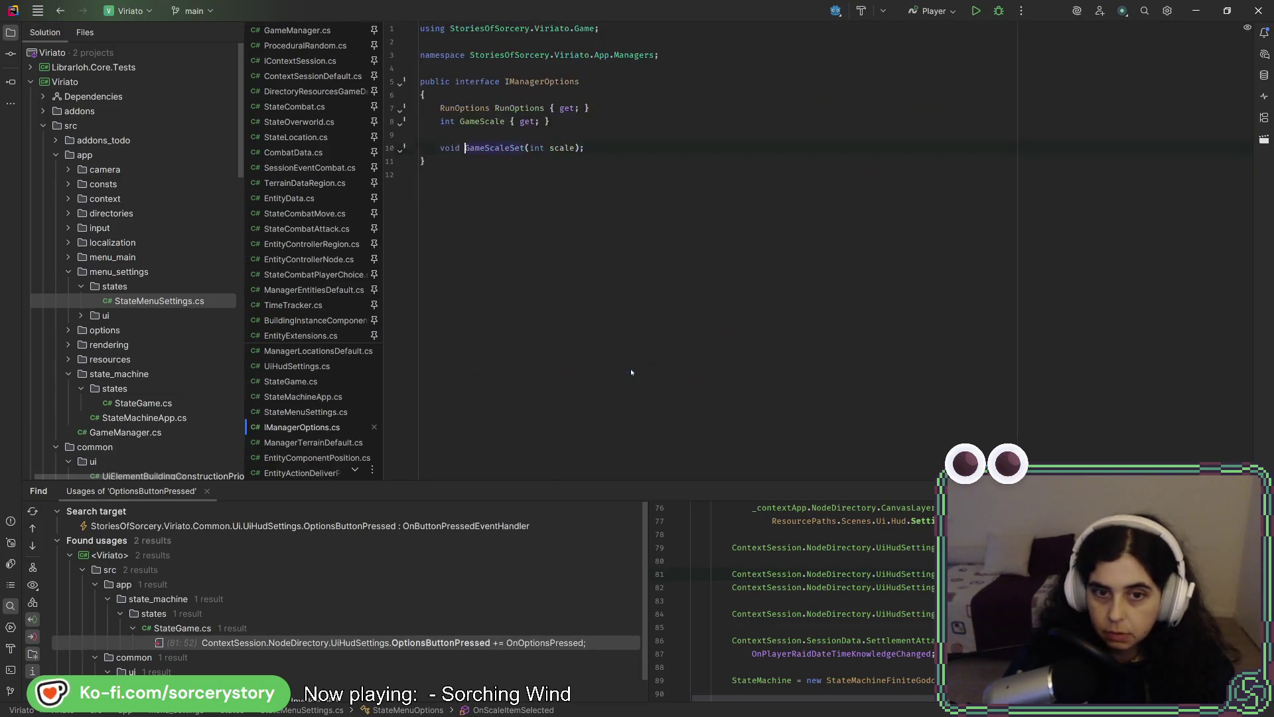
Open GameScaleSet's implementation in ManagerOptions.cs and trace _resolutionBase to the viewport width setting.
key("ctrl+F12")
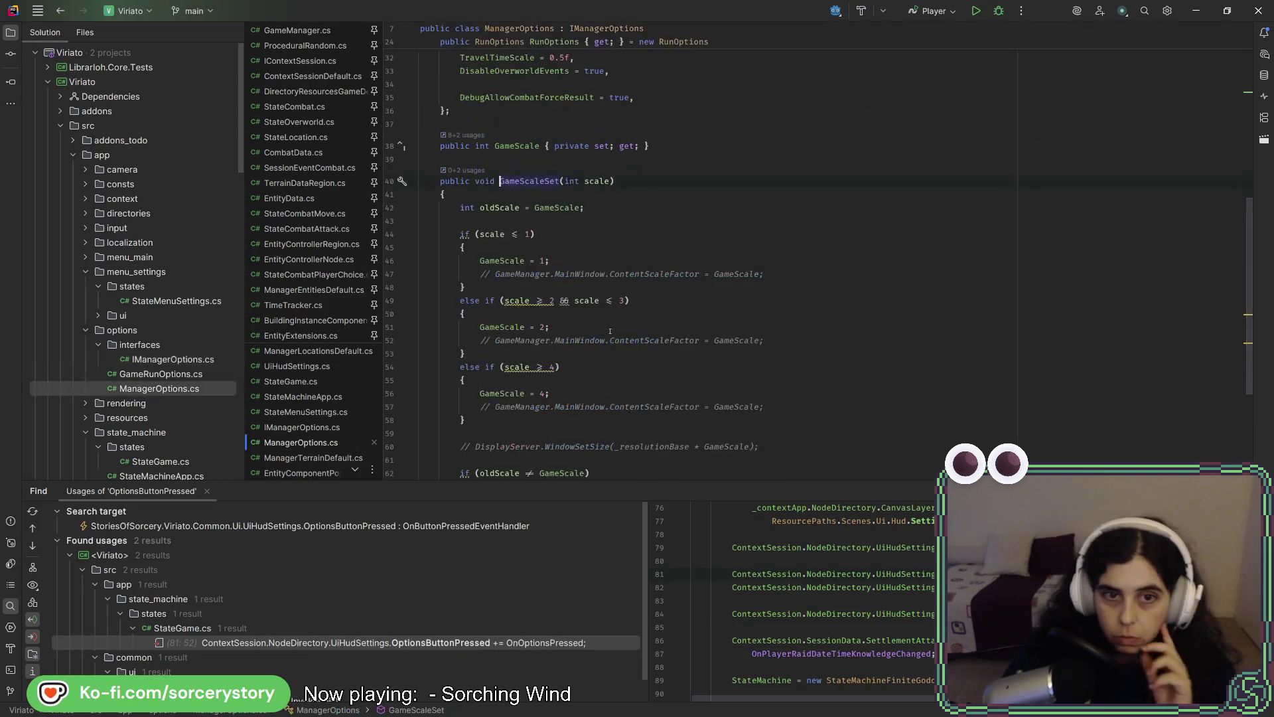
scroll(648, 230, "down", 2)
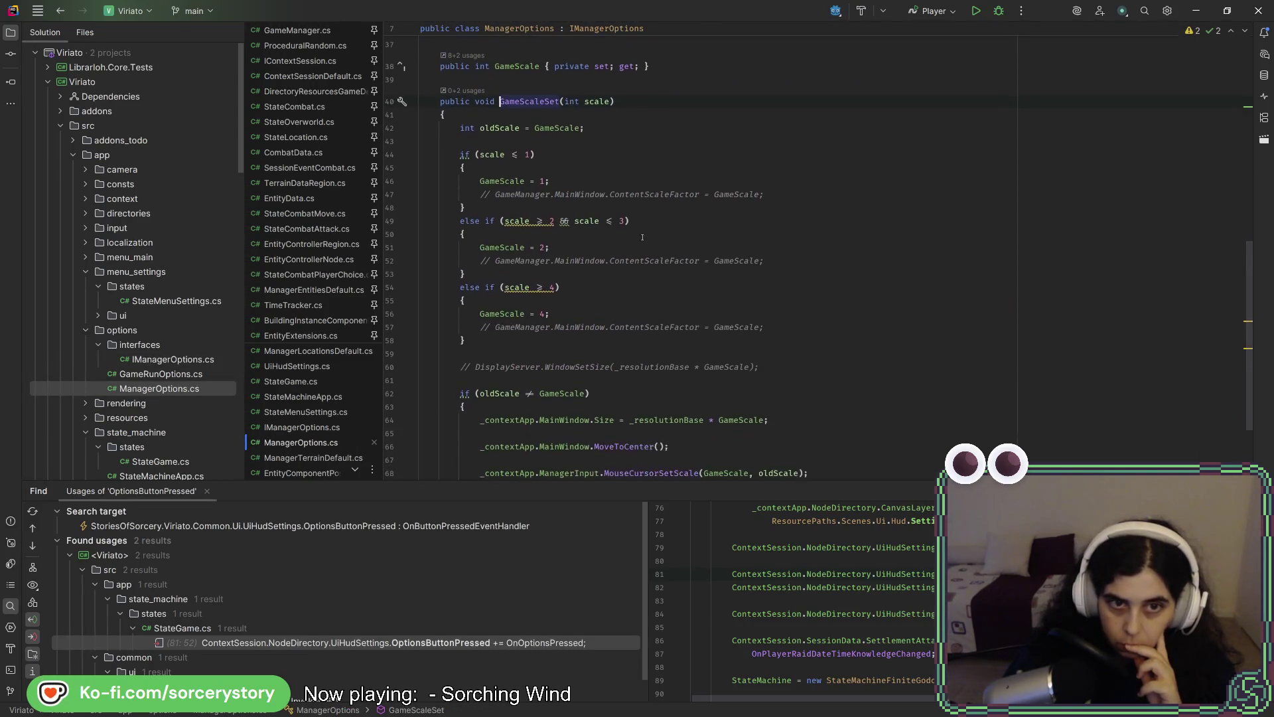
left_click(504, 181)
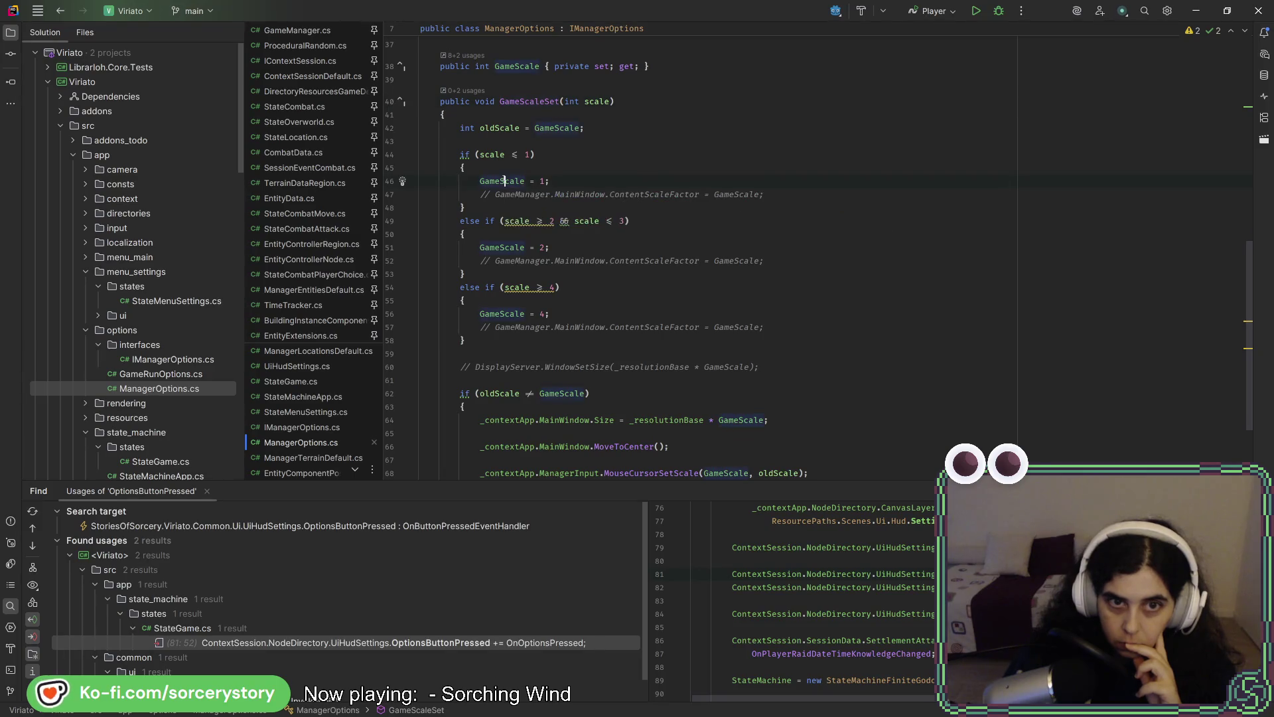
scroll(530, 231, "down", 1)
scroll(530, 232, "down", 2)
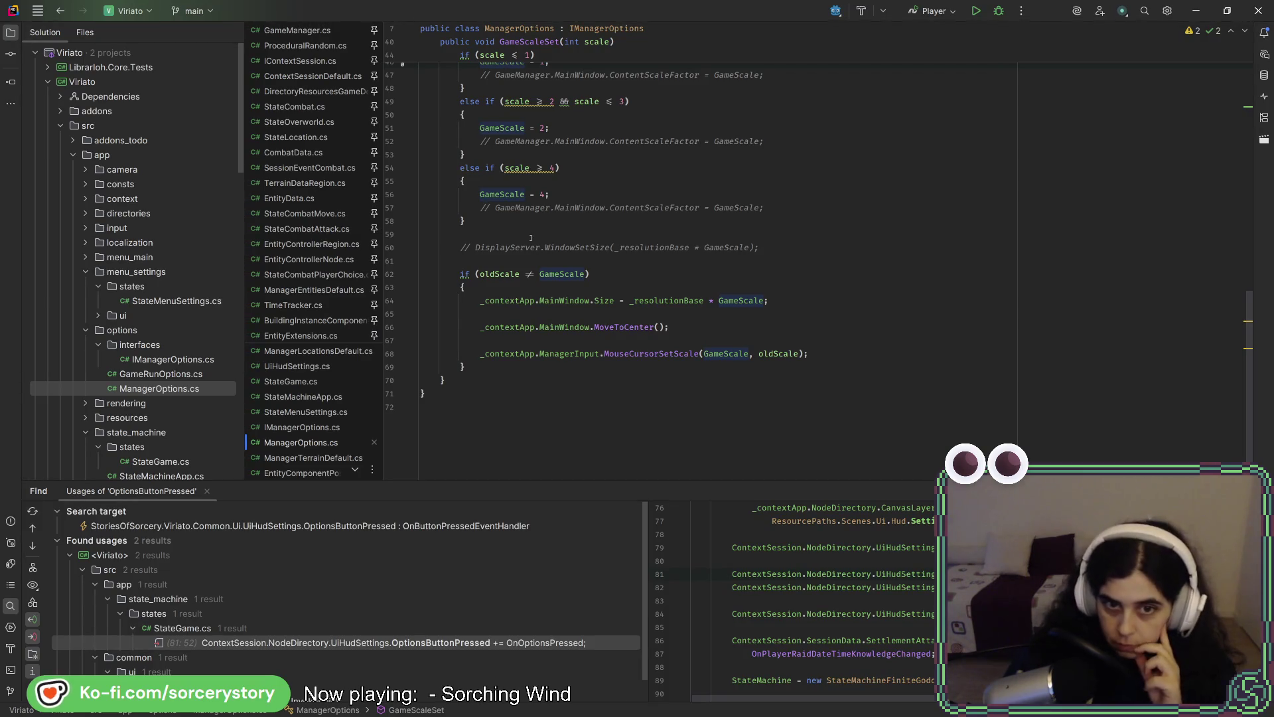
left_click_drag(481, 301, 614, 300)
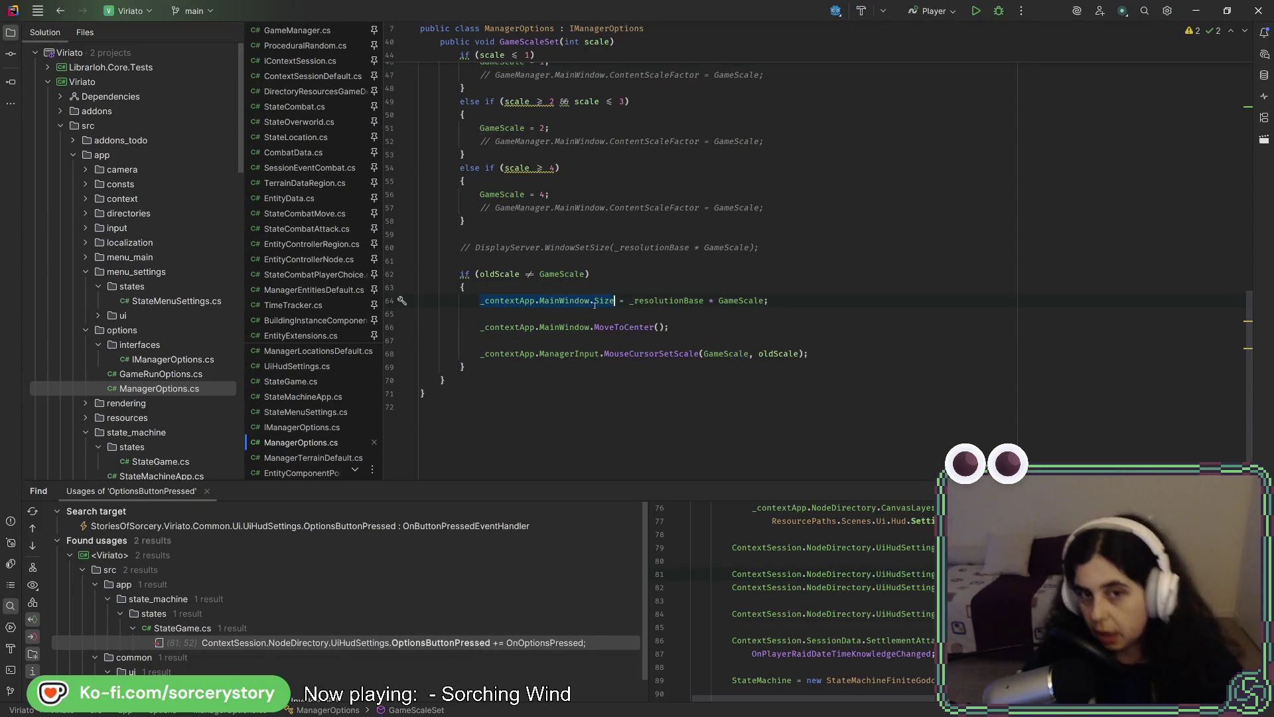
double_click(646, 300)
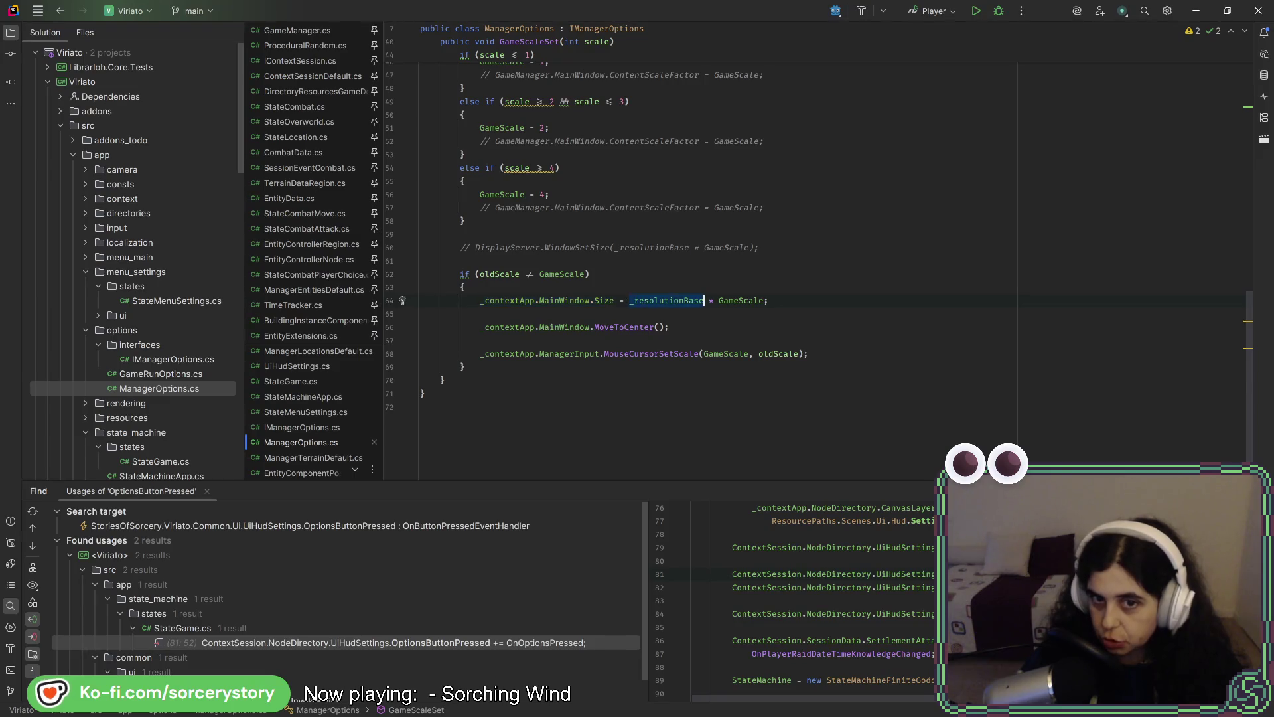
scroll(657, 295, "up", 15)
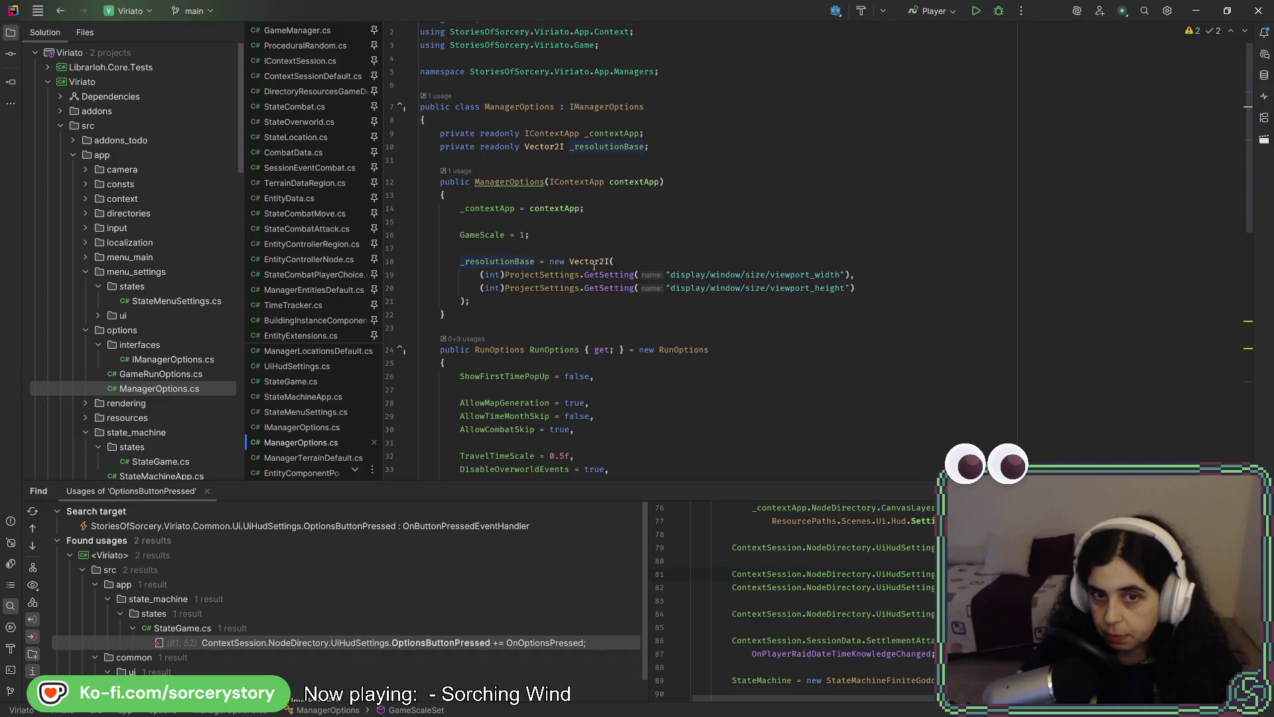
left_click(636, 274)
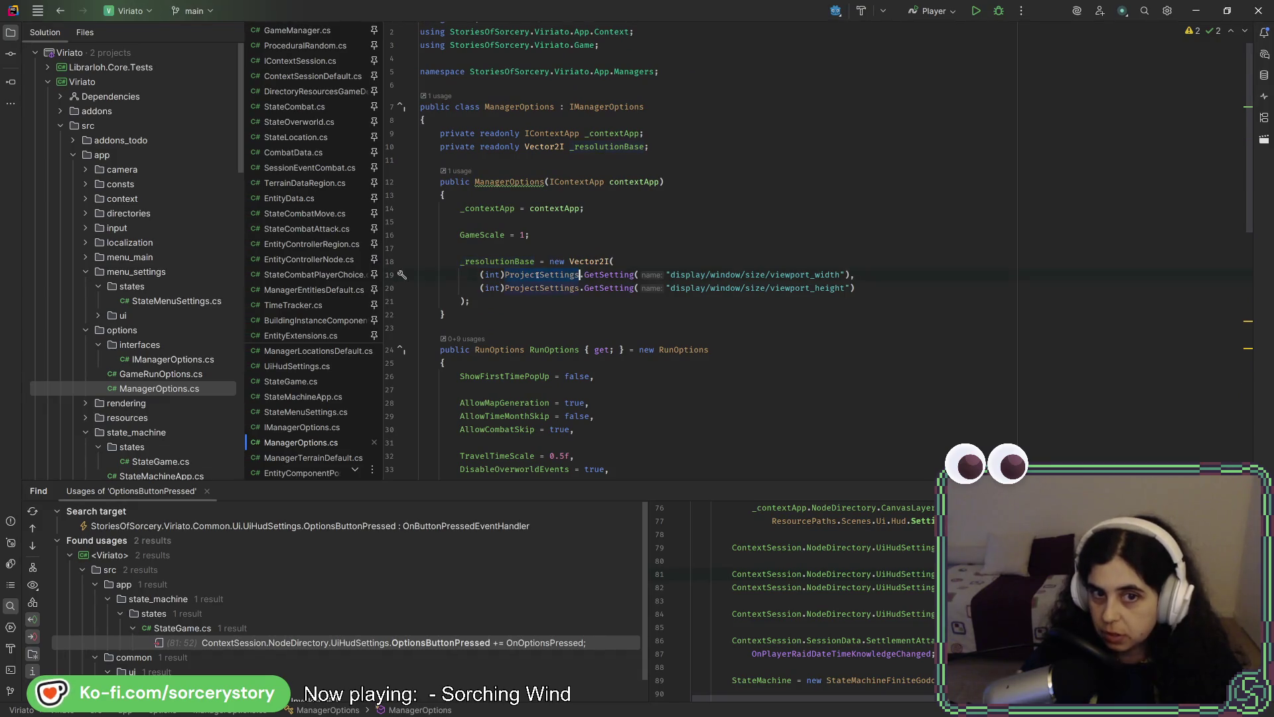
left_click(669, 274)
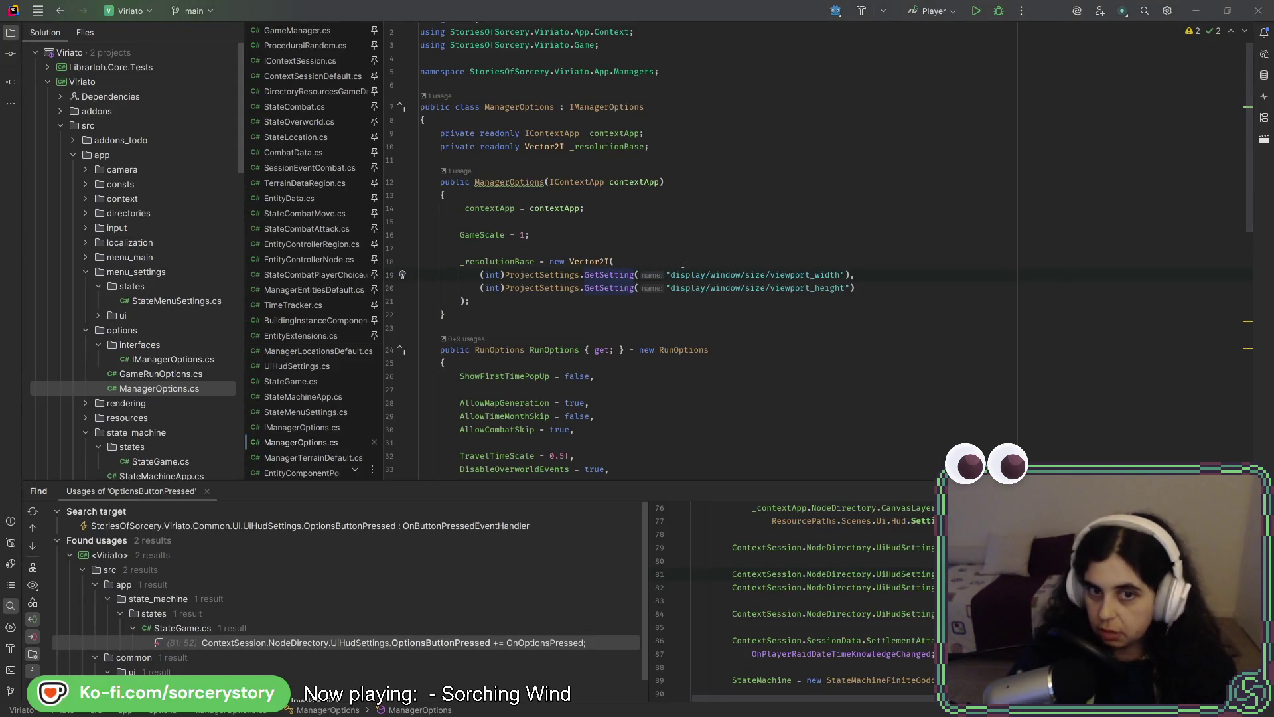
Check Godot's Project Settings window viewport size, then return to Rider.
key("alt+Tab")
left_click(59, 28)
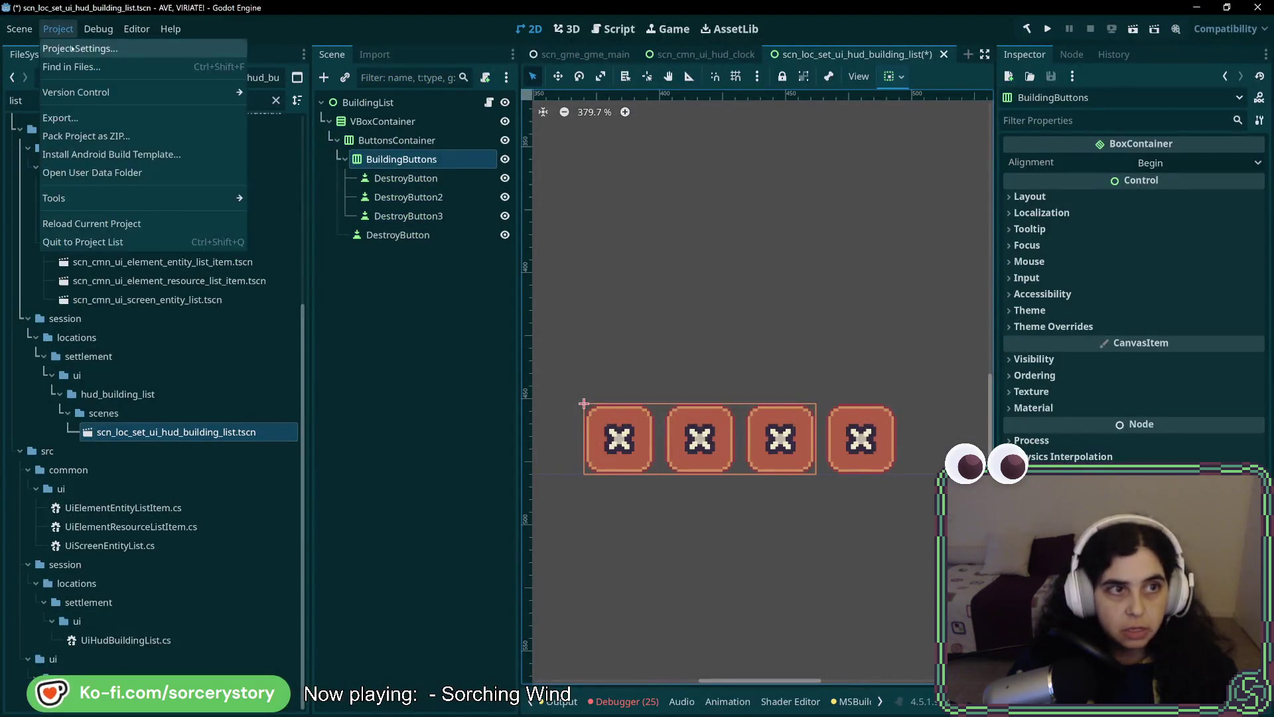
left_click(77, 48)
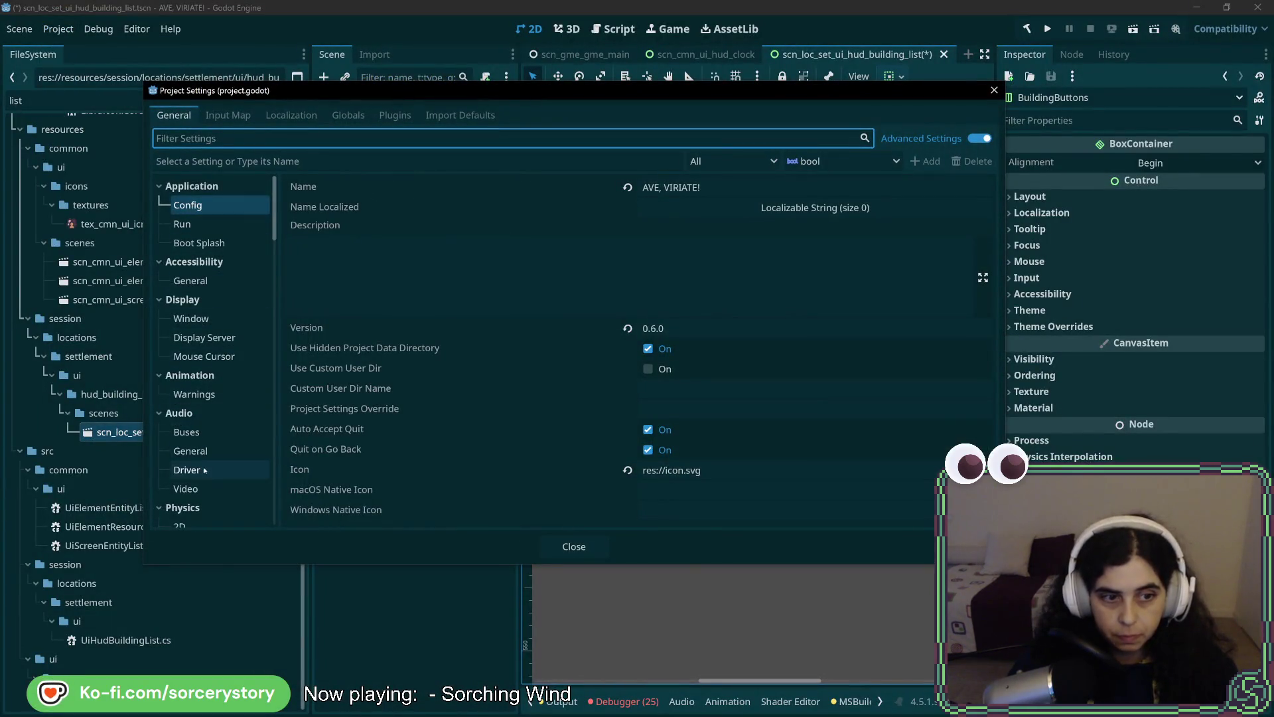
left_click(191, 319)
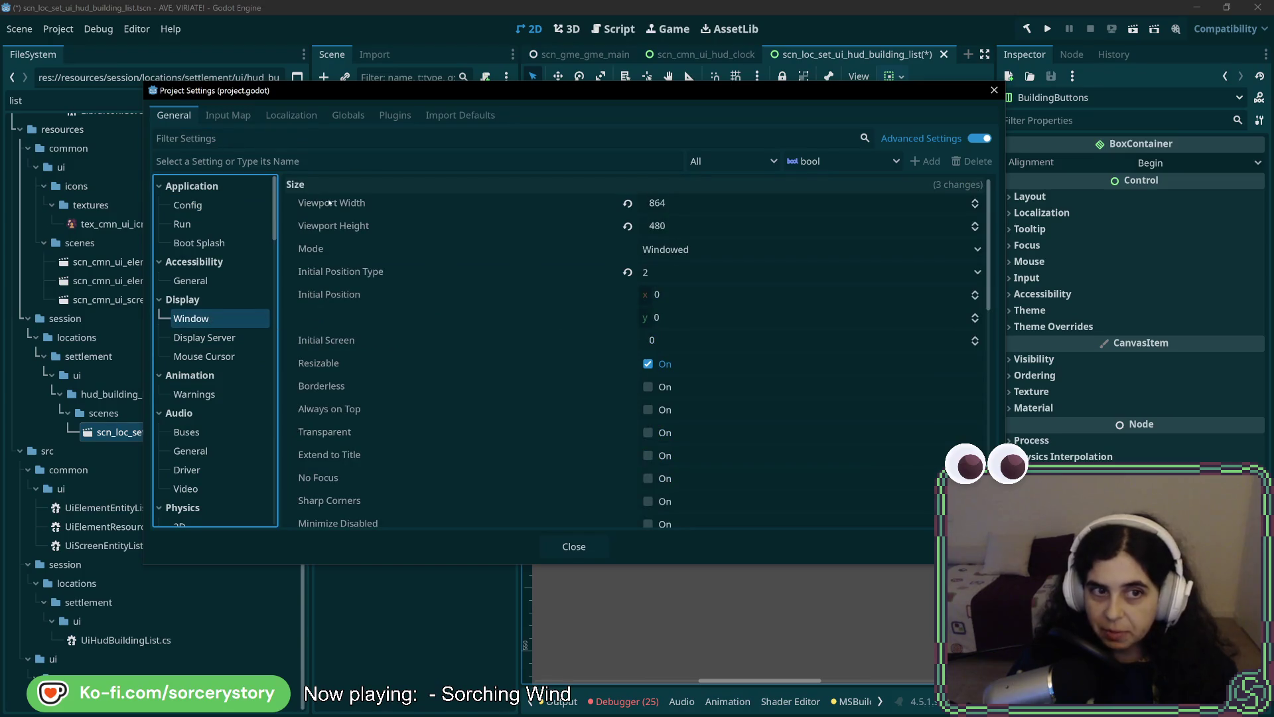
key("alt+Tab")
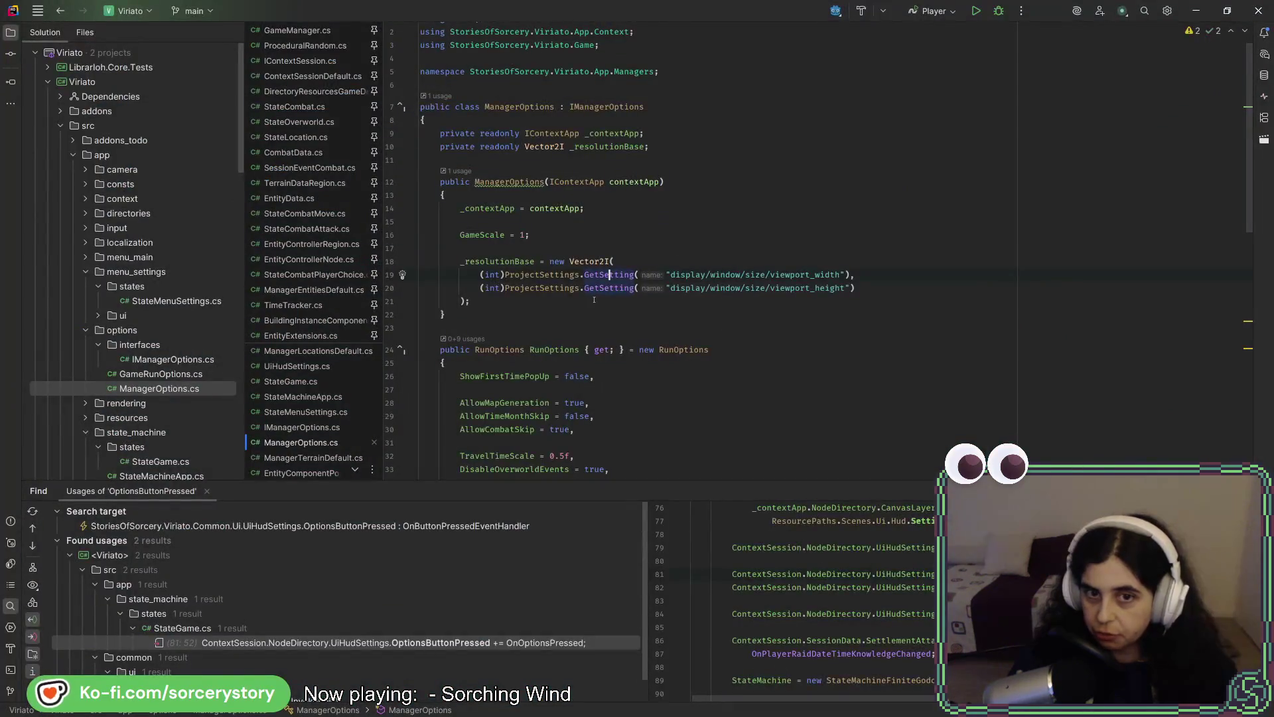
Examine the _resolutionBase statement and its use with GameScale on line 64.
double_click(604, 275)
key("ctrl+w")
key("ctrl+w")
key("ctrl+w")
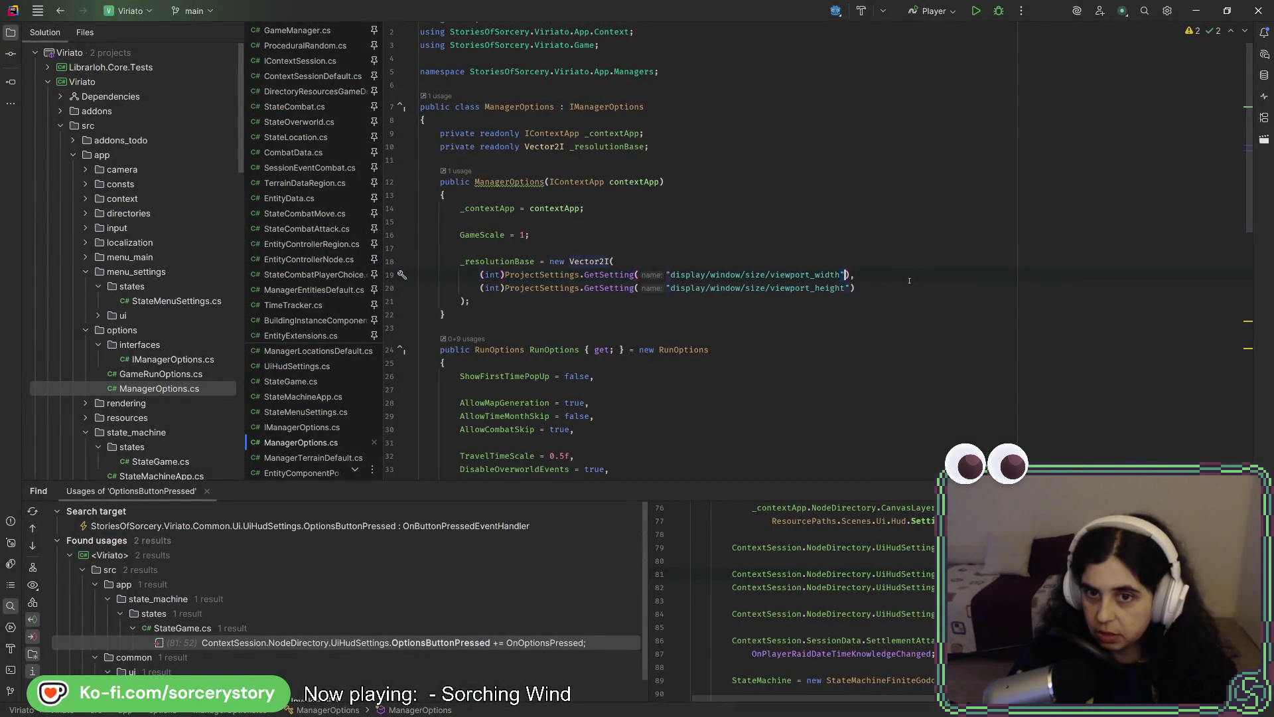
left_click(884, 249)
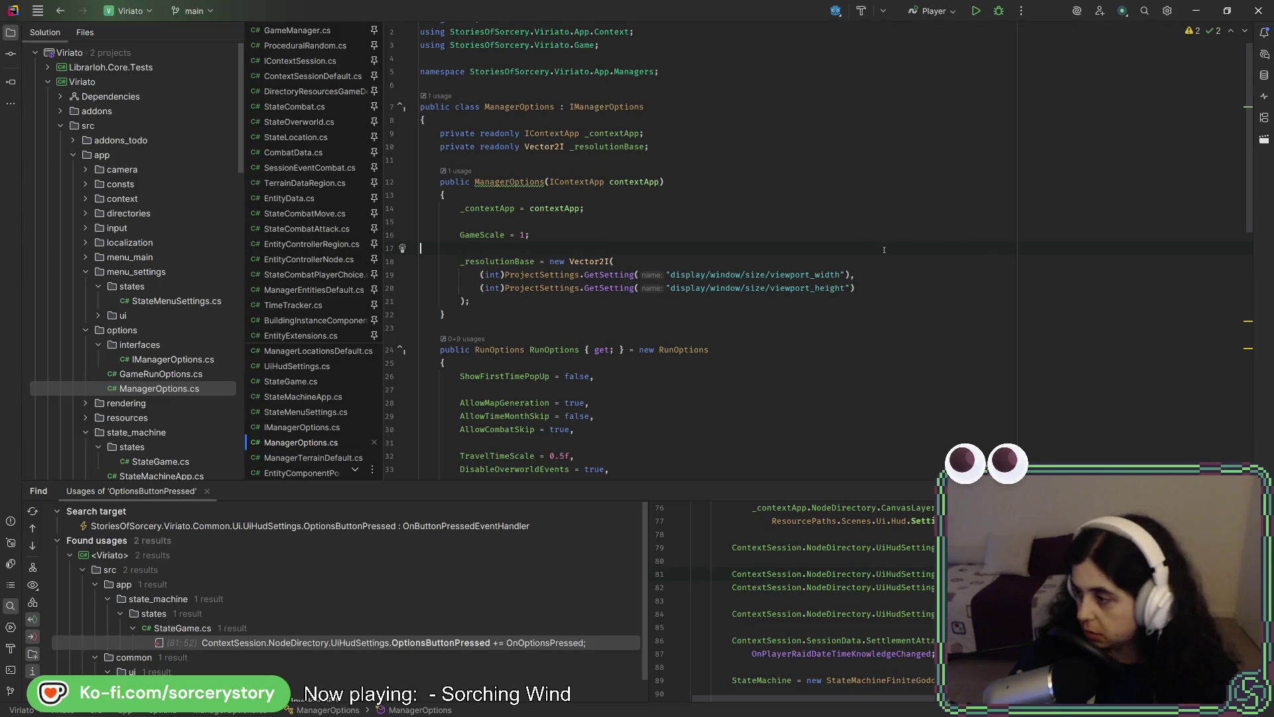
scroll(871, 249, "down", 1)
scroll(871, 249, "down", 12)
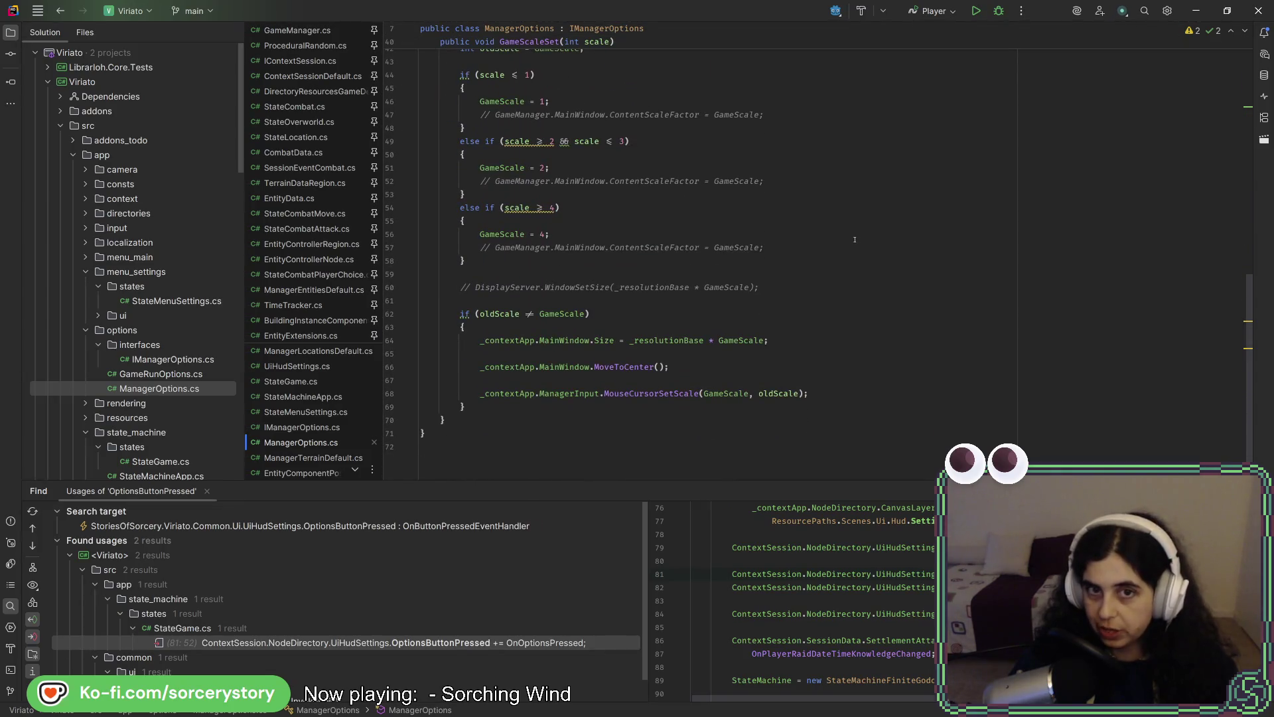
left_click(765, 340)
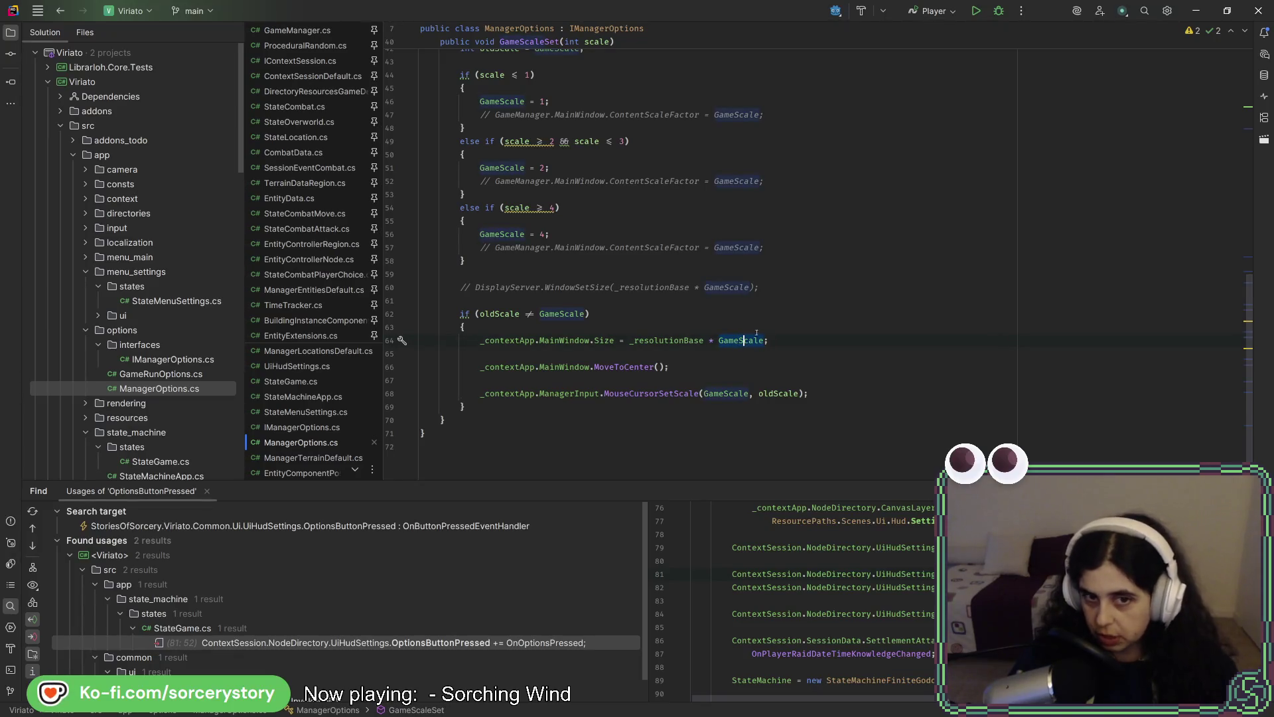
left_click(704, 341)
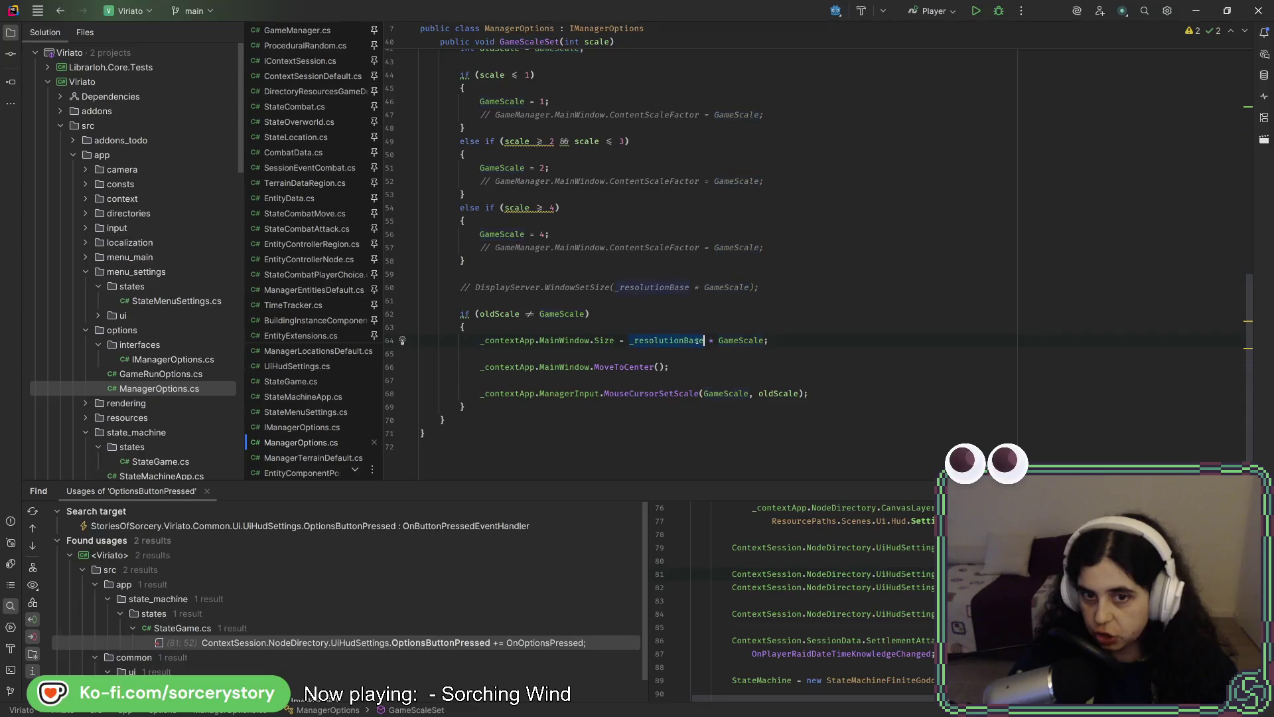
Go from MainWindow on line 64 to its declaration in IContextApp.cs.
scroll(689, 376, "up", 10)
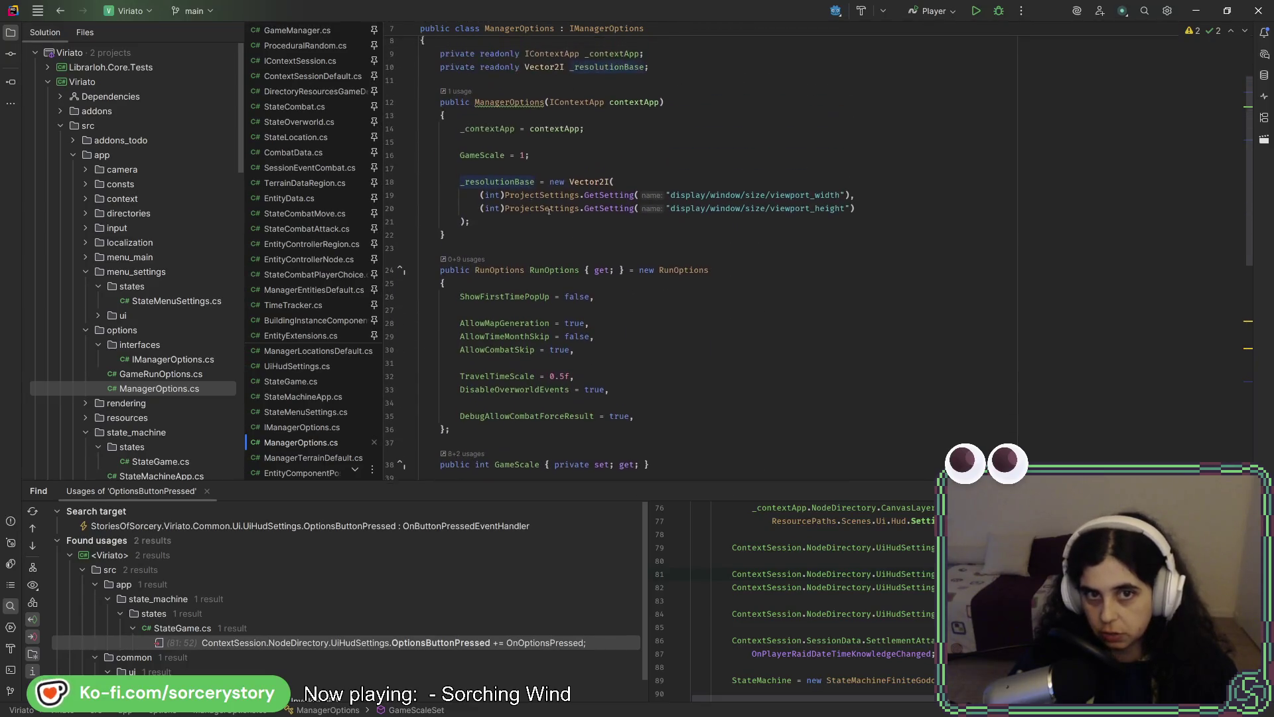
left_click_drag(856, 209, 770, 195)
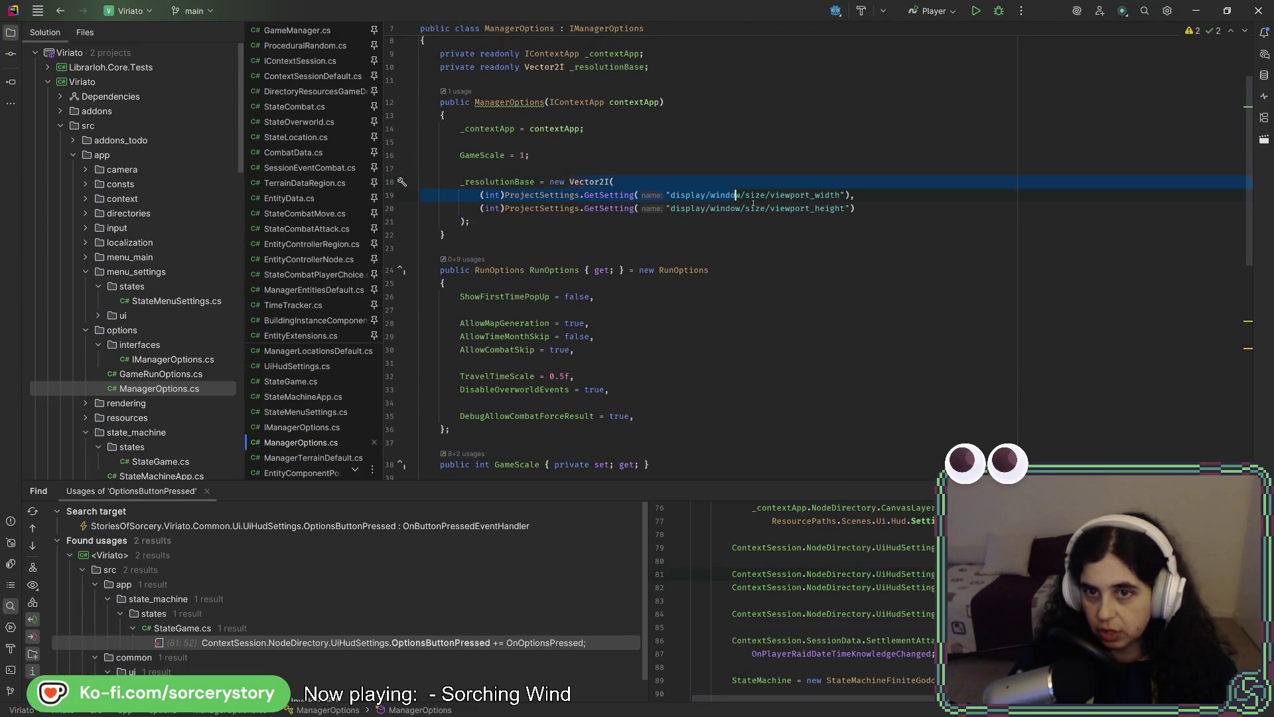
left_click(824, 195)
scroll(763, 266, "down", 10)
left_click(763, 300)
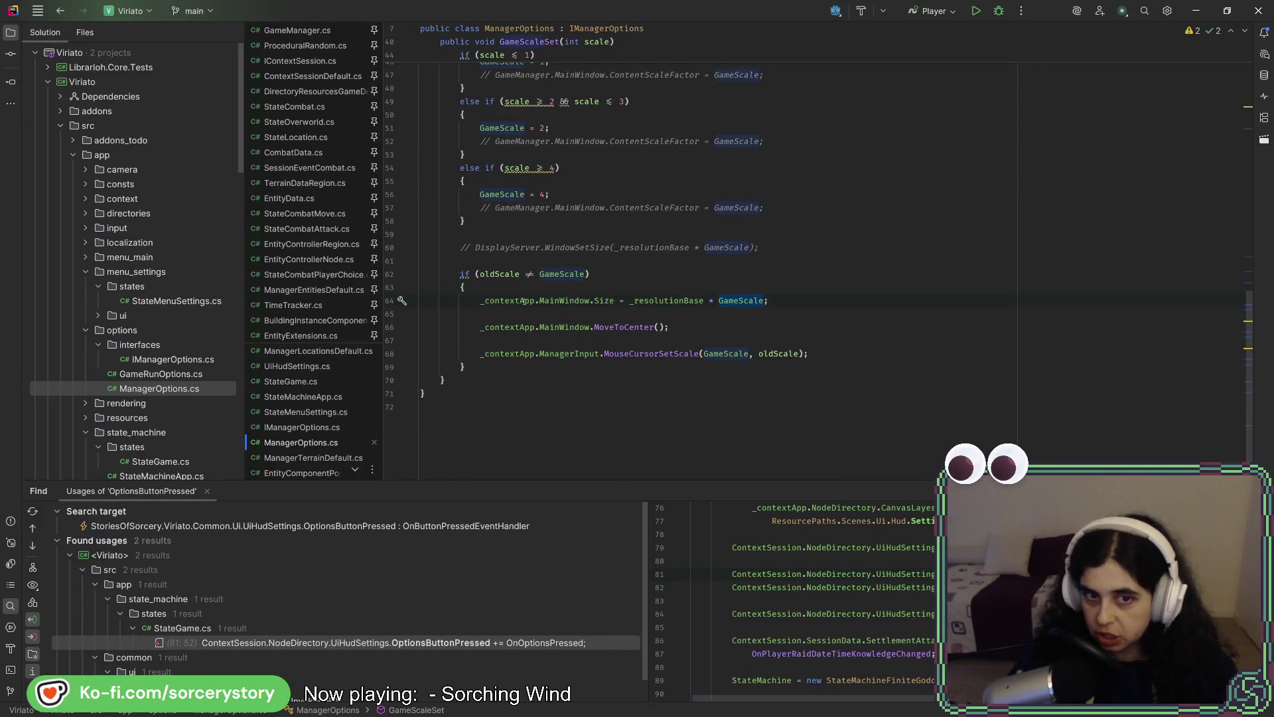
double_click(567, 301)
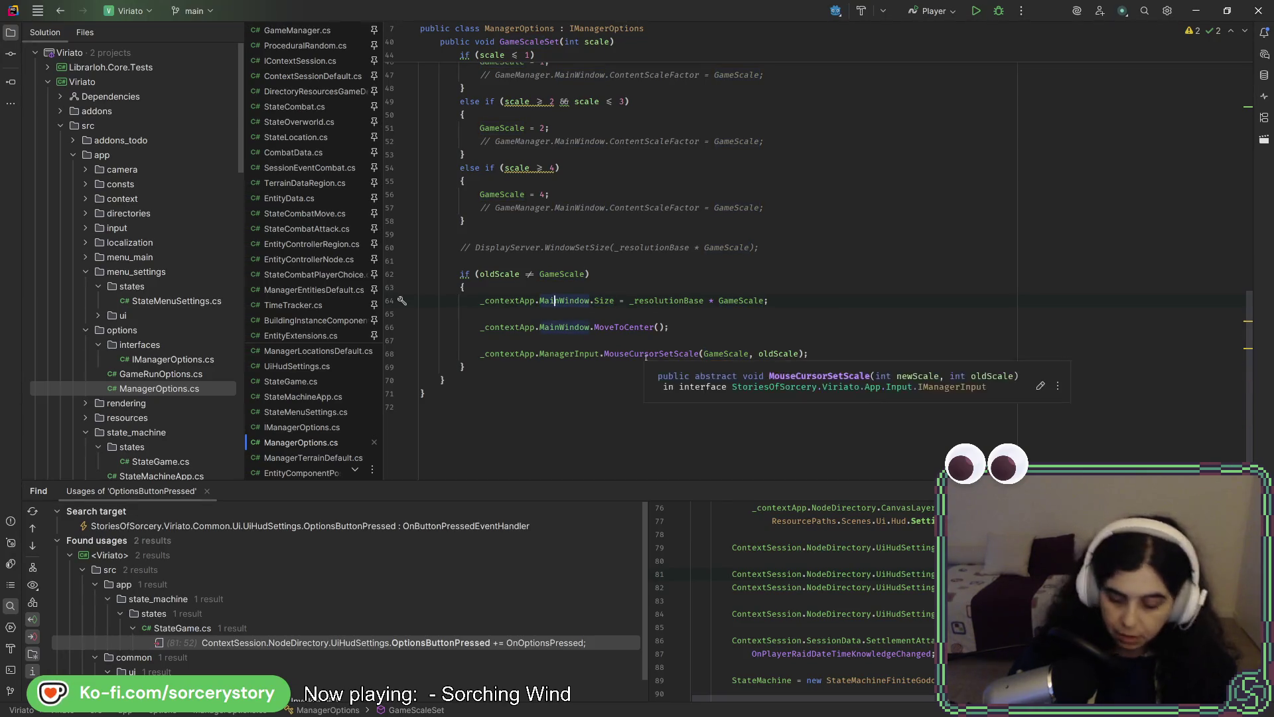
key("ctrl+b")
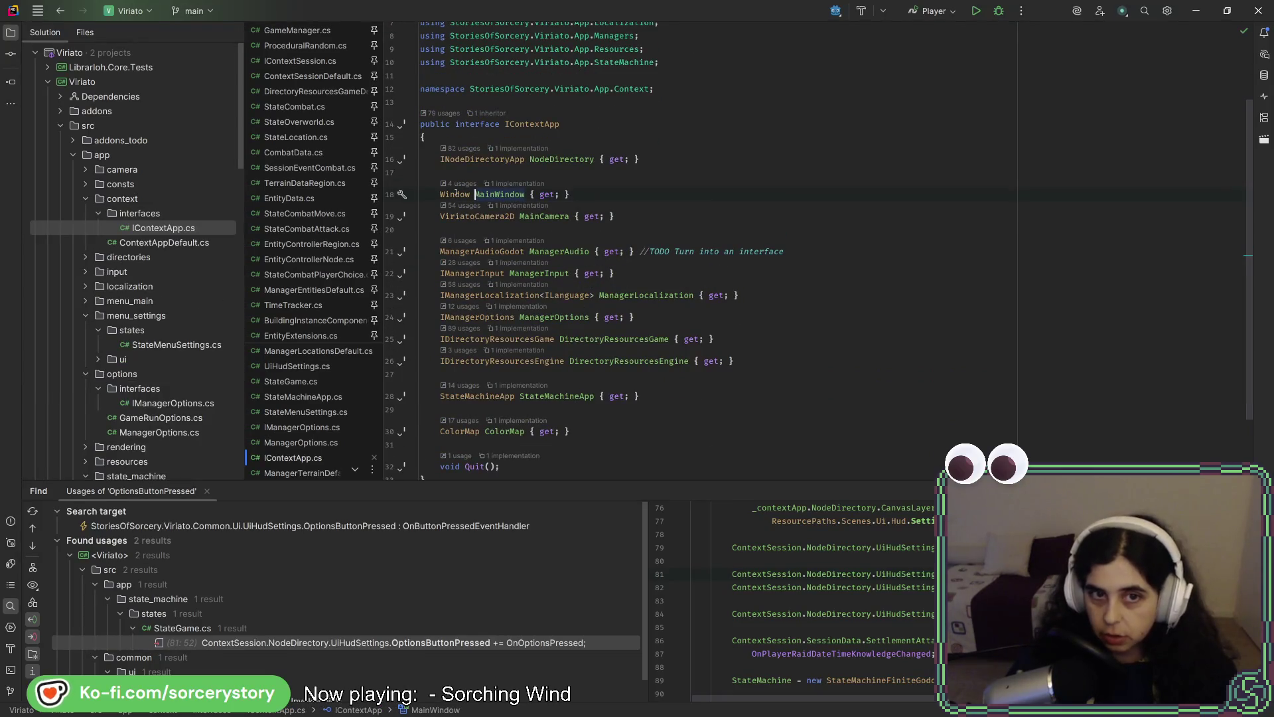
Jump to MainWindow's implementation in ContextAppDefault.cs and inspect how MainWindow and Root are assigned.
left_click(456, 194)
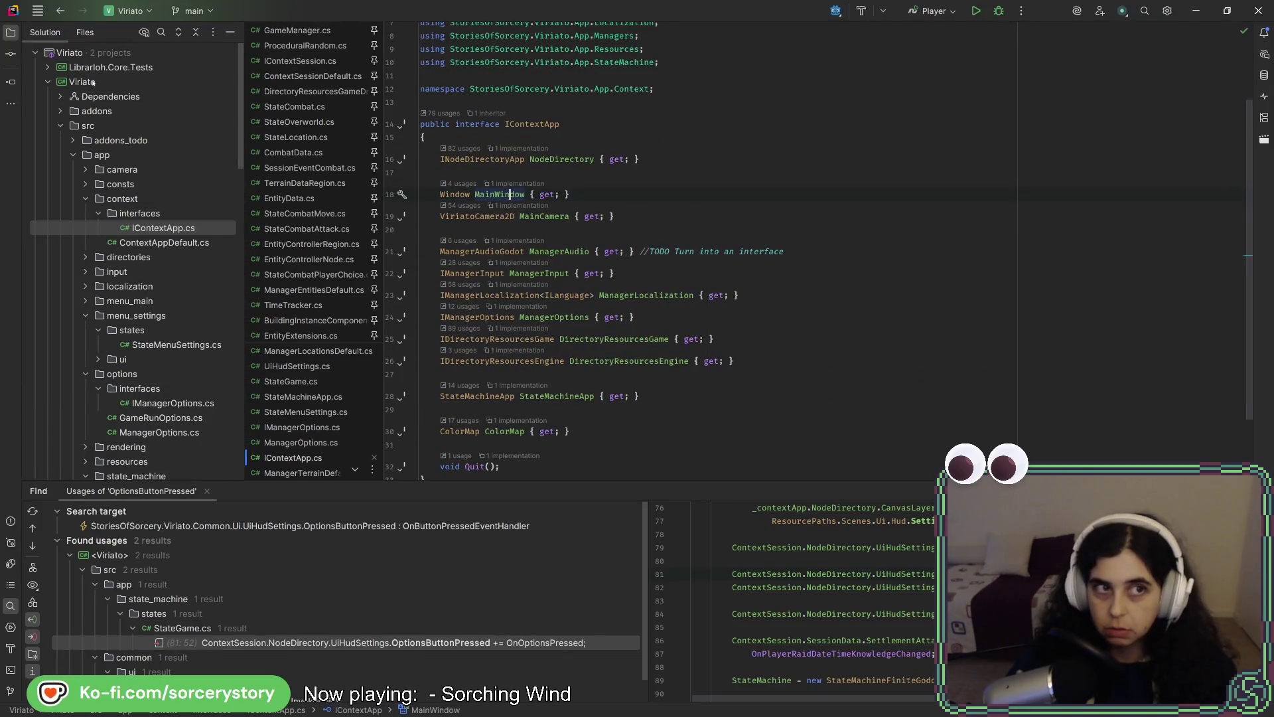
key("ctrl+alt+b")
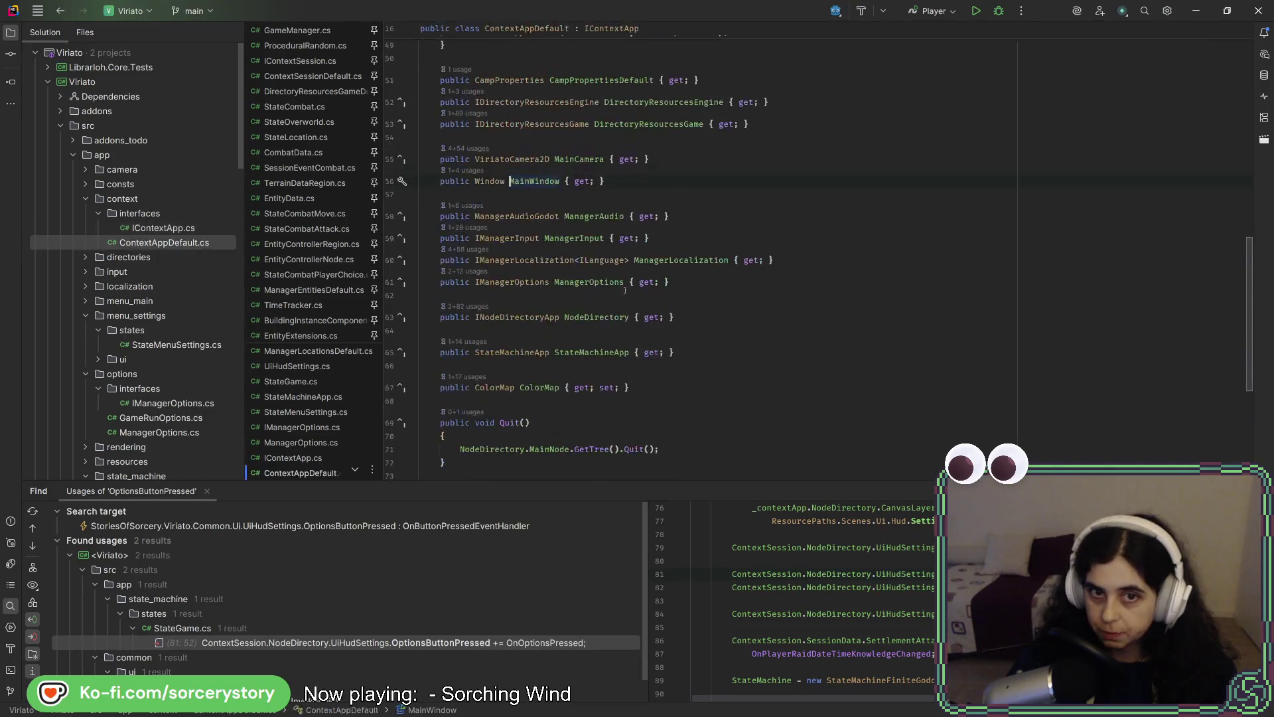
scroll(598, 219, "down", 5)
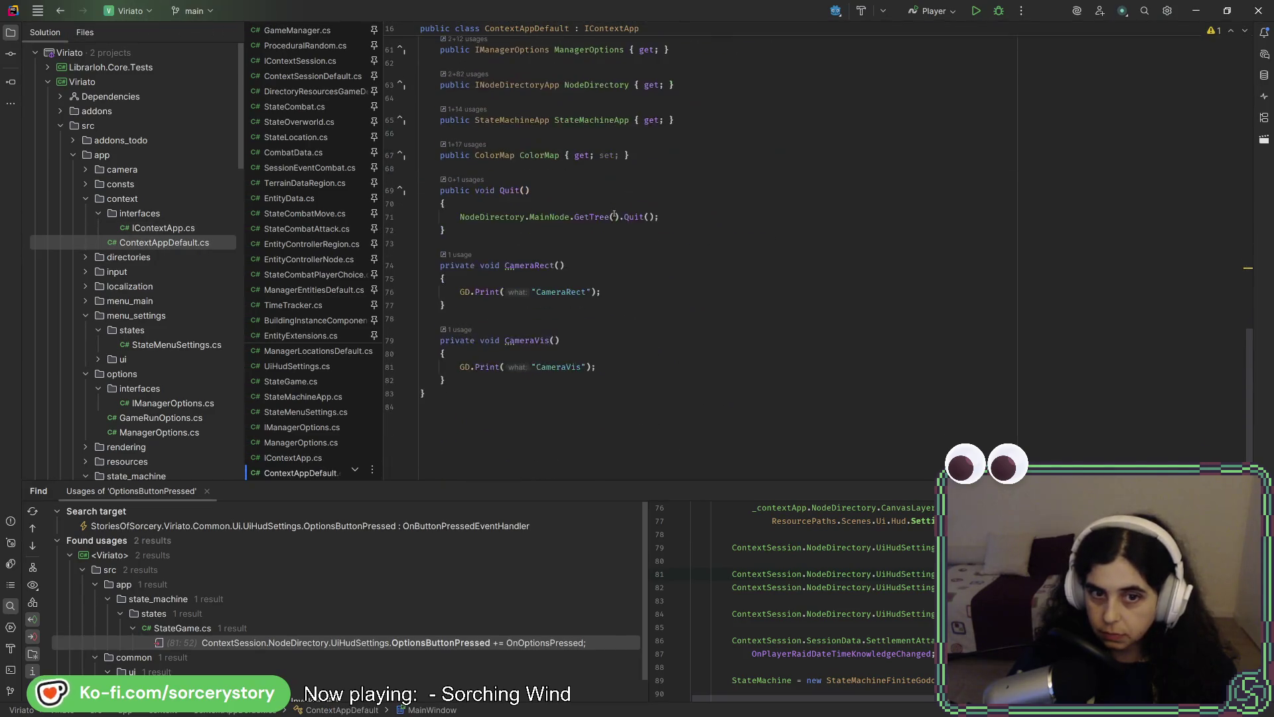
scroll(617, 218, "up", 6)
scroll(620, 218, "up", 10)
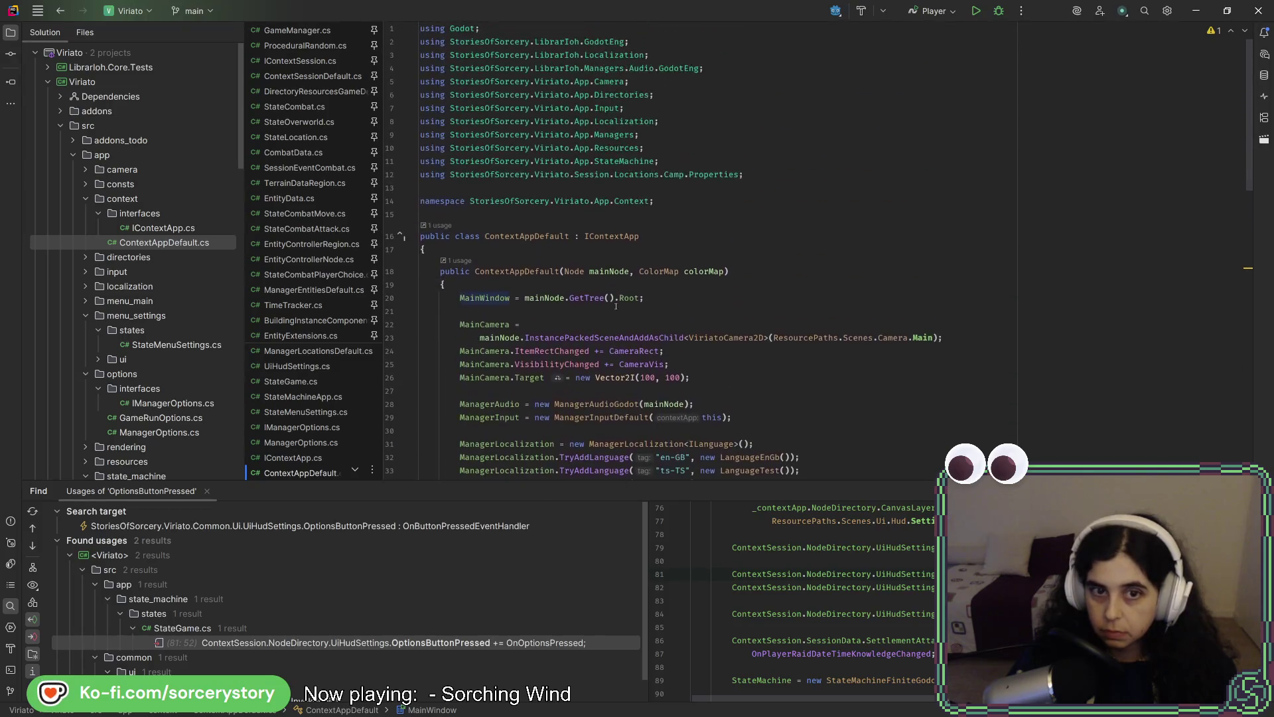
left_click(587, 297)
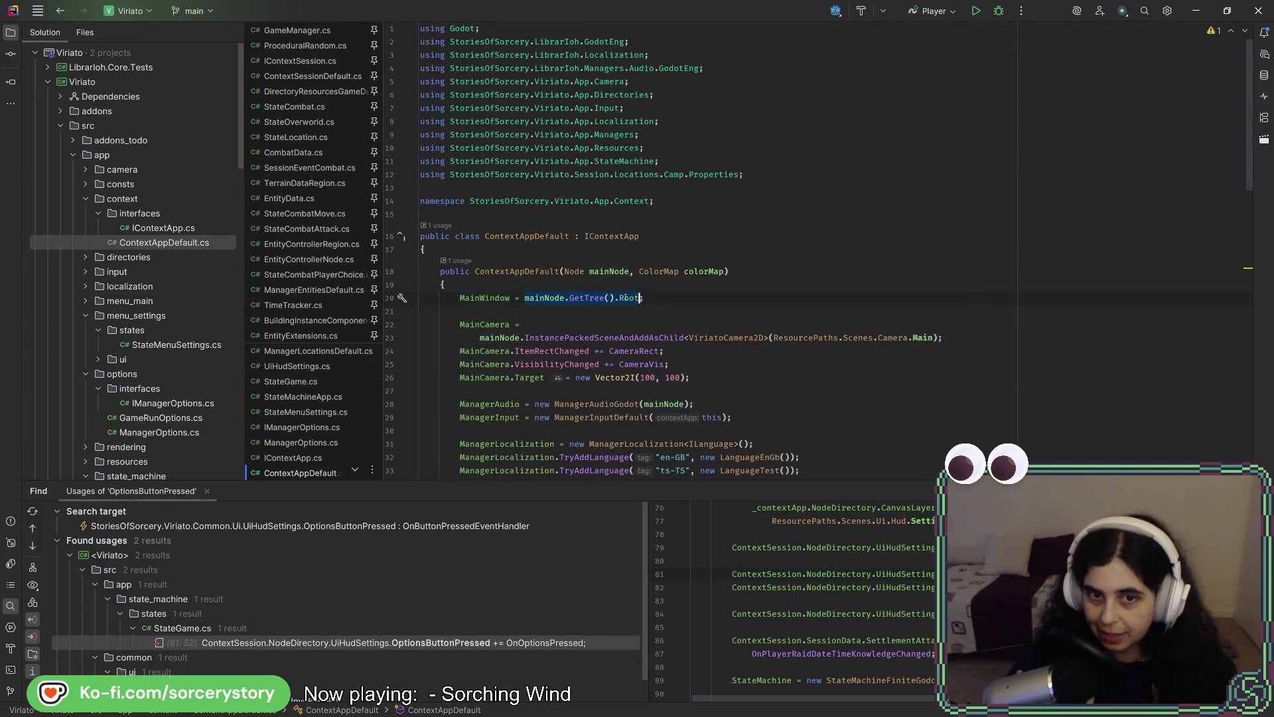
key("ctrl+Left")
key("ctrl+Left")
key("ctrl+Left")
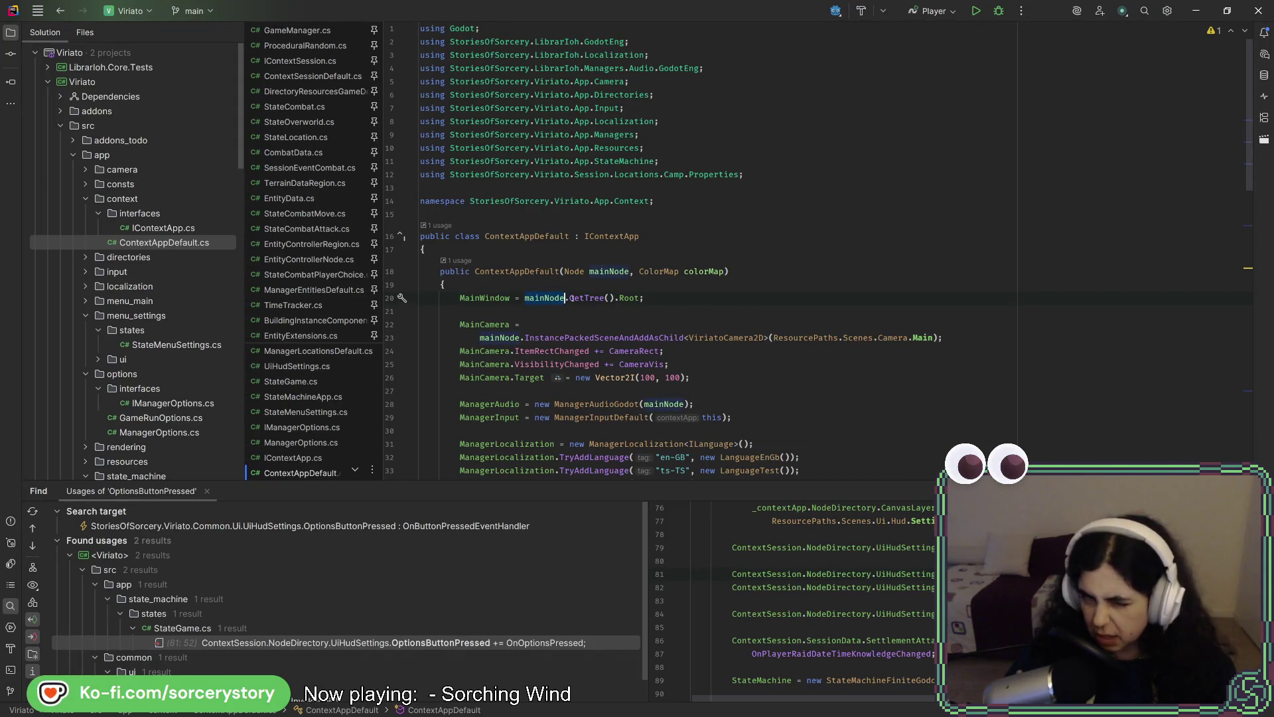
mouse_move(572, 298)
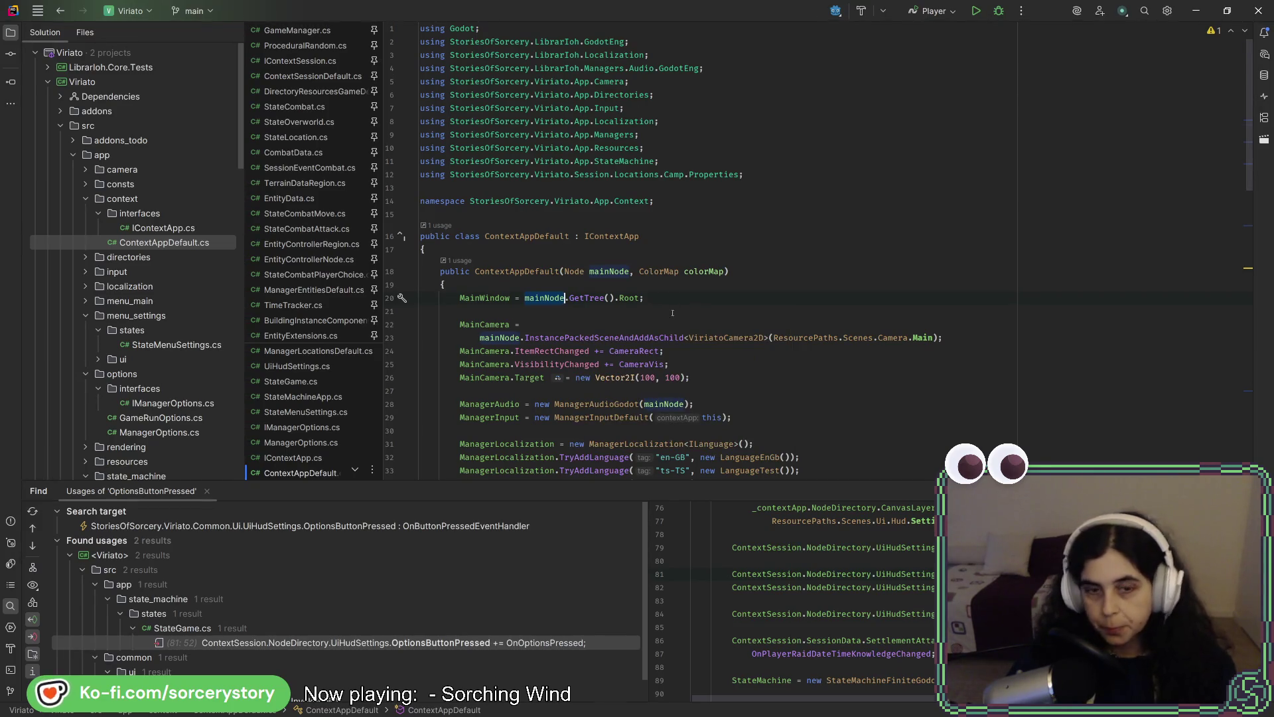
left_click(639, 298)
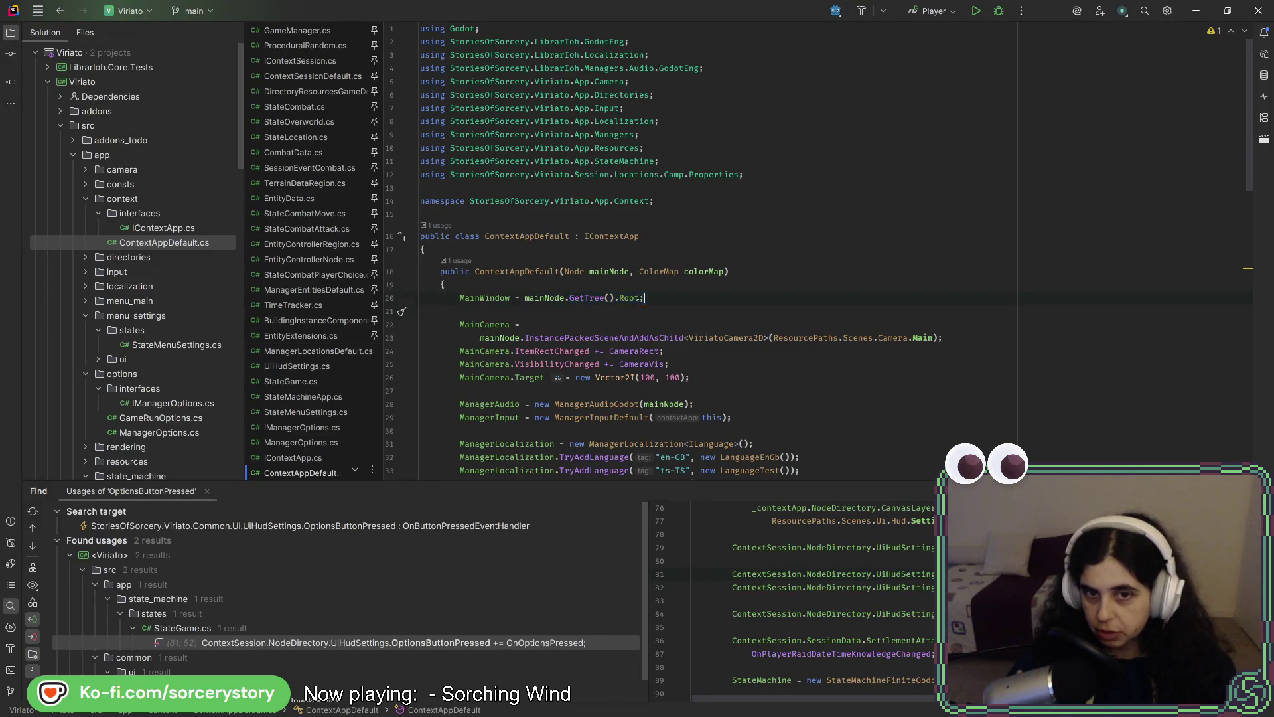
mouse_move(607, 376)
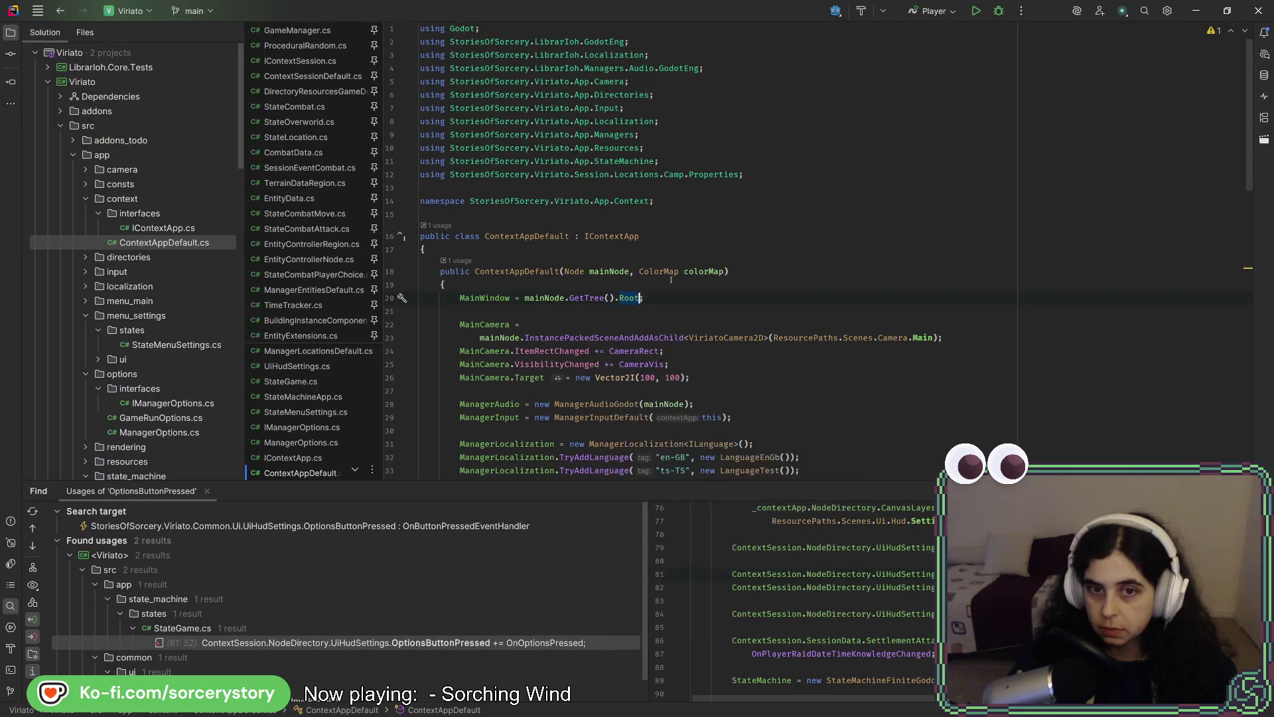
Return to the window size calculation in ManagerOptions.cs, then bring up Godot's window Project Settings.
key("ctrl+b")
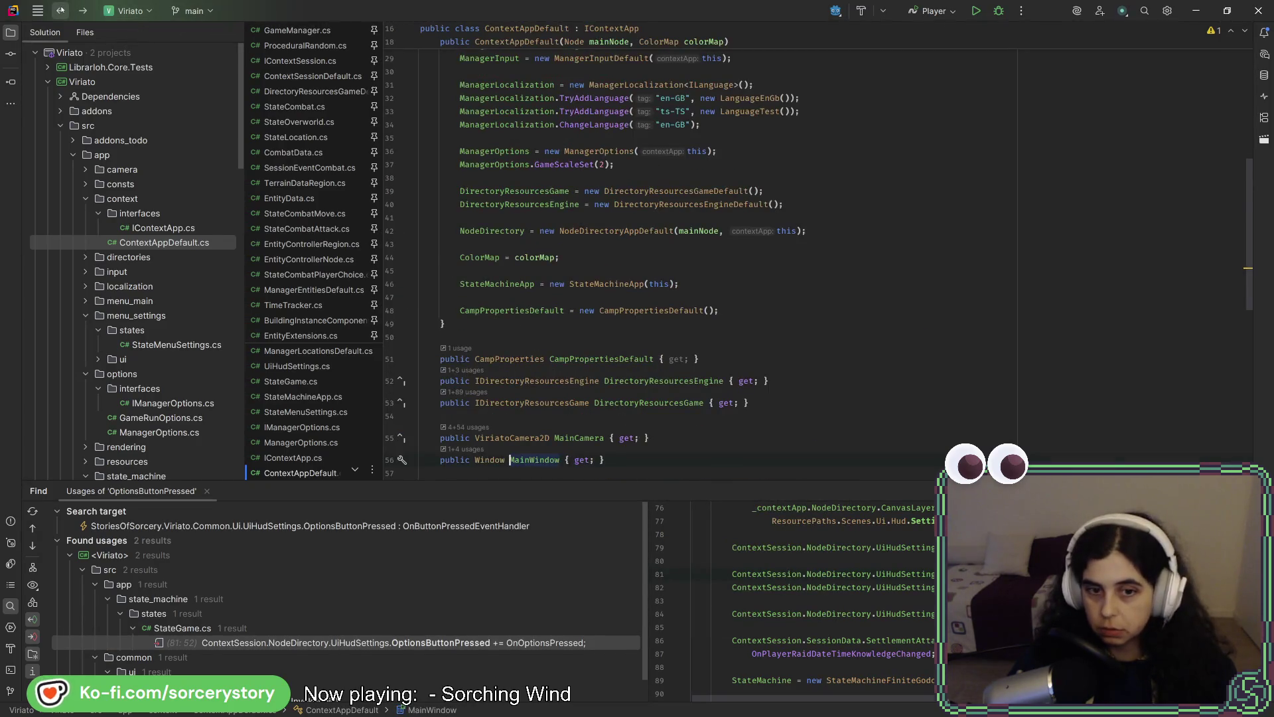
key("ctrl+u")
left_click(60, 11)
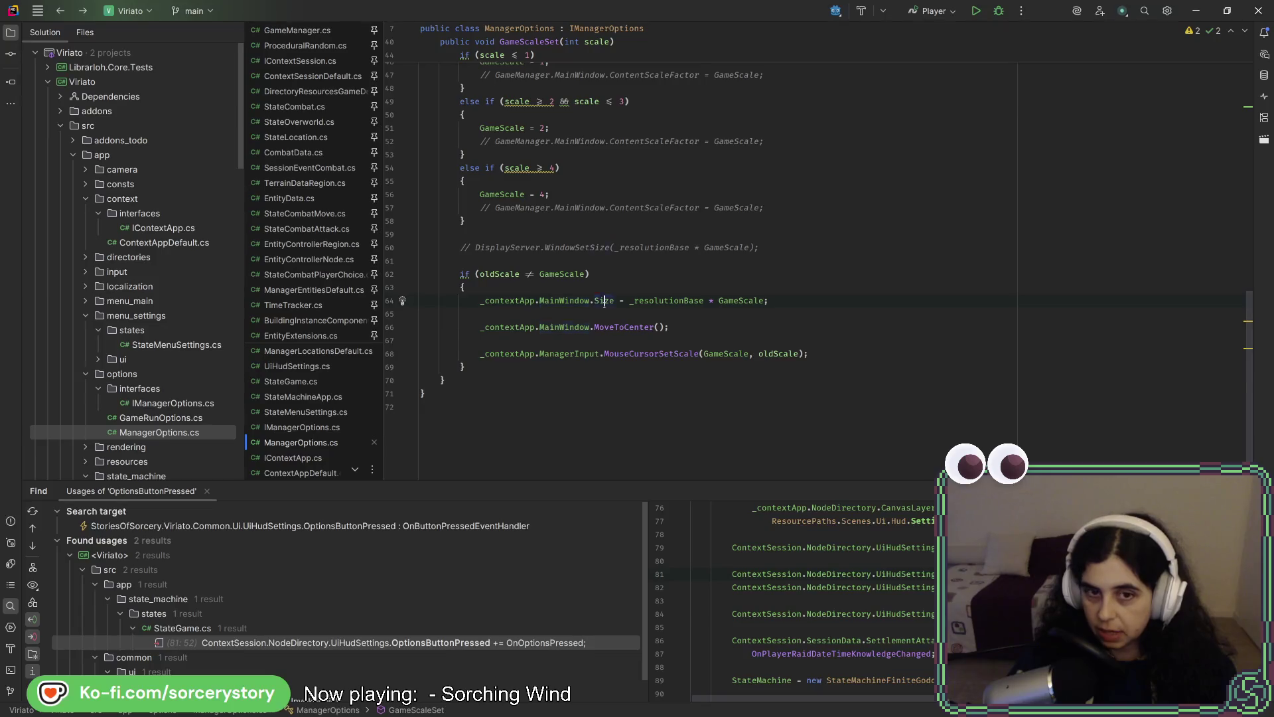
key("ctrl+Right")
key("ctrl+Right")
key("ctrl+Right")
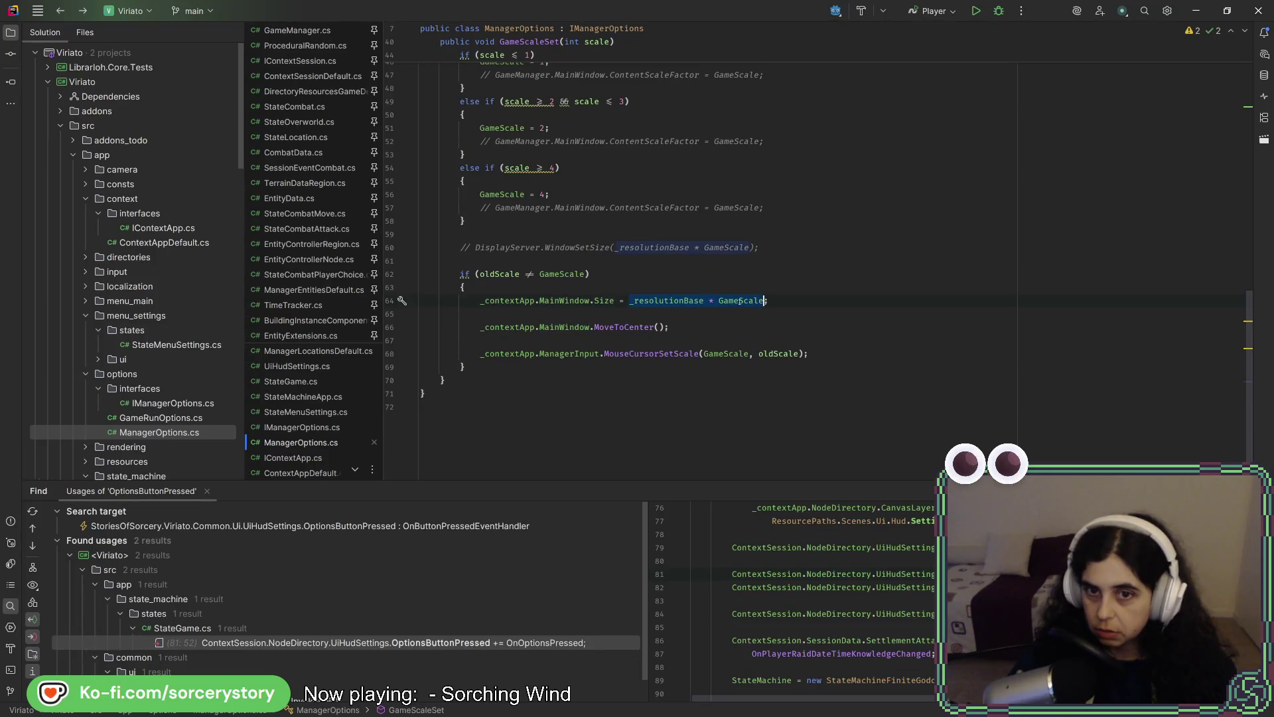
mouse_move(742, 357)
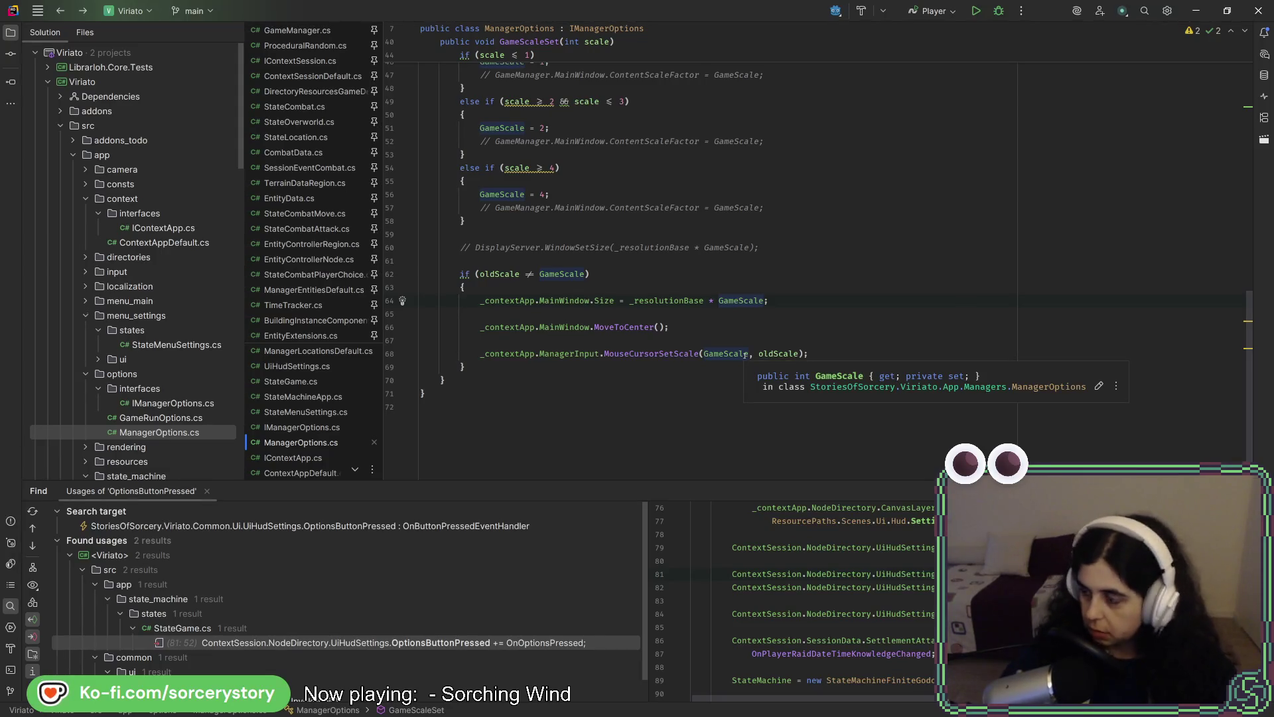
scroll(676, 175, "up", 9)
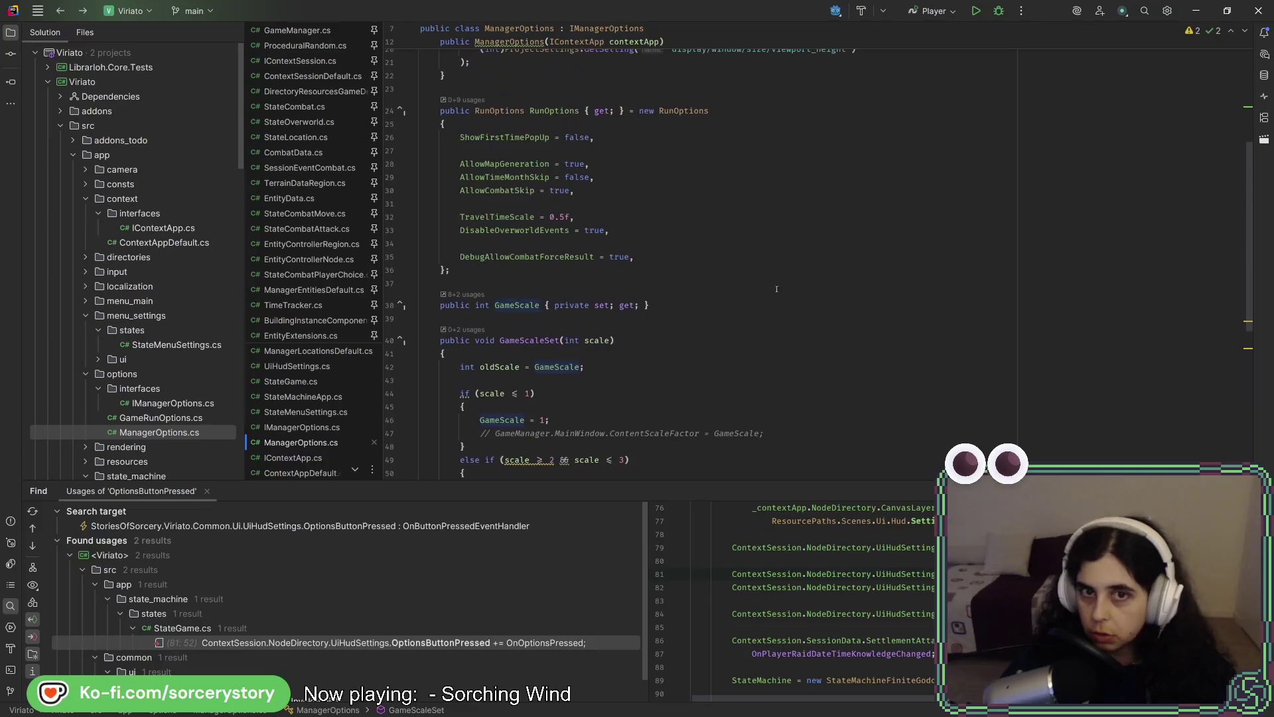
scroll(677, 175, "up", 3)
scroll(764, 239, "down", 10)
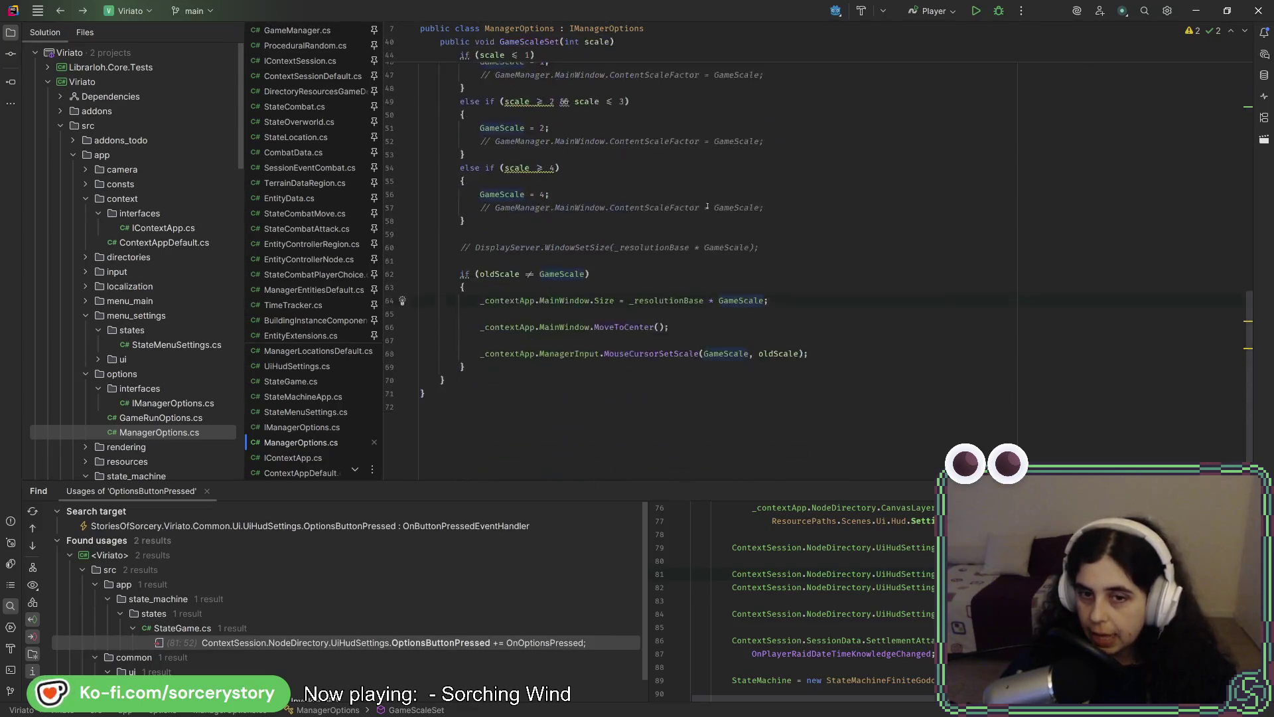
key("alt+Tab")
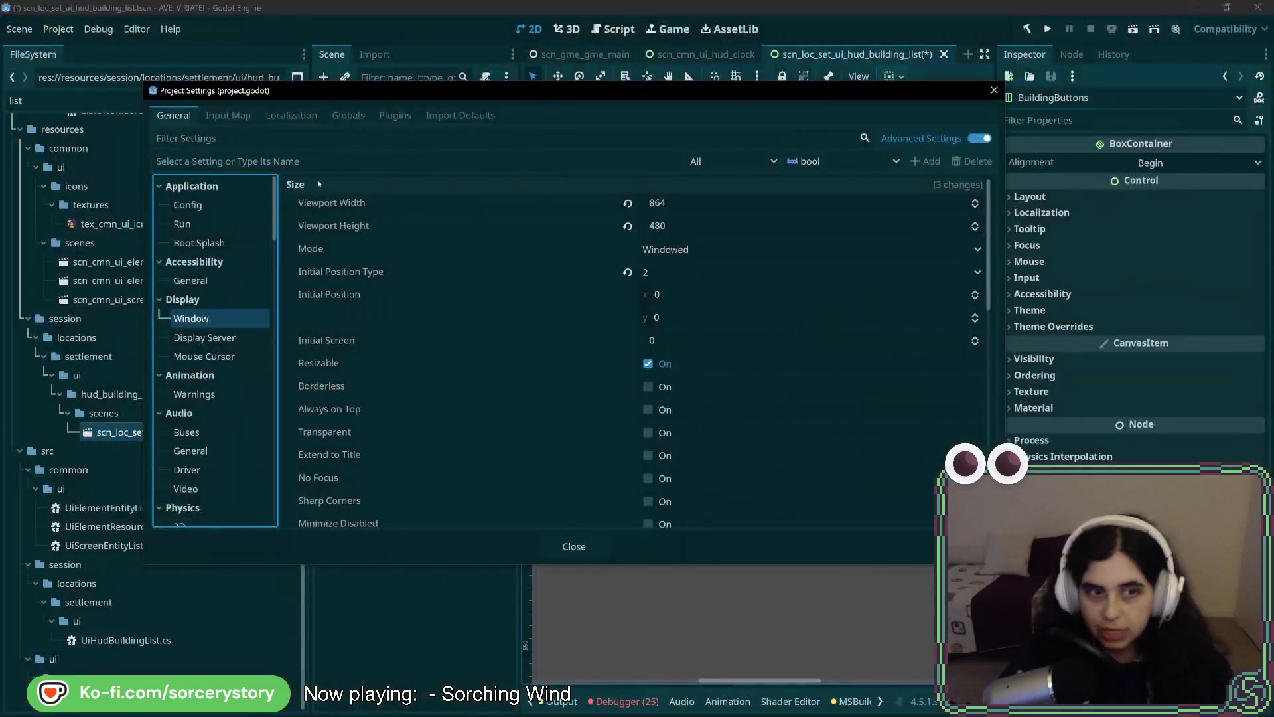
Review the Stretch settings (viewport mode, integer scale), close Project Settings and glance back at Rider.
scroll(659, 321, "down", 10)
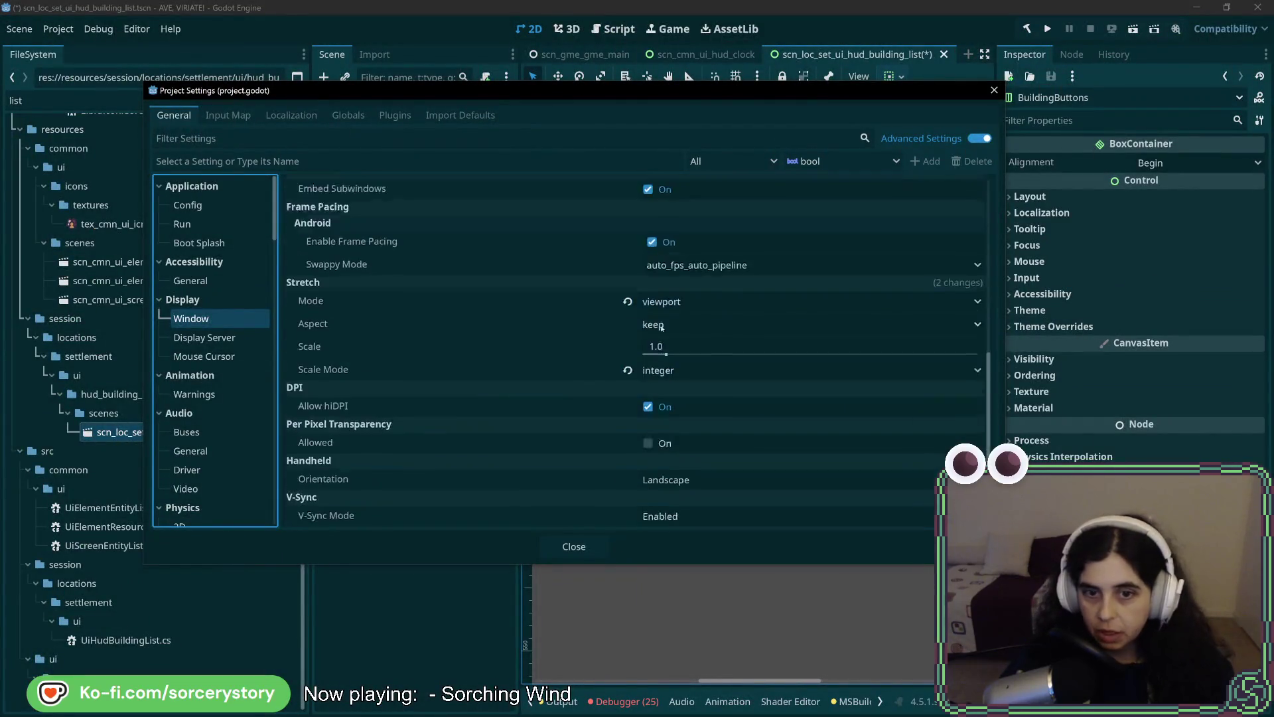
scroll(705, 398, "up", 3)
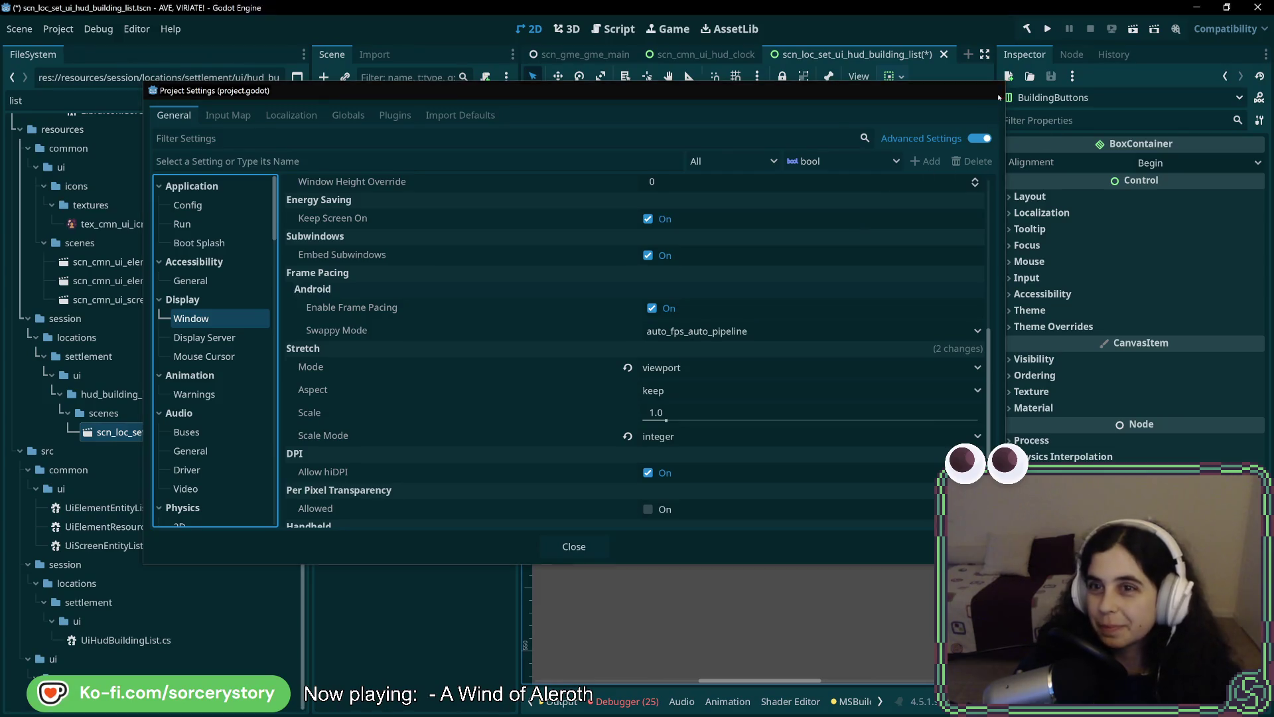
key("Escape")
key("alt+Tab")
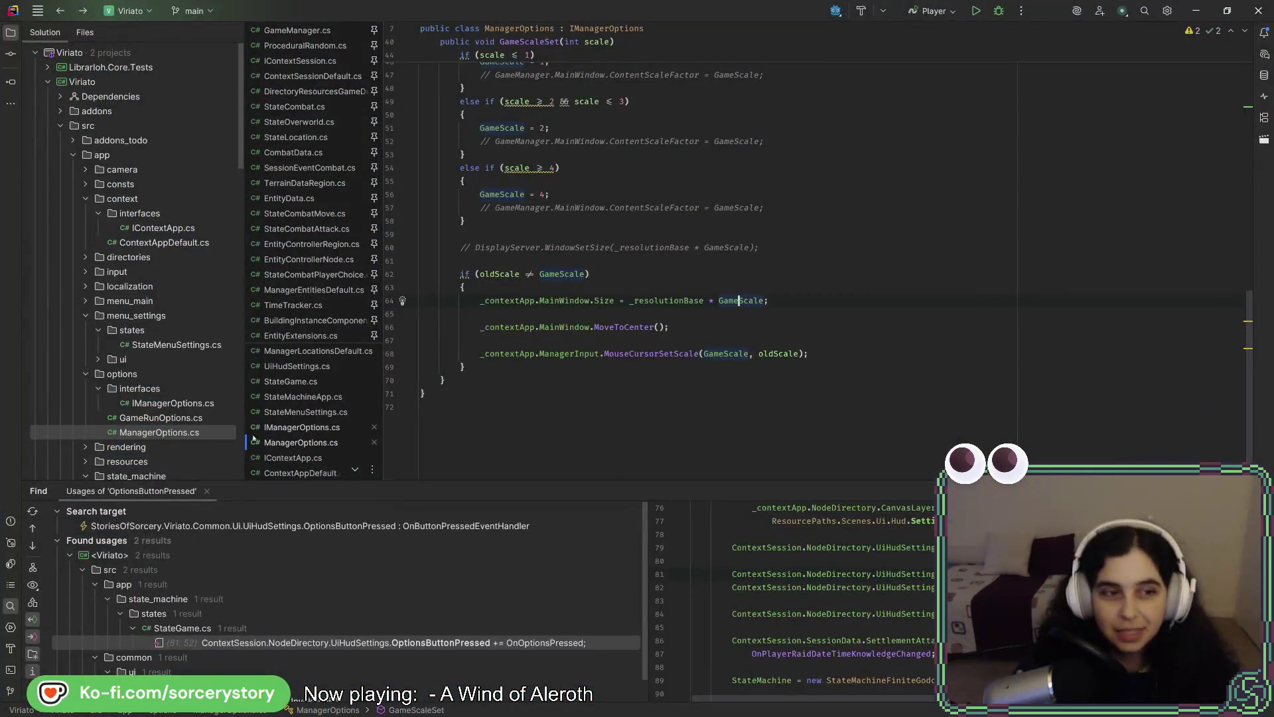
key("alt+Tab")
left_click(439, 197)
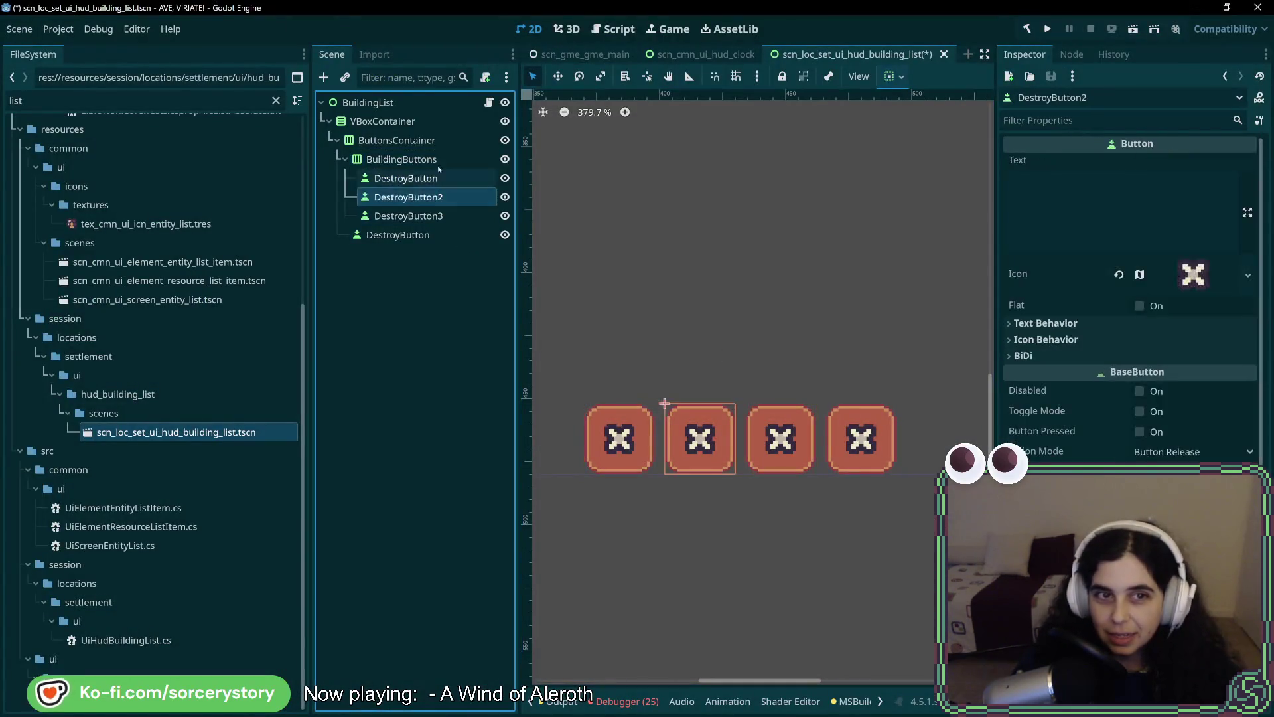
key("Up")
key("Up")
key("Up")
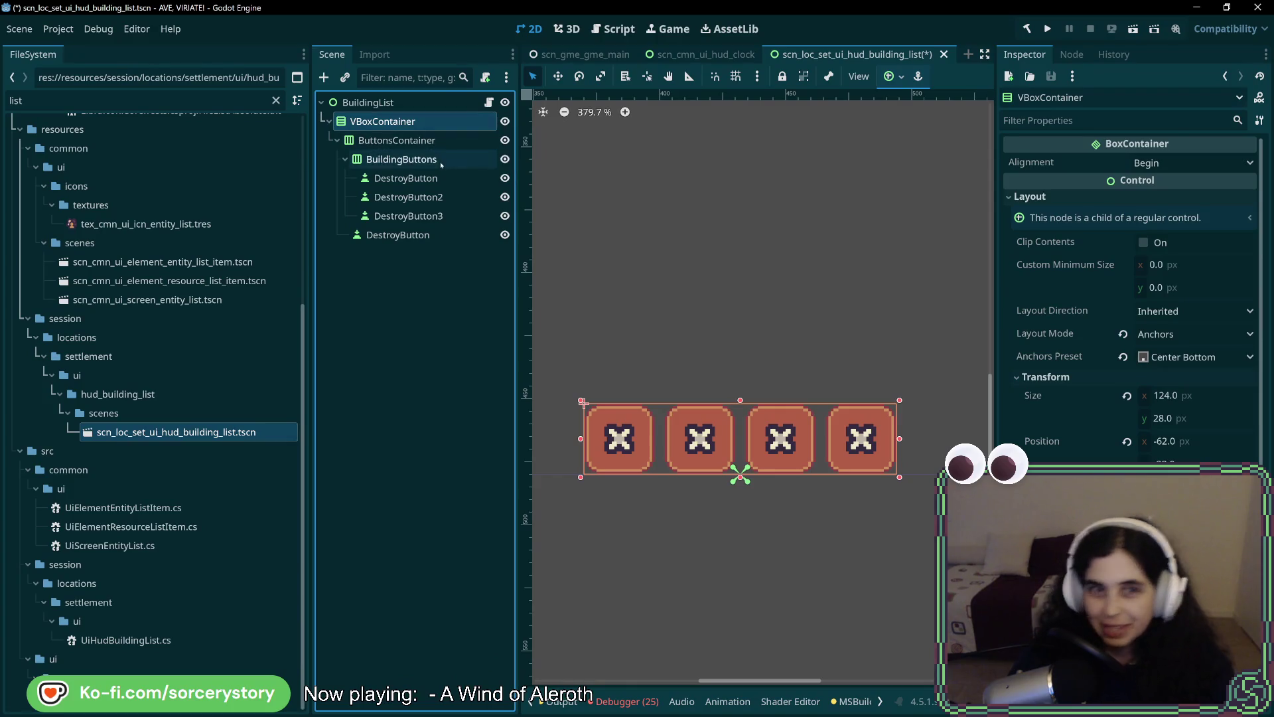
key("Down")
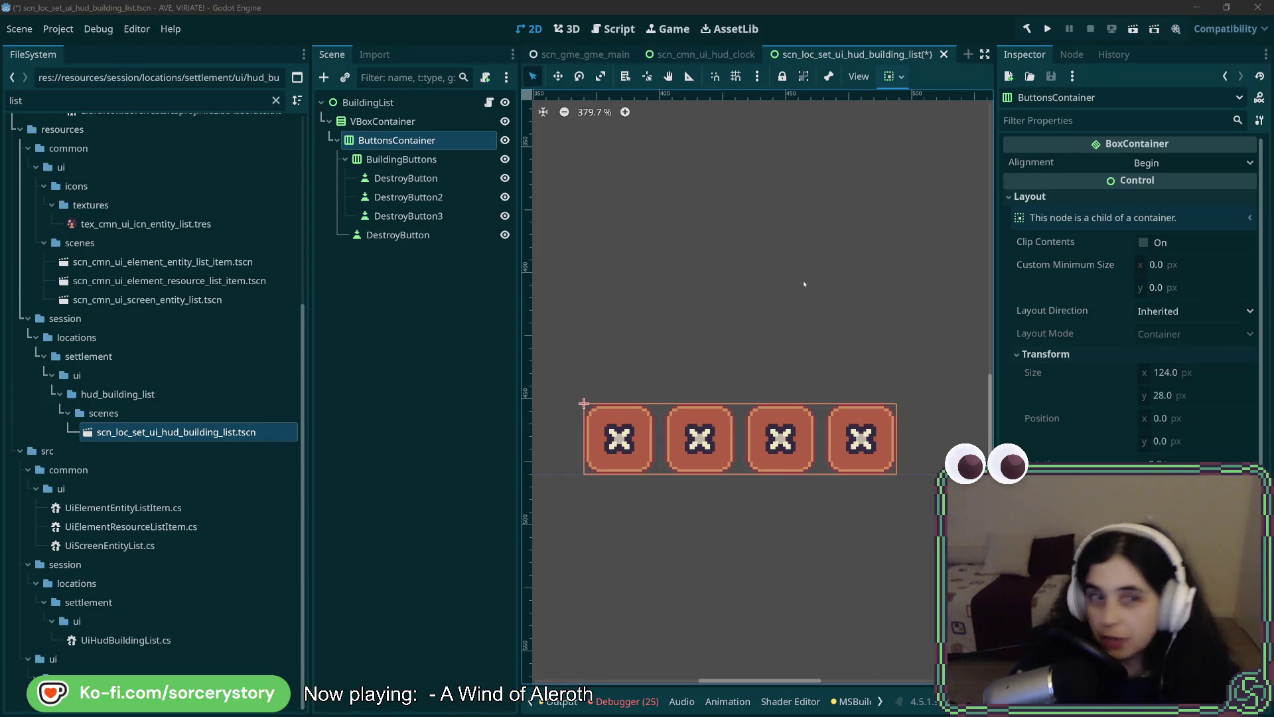
left_click(402, 159)
left_click(396, 140)
left_click(383, 121)
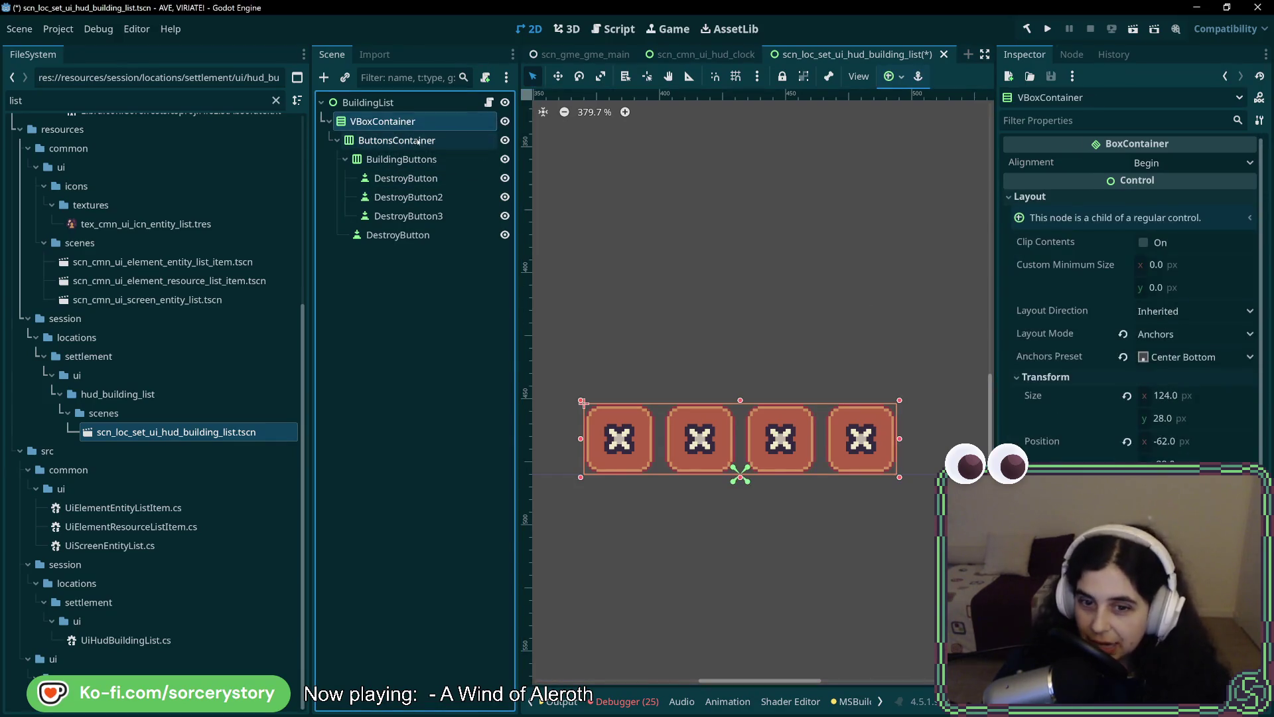
left_click(418, 142)
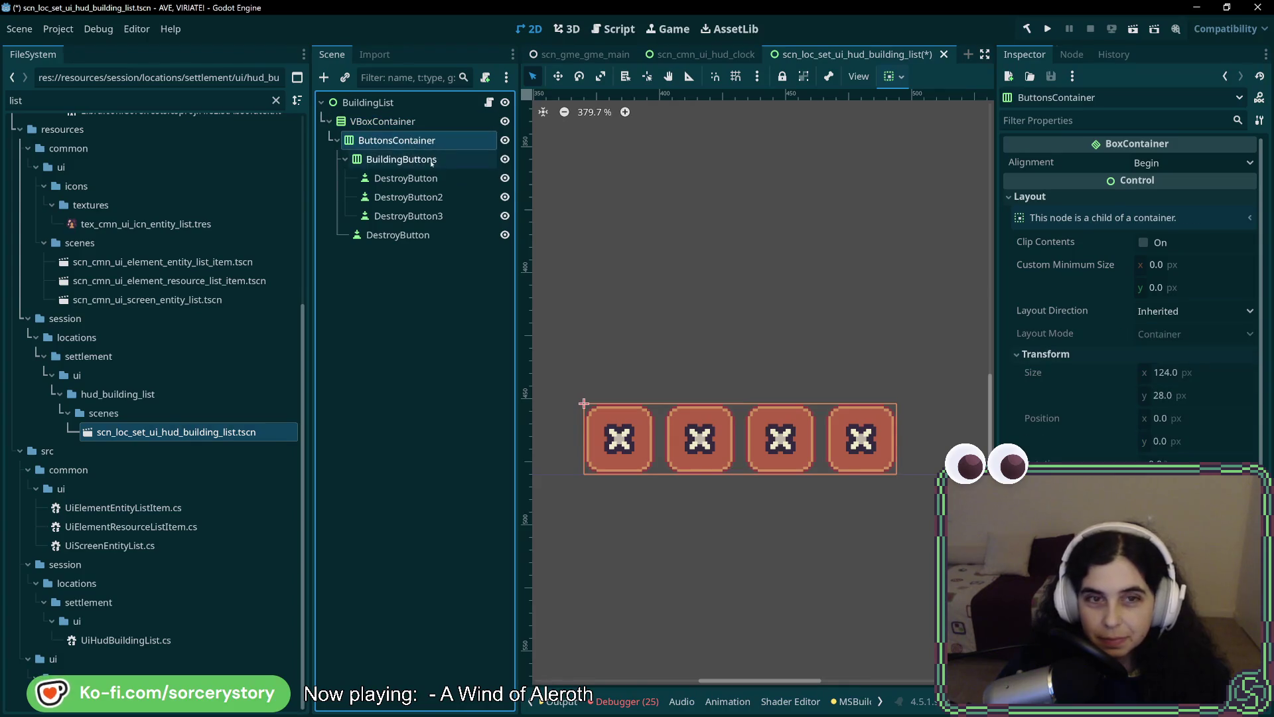
left_click(432, 161)
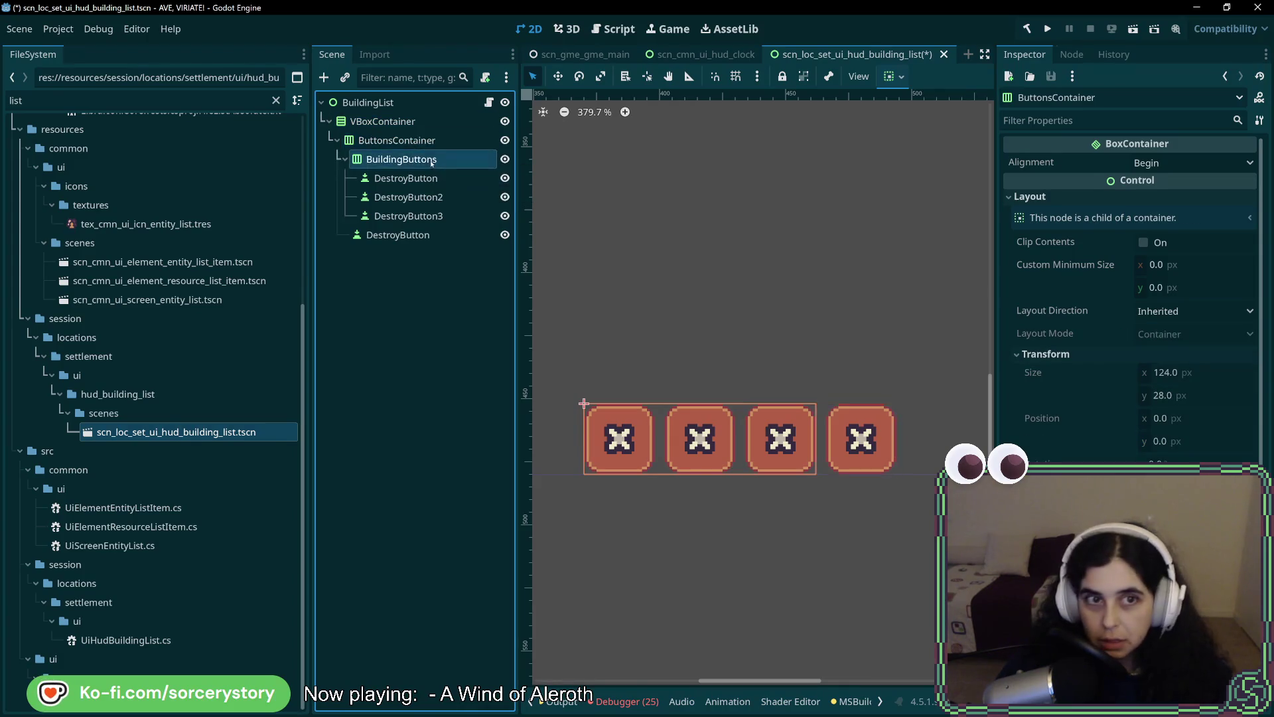
left_click(383, 121)
left_click(397, 140)
left_click(418, 159)
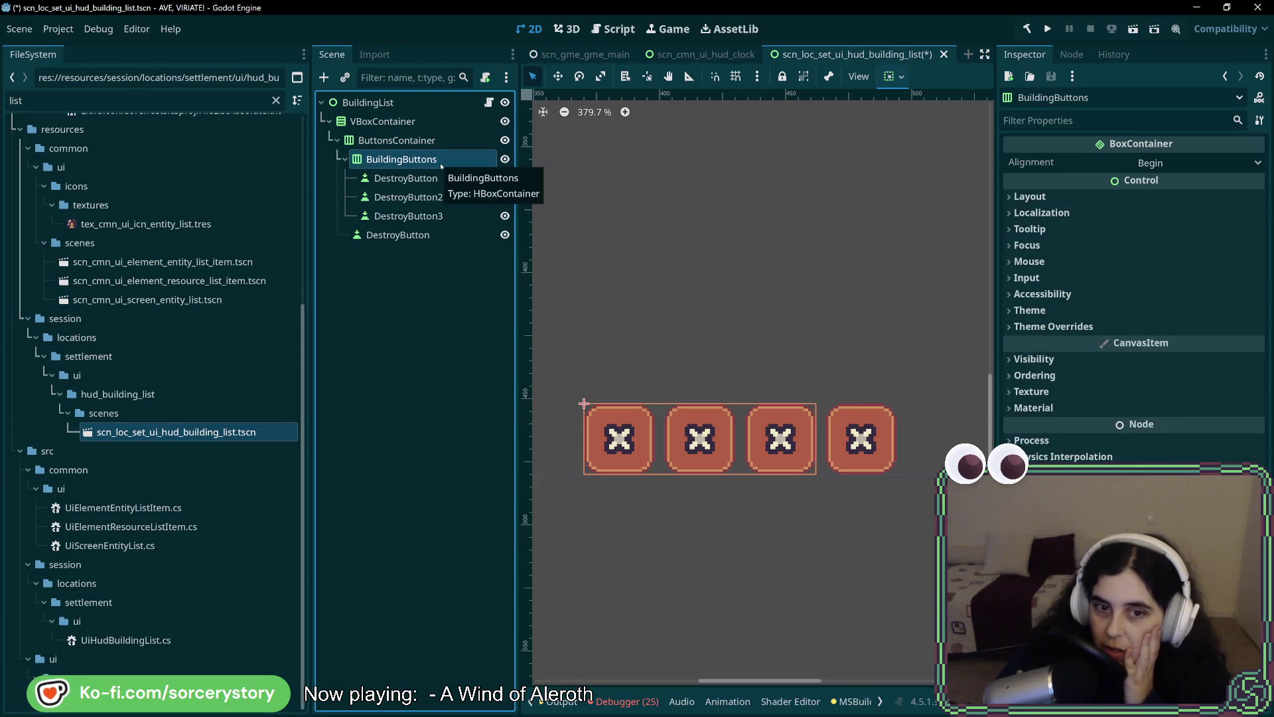
left_click(425, 141)
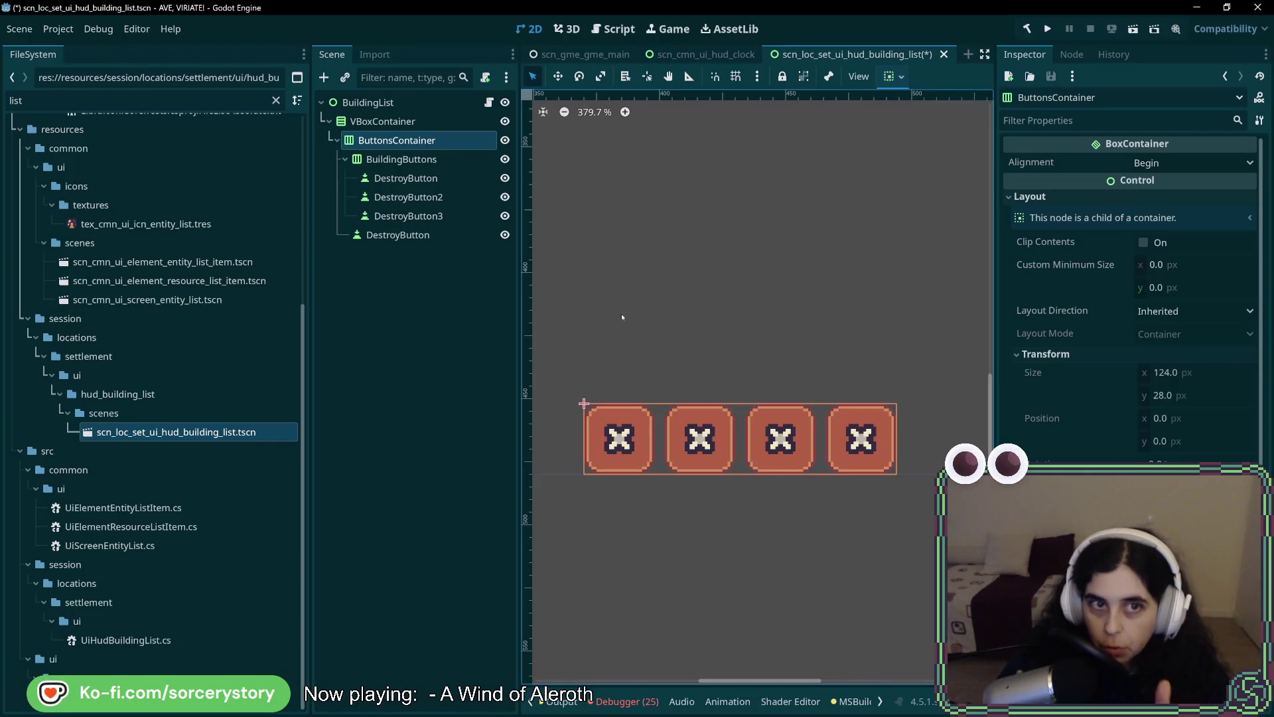
left_click(412, 159)
left_click(412, 140)
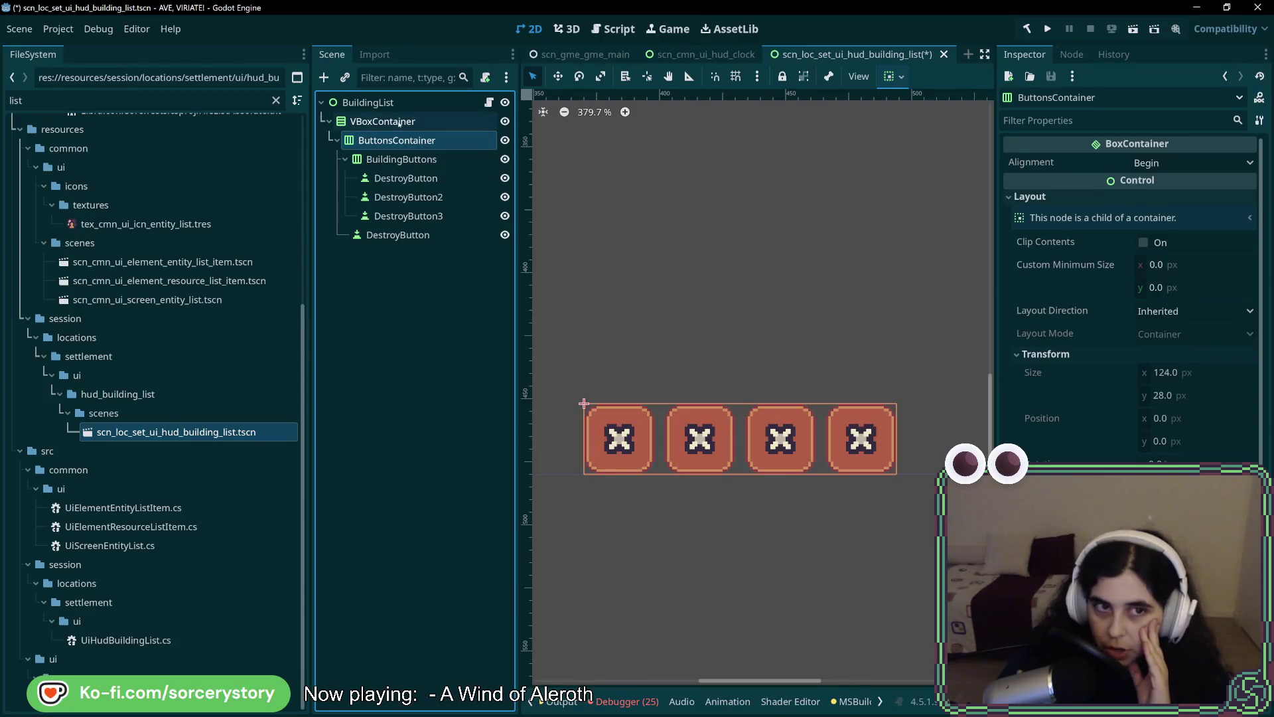
left_click(383, 122)
left_click(402, 159)
left_click(406, 178)
left_click(408, 198)
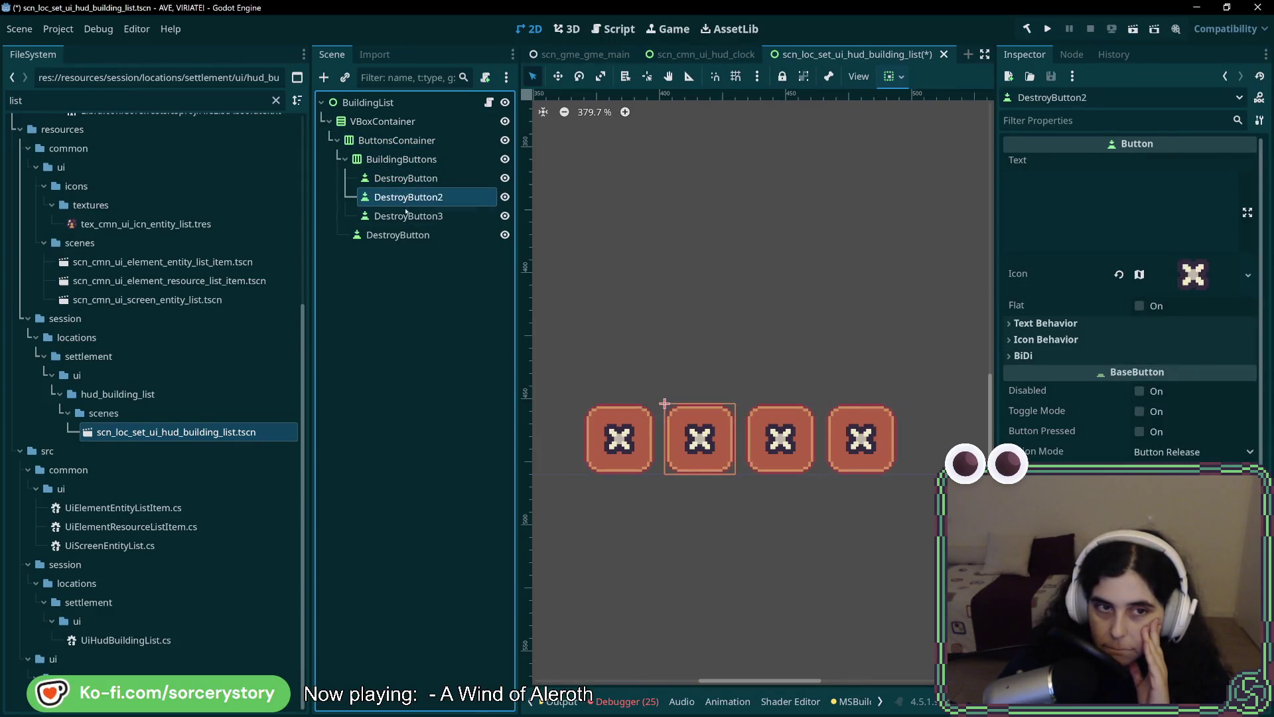
left_click(407, 216)
left_click(398, 235)
left_click(392, 122)
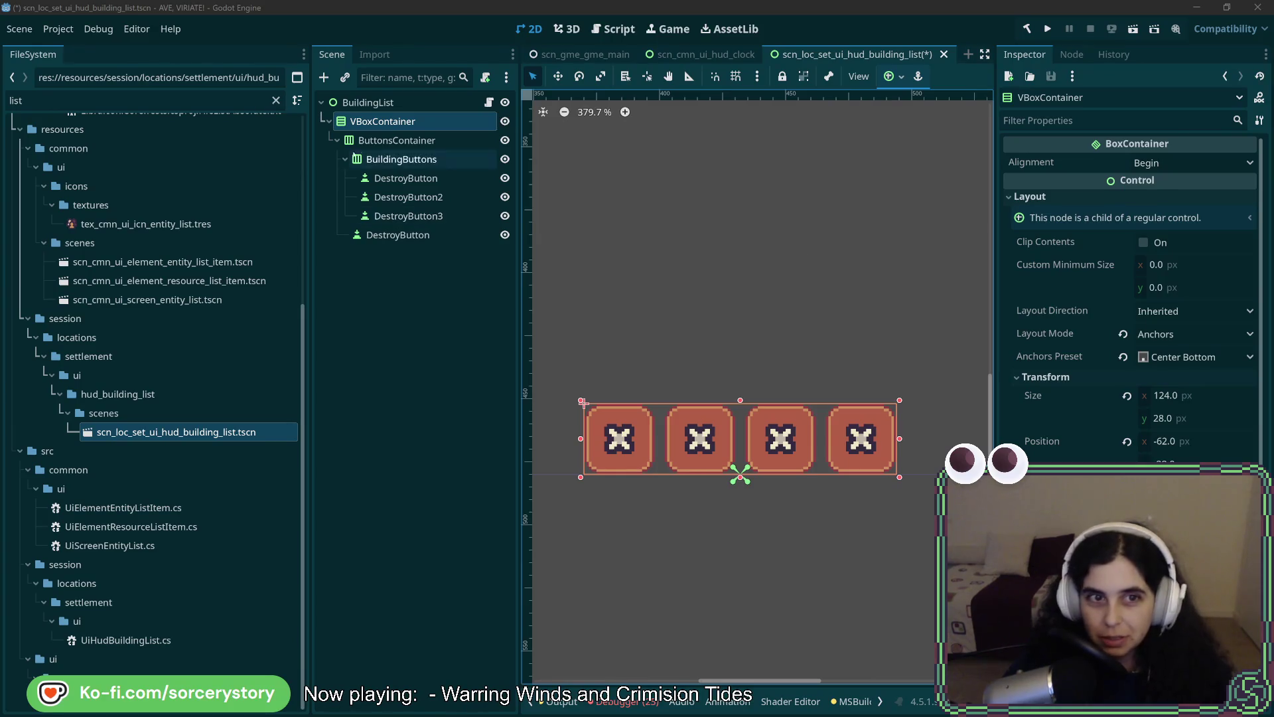
left_click(398, 140)
left_click(403, 124)
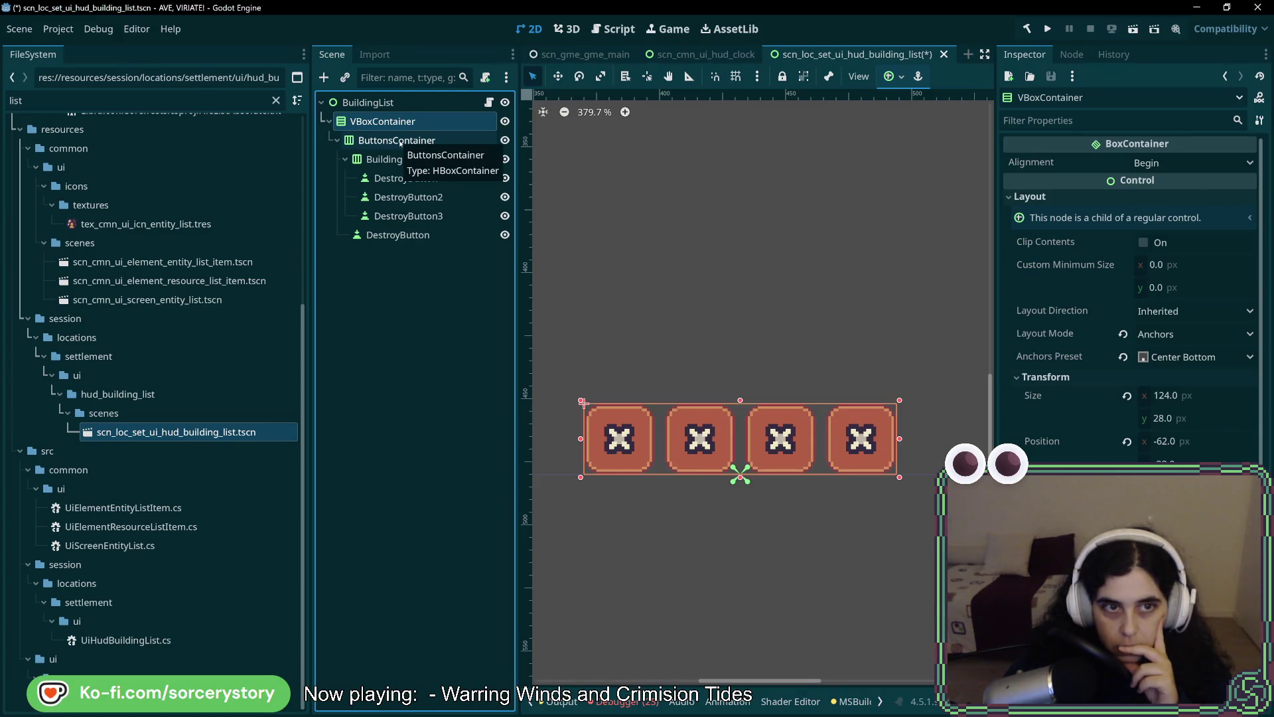
right_click(399, 107)
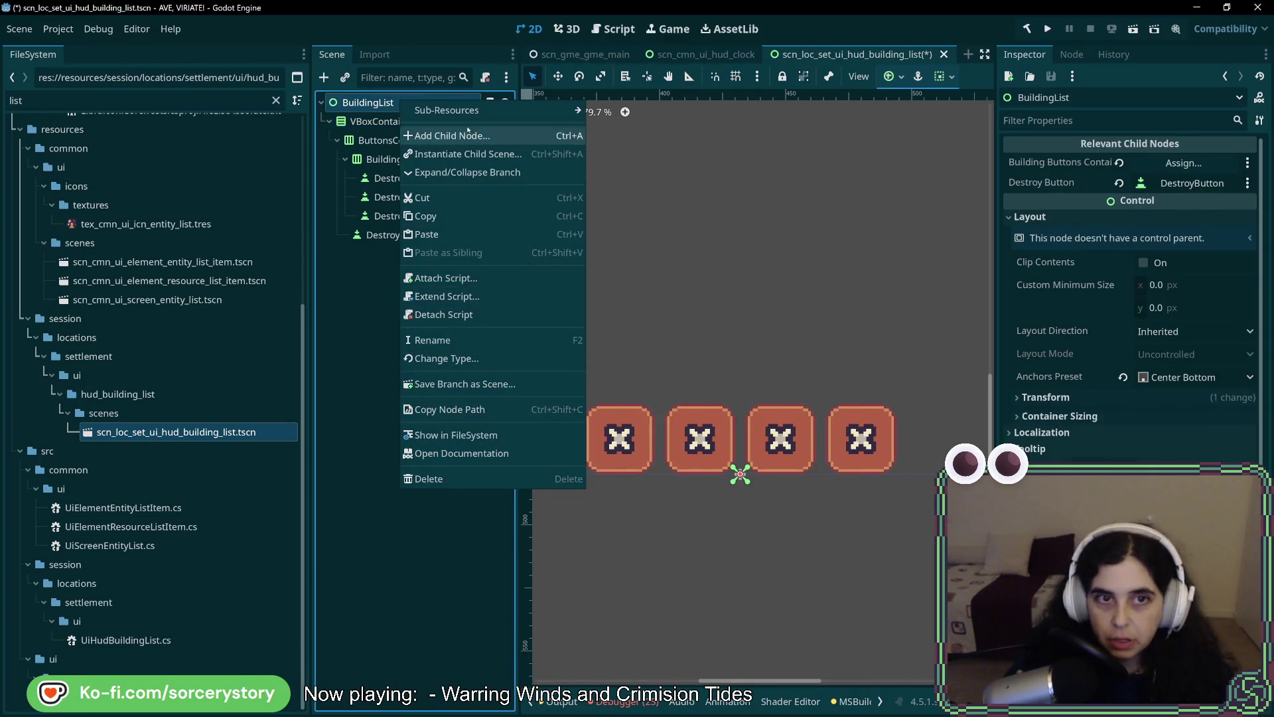
Add a PanelContainer as a child of BuildingList.
left_click(477, 135)
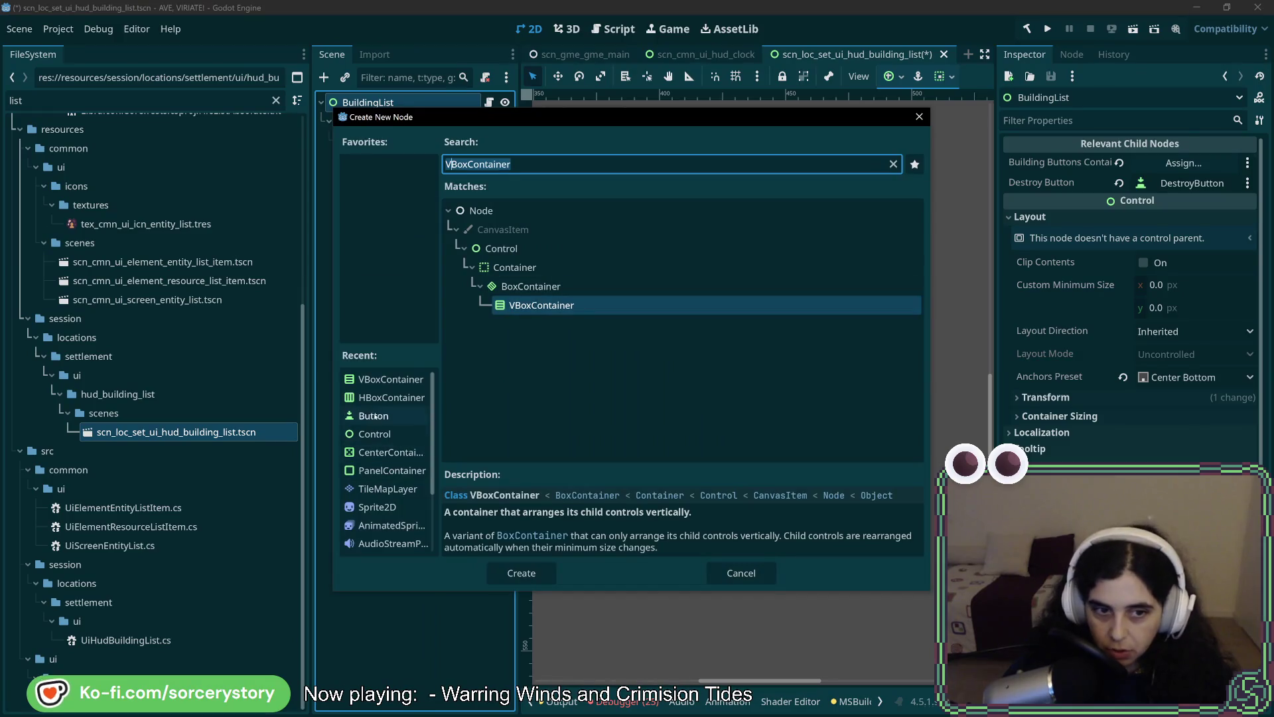
left_click(388, 469)
double_click(392, 472)
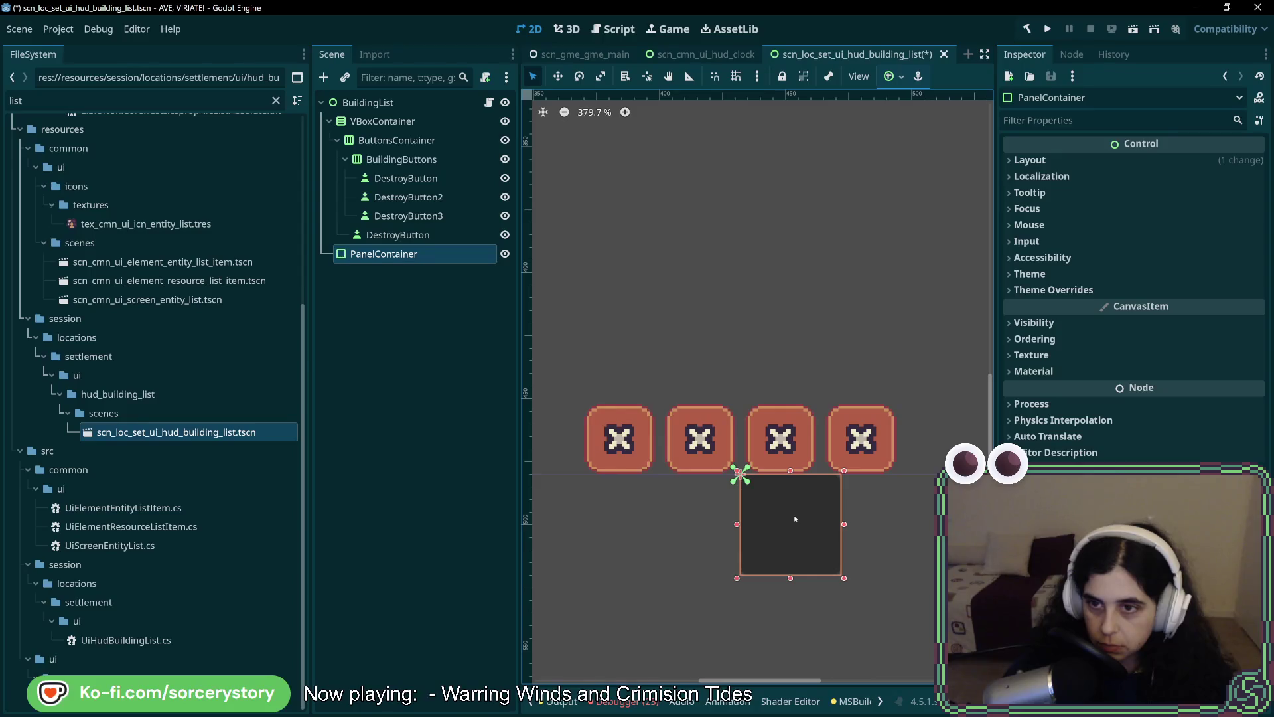
Give the PanelContainer Anchors layout with the Center Bottom preset and widen it to about 51 px.
left_click(1035, 160)
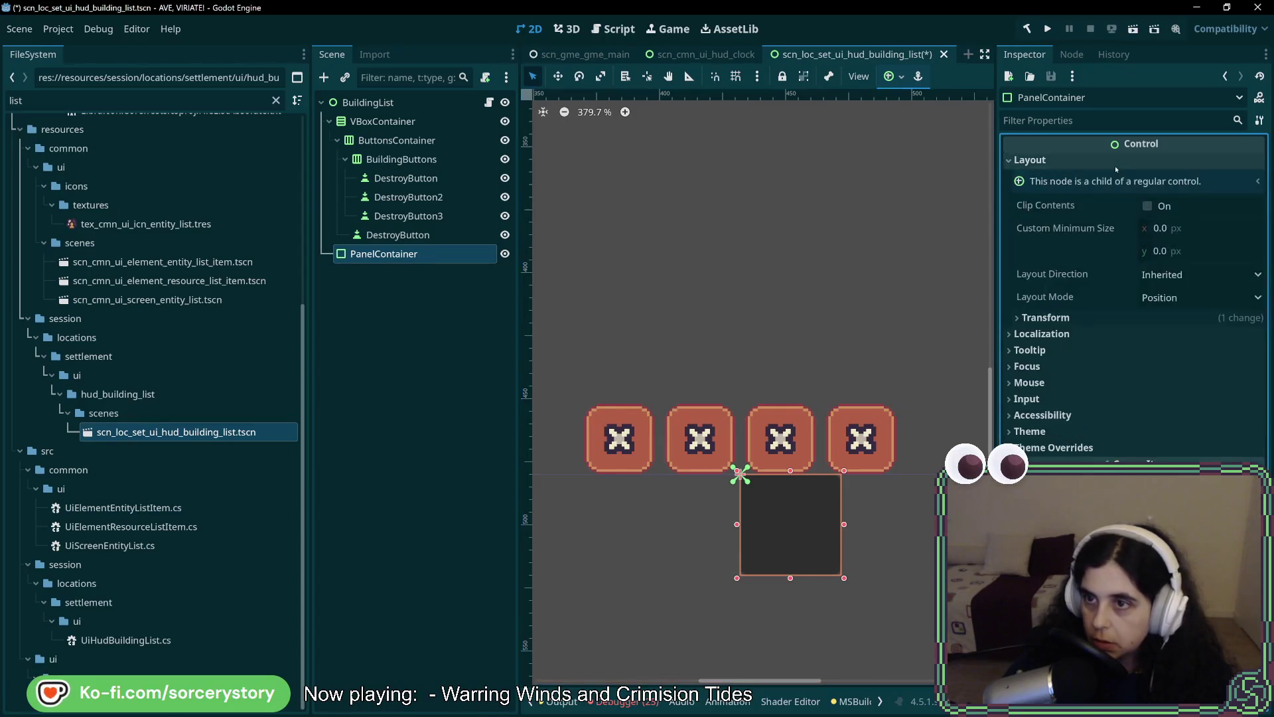
left_click(1173, 297)
left_click(1168, 329)
left_click(1178, 321)
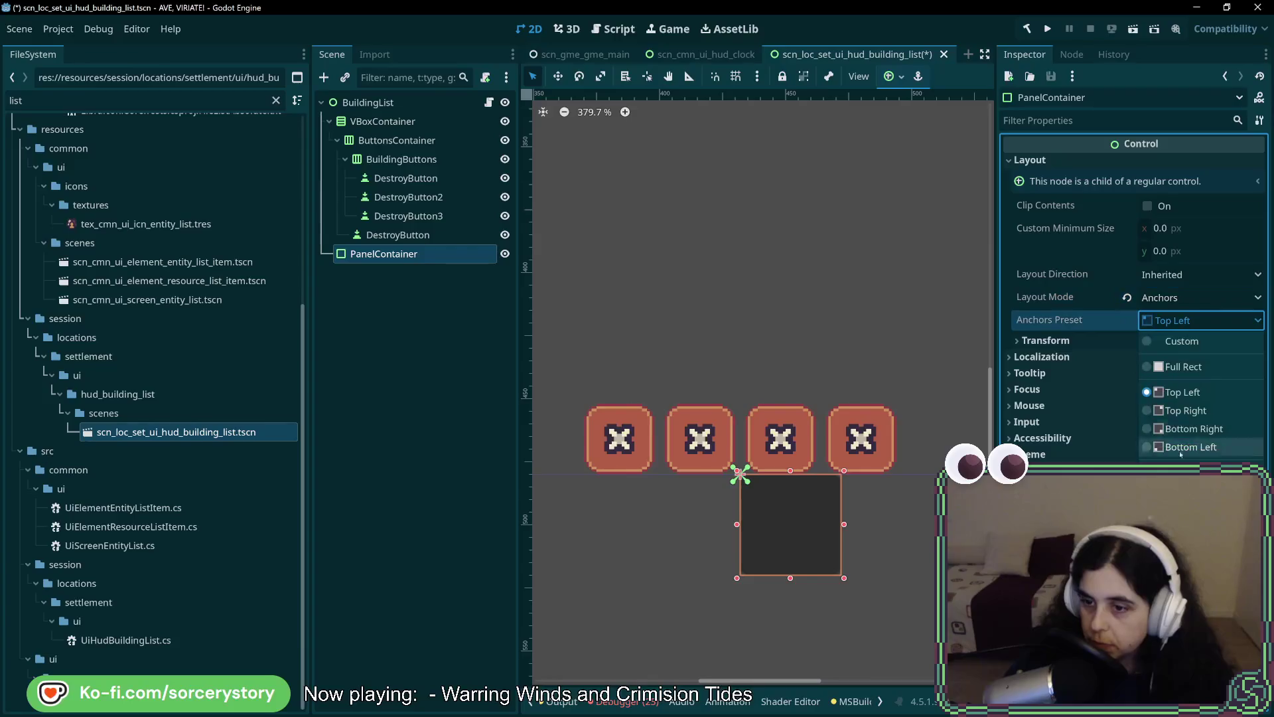
left_click(1188, 521)
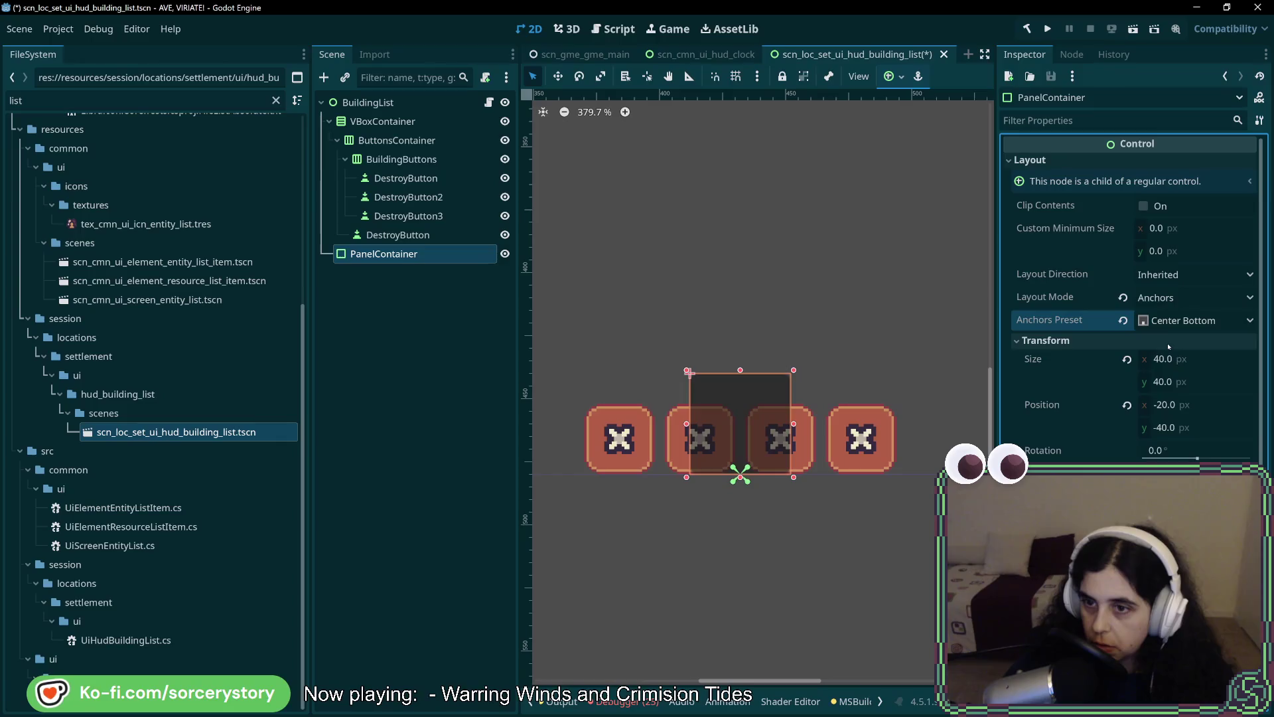
mouse_move(1166, 358)
left_mouse_down()
mouse_move(1184, 358)
mouse_move(1165, 358)
left_mouse_up()
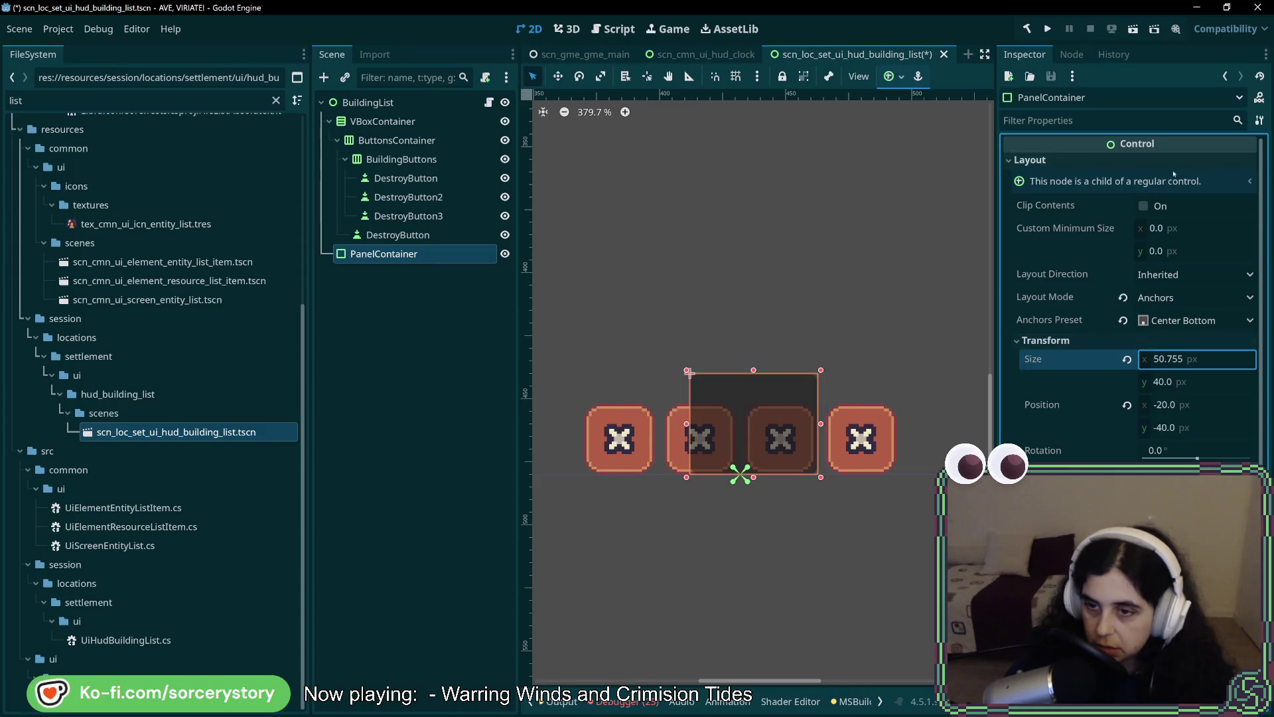
scroll(1133, 432, "down", 2)
scroll(1124, 425, "up", 2)
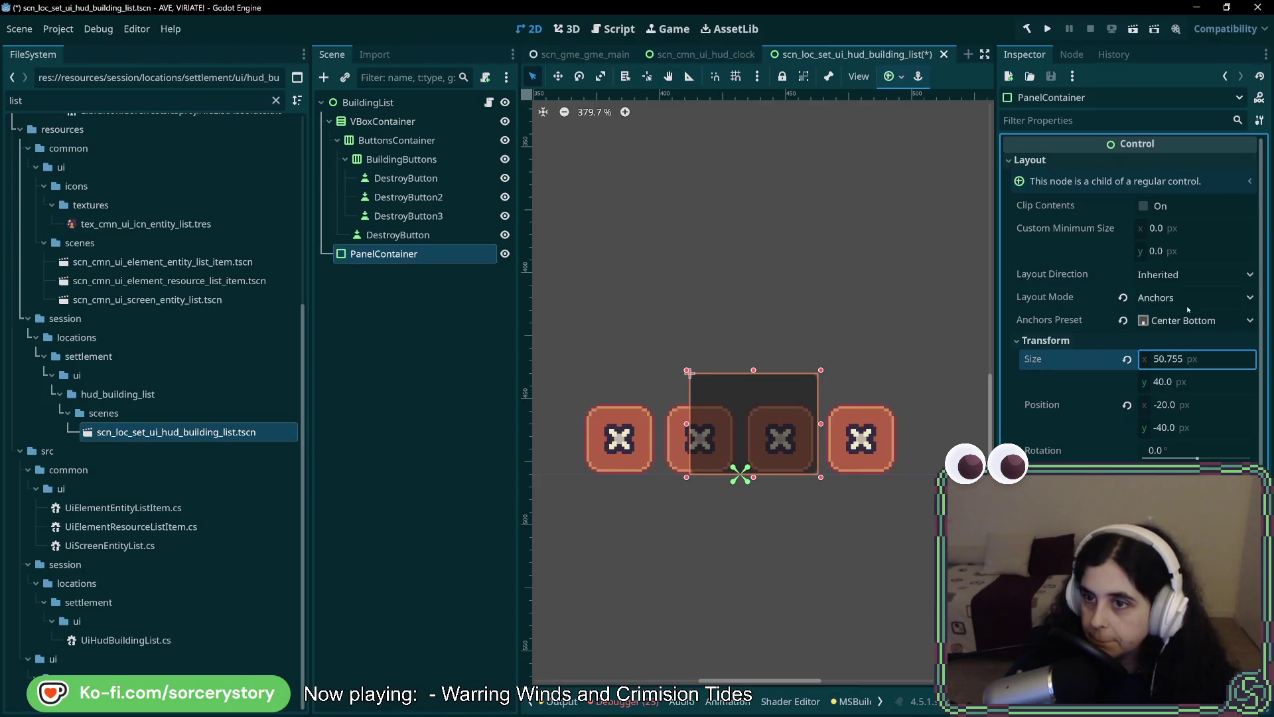
Toggle the panel's layout mode to Position and back to Anchors, re-applying Center Bottom.
left_click(1195, 274)
left_click(1197, 274)
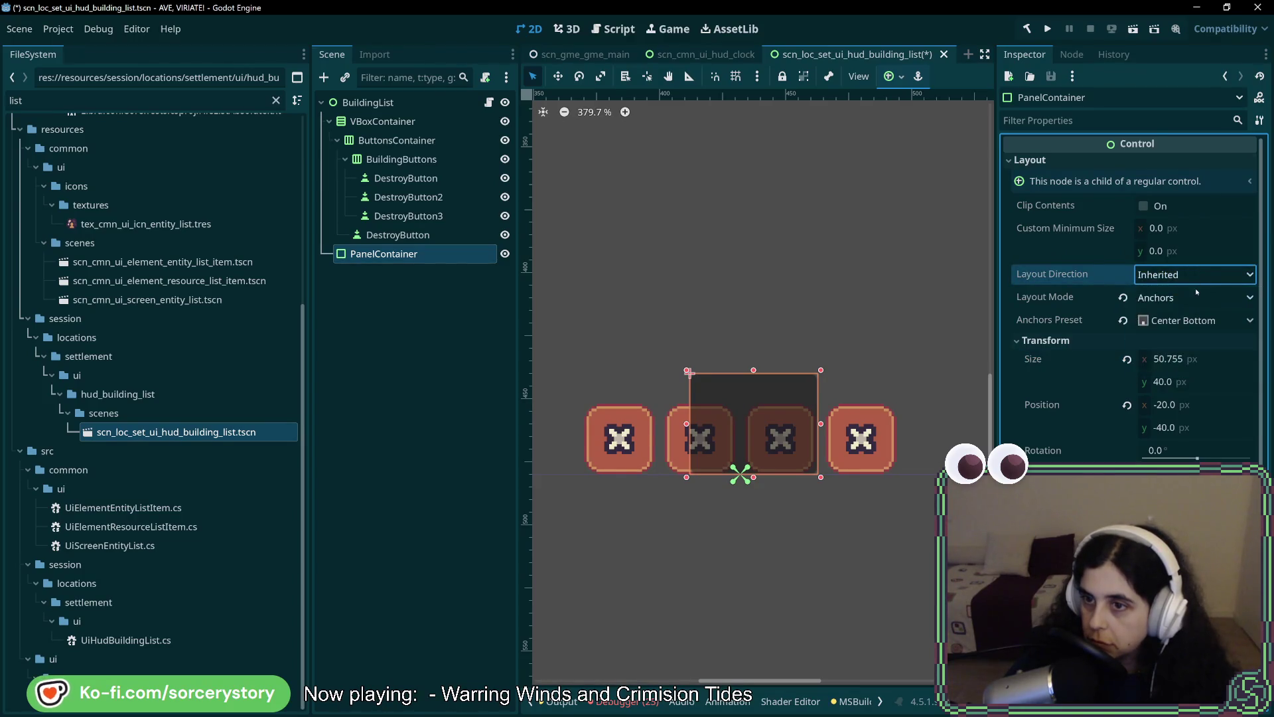
left_click(1198, 298)
left_click(1199, 297)
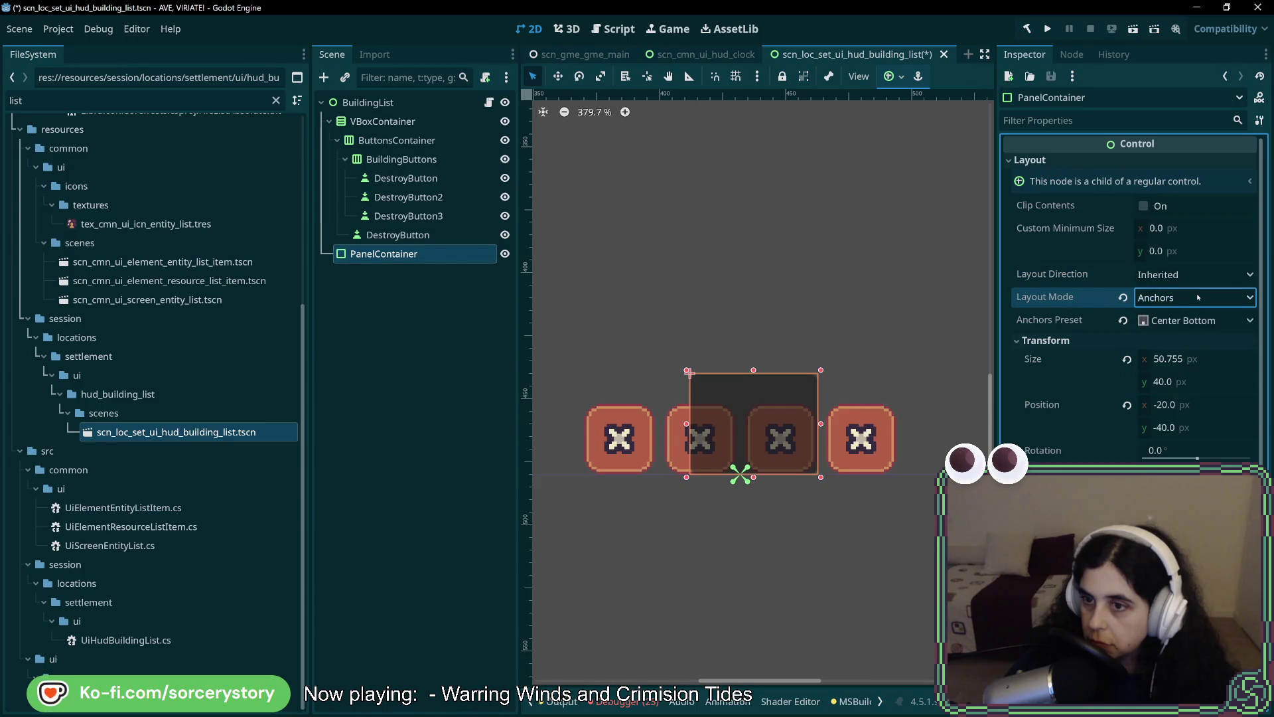
left_click(1199, 298)
left_click(1188, 318)
left_click(1189, 300)
left_click(1166, 336)
left_click(1180, 320)
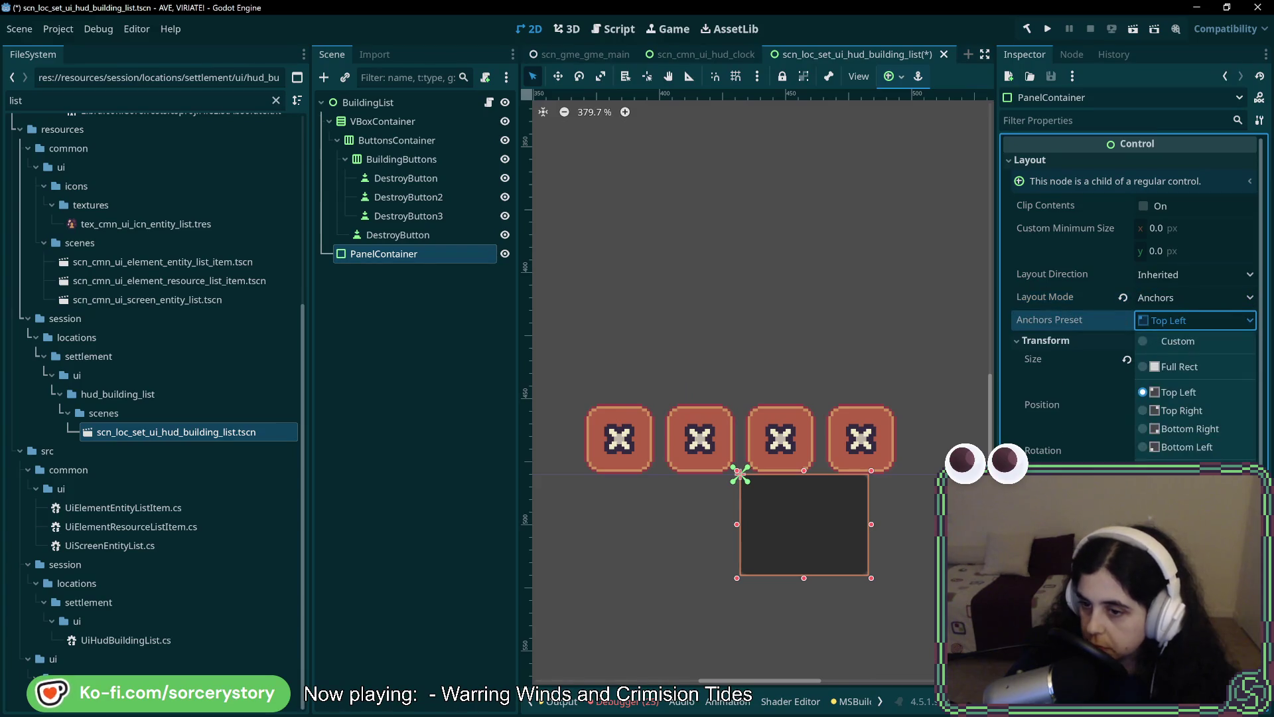
left_click(1188, 520)
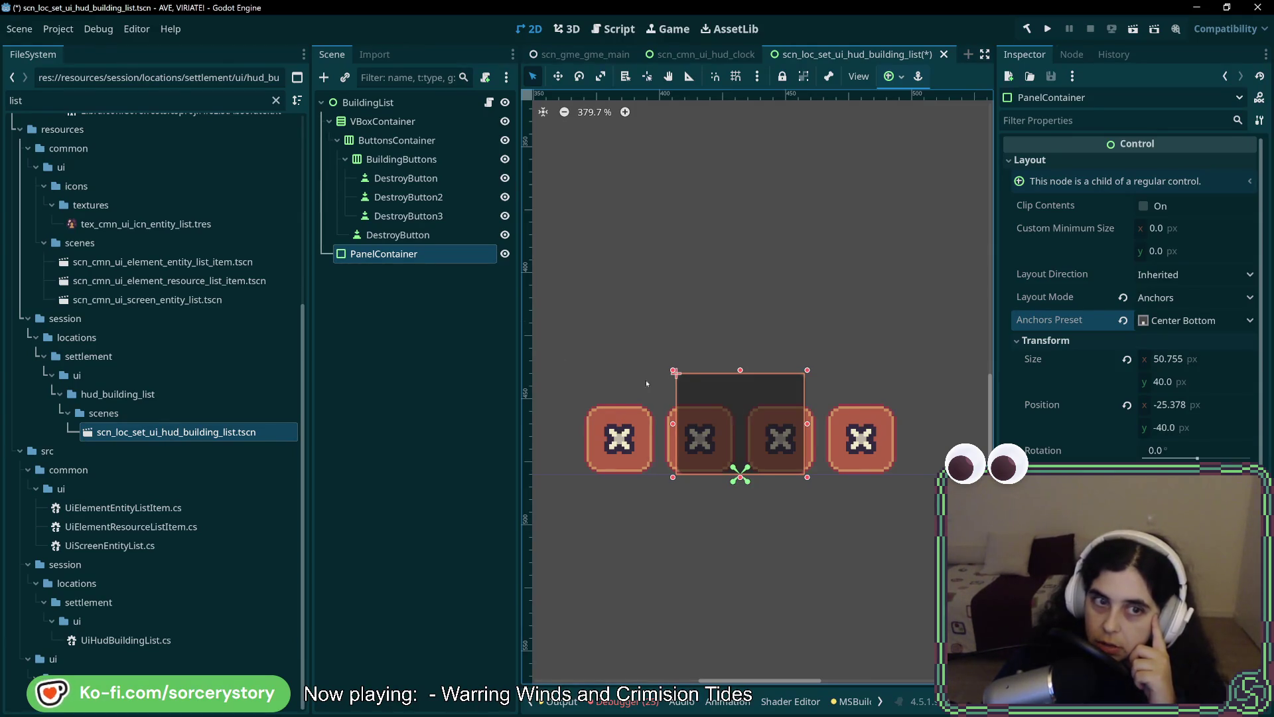
Reselect the PanelContainer, then select ButtonsContainer in the scene tree.
left_click(388, 266)
left_click(392, 260)
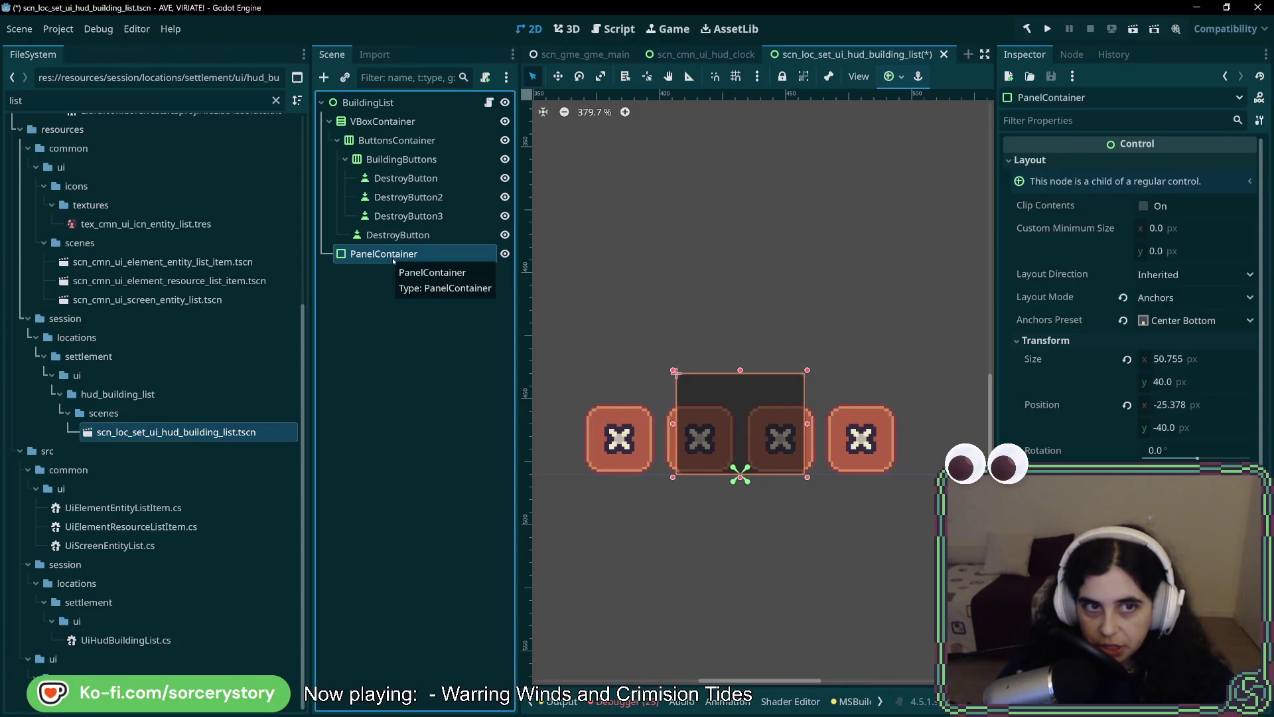
left_click(390, 142)
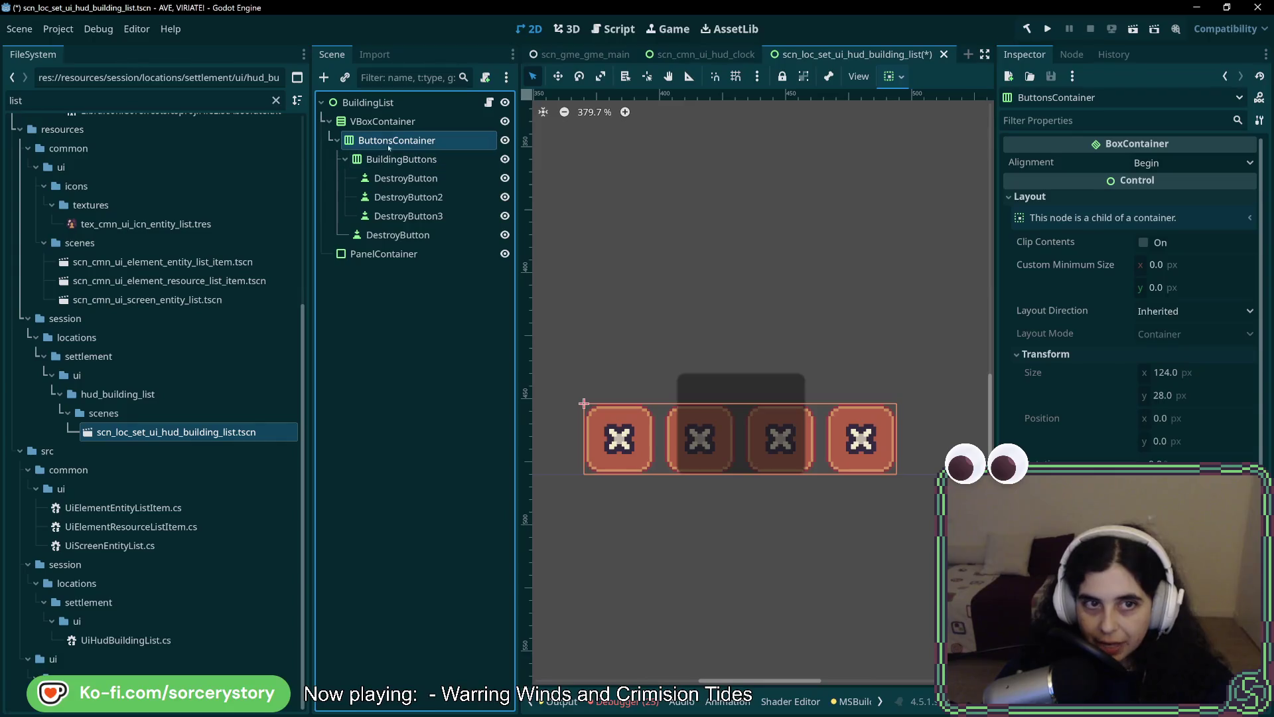
Move ButtonsContainer directly under BuildingList and delete the VBoxContainer and PanelContainer.
left_click_drag(385, 144, 375, 117)
left_click(366, 246)
key("Delete")
key("Return")
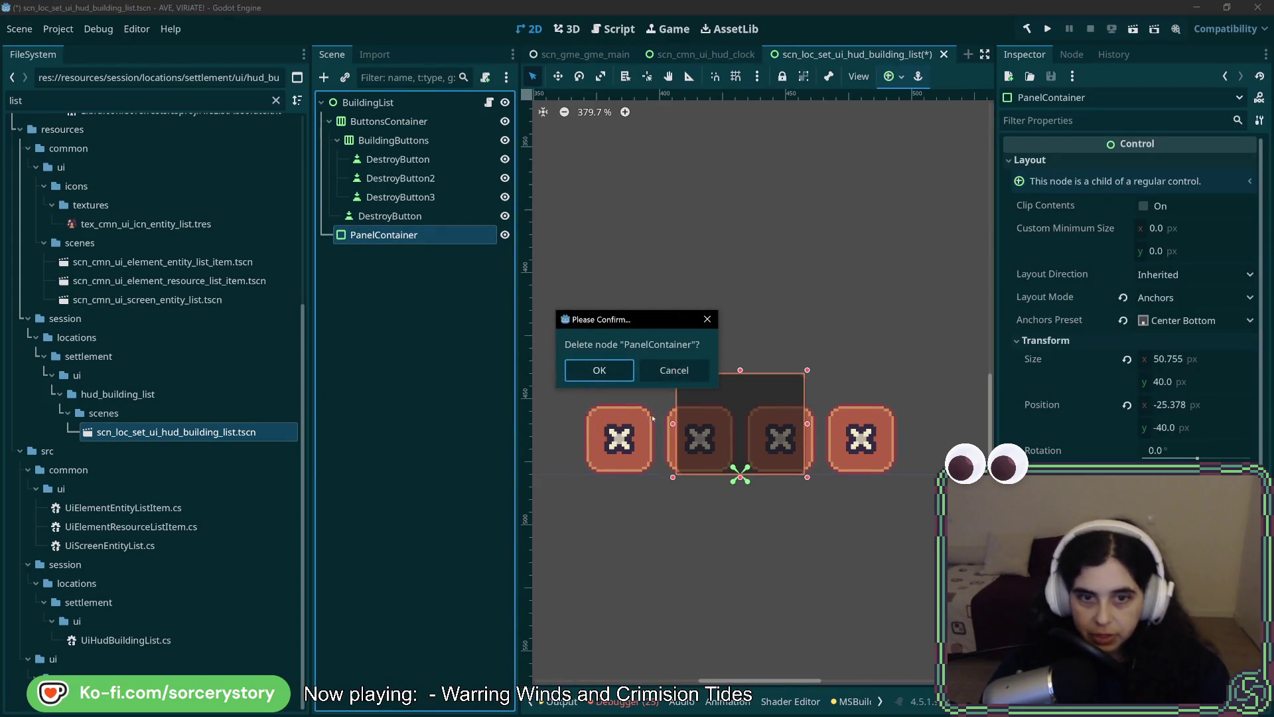
key("Return")
left_click(410, 122)
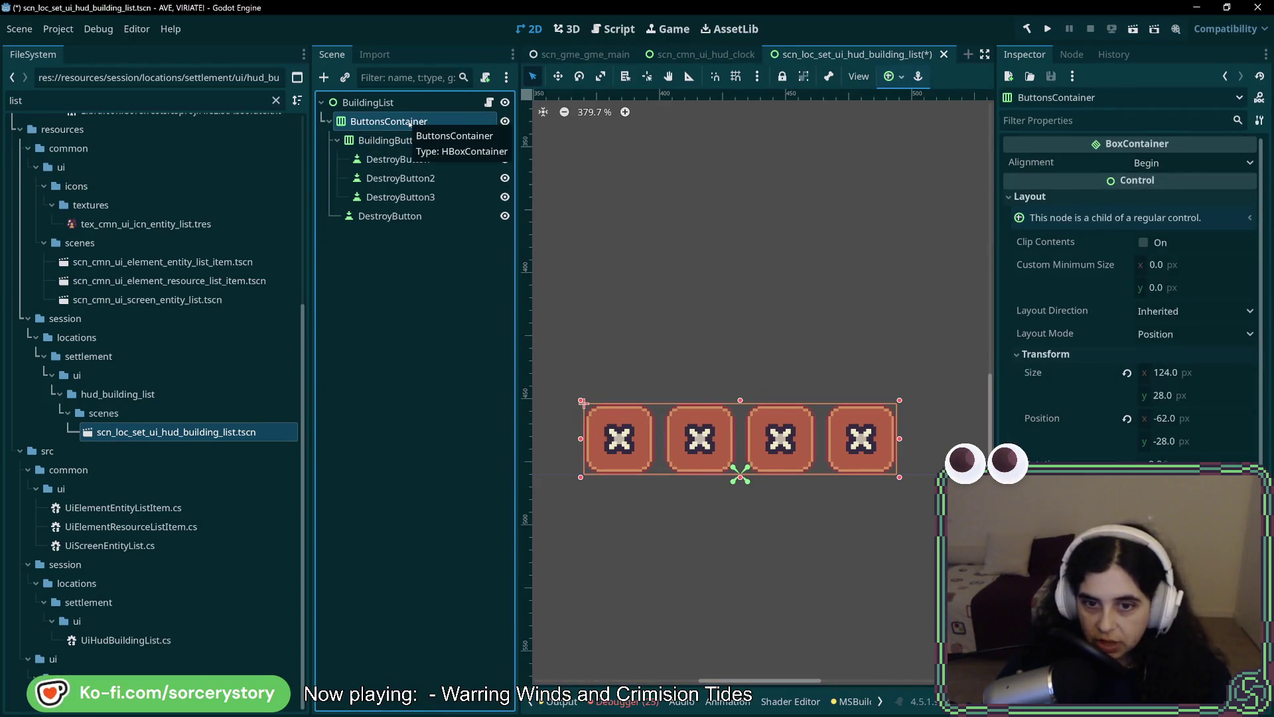
Duplicate the BuildingButtons row of three destroy buttons, creating BuildingButtons2.
right_click(409, 122)
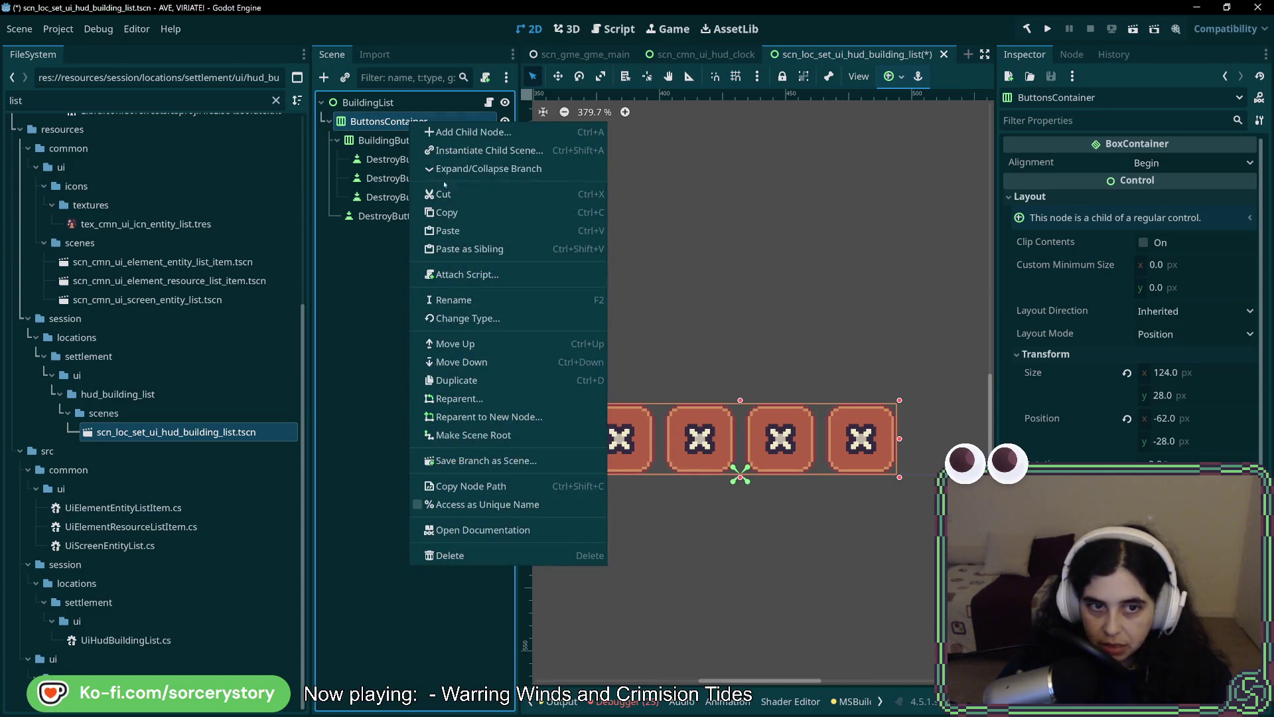
right_click(407, 103)
right_click(406, 103)
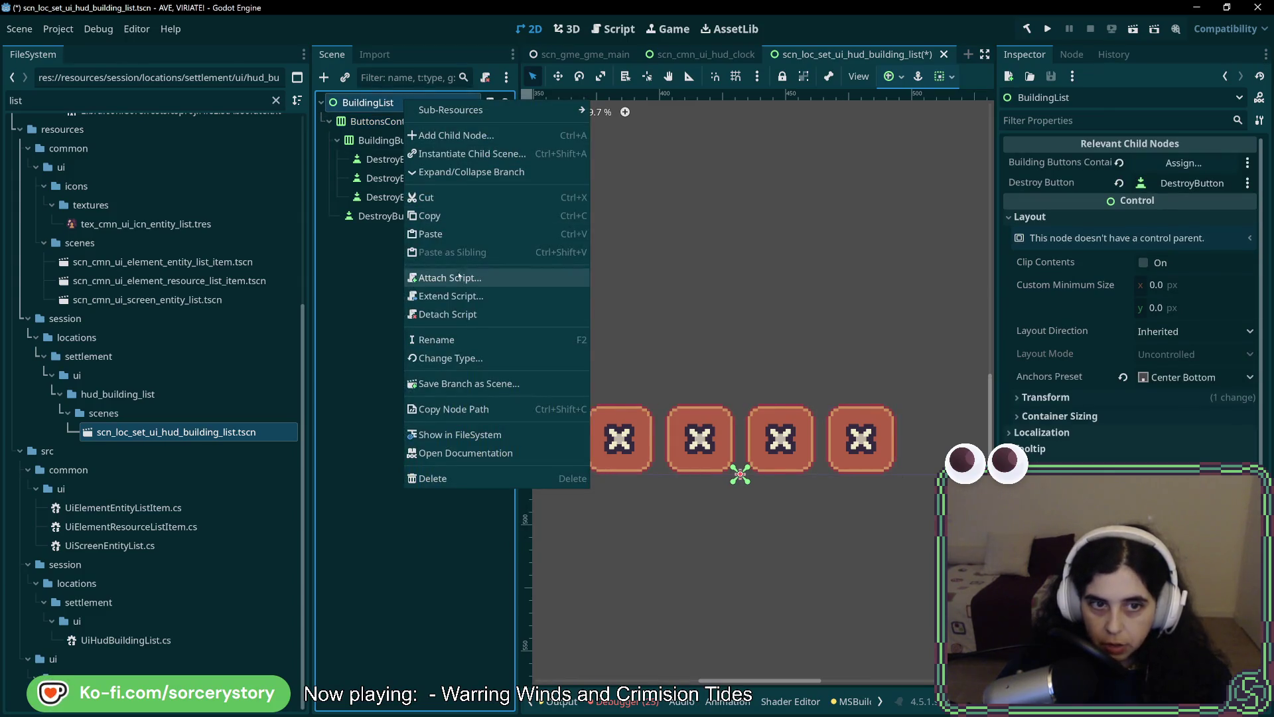
left_click(409, 121)
right_click(402, 123)
left_click(392, 141)
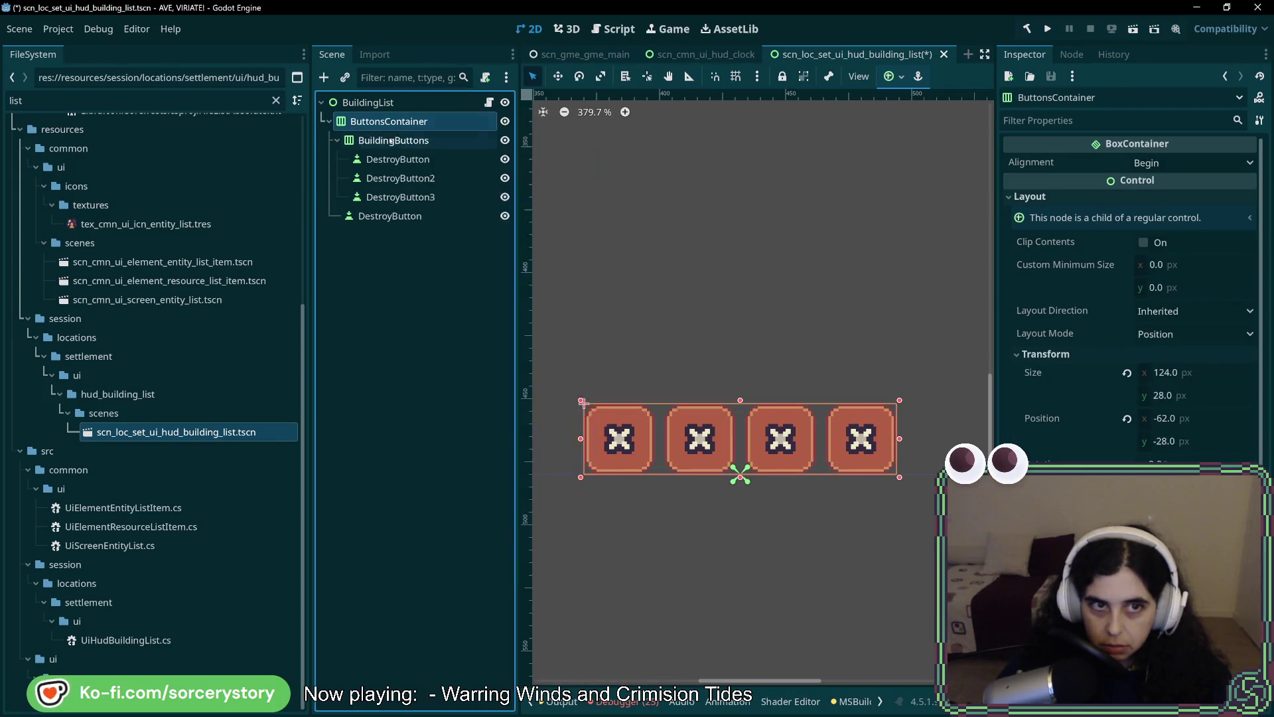
left_click(391, 141)
right_click(391, 141)
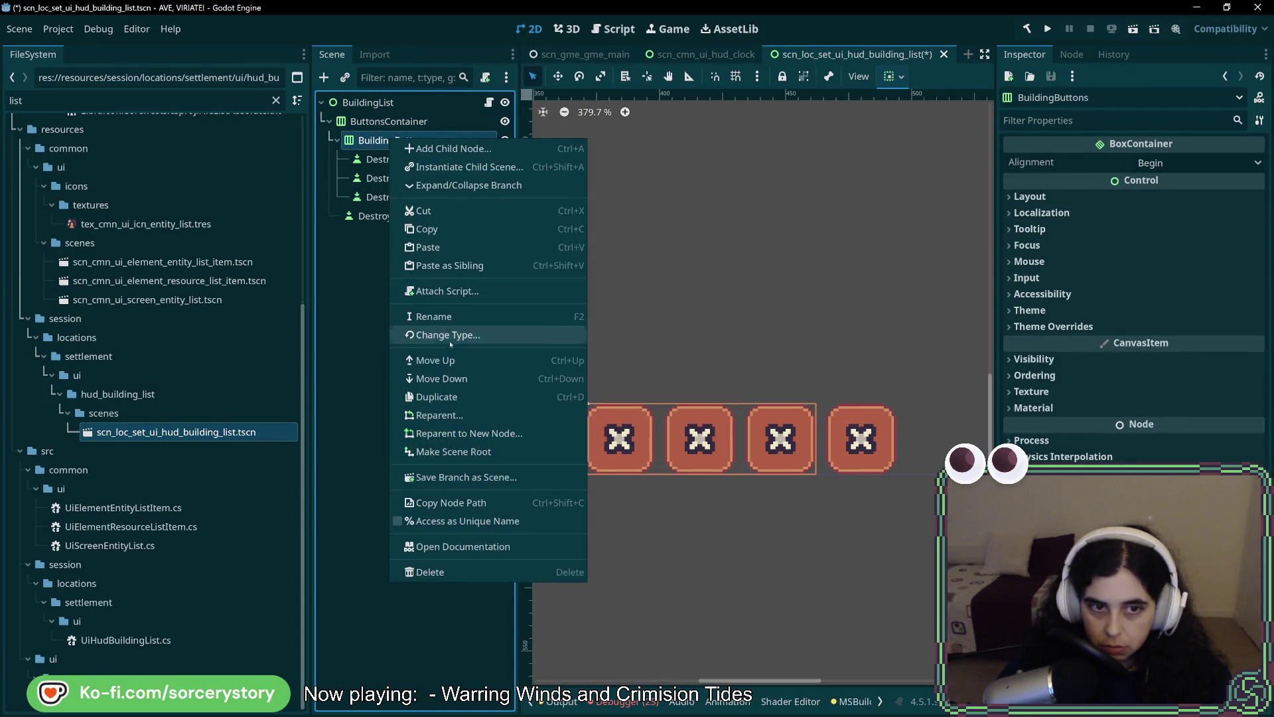
left_click(439, 416)
key("Escape")
right_click(401, 152)
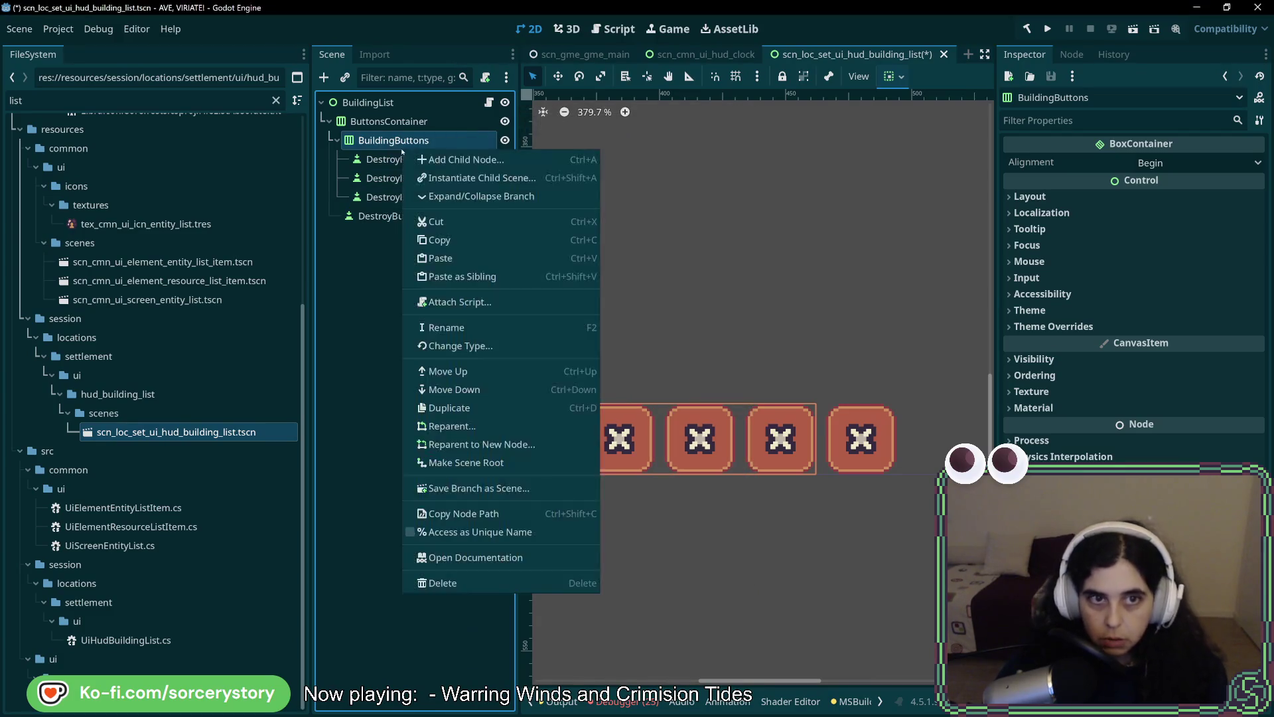
left_click(449, 407)
Place BuildingButtons2 inside ButtonsContainer and select it.
mouse_move(398, 220)
left_mouse_down()
mouse_move(382, 123)
mouse_move(381, 332)
mouse_move(395, 297)
left_mouse_up()
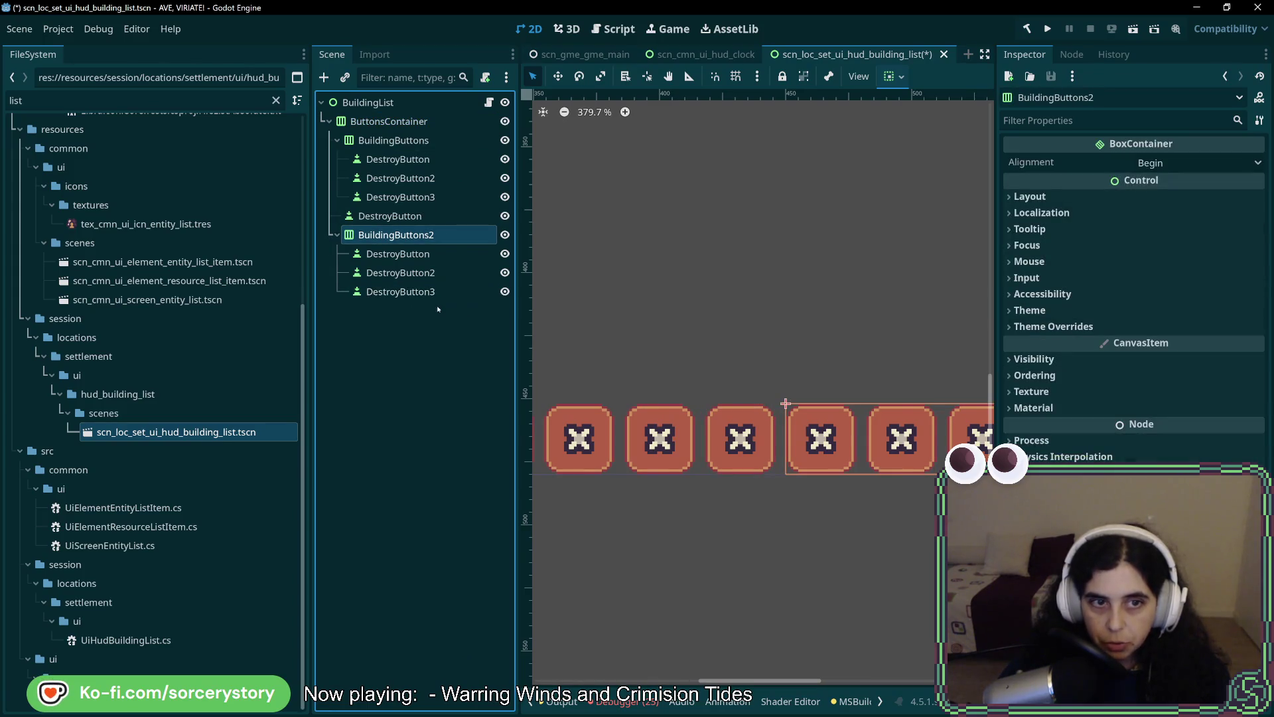
left_click(337, 140)
mouse_move(381, 177)
left_mouse_down()
mouse_move(340, 222)
mouse_move(346, 251)
mouse_move(362, 117)
left_mouse_up()
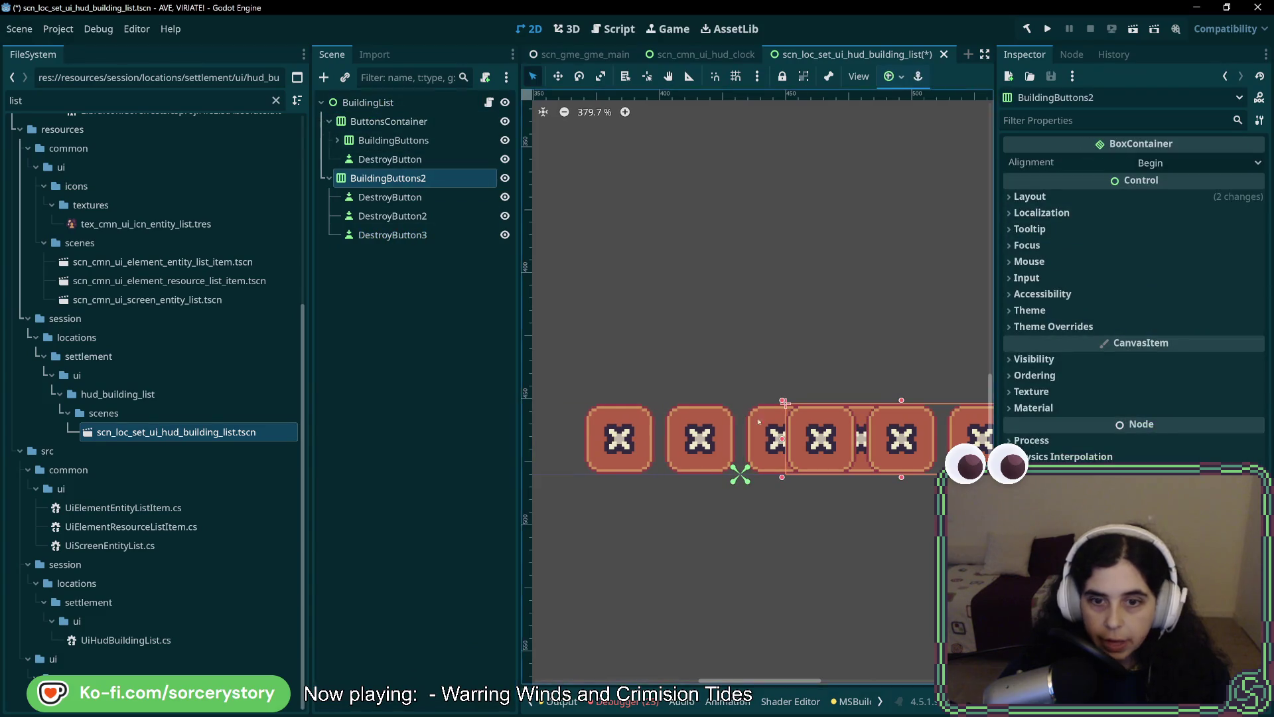
left_click(871, 449)
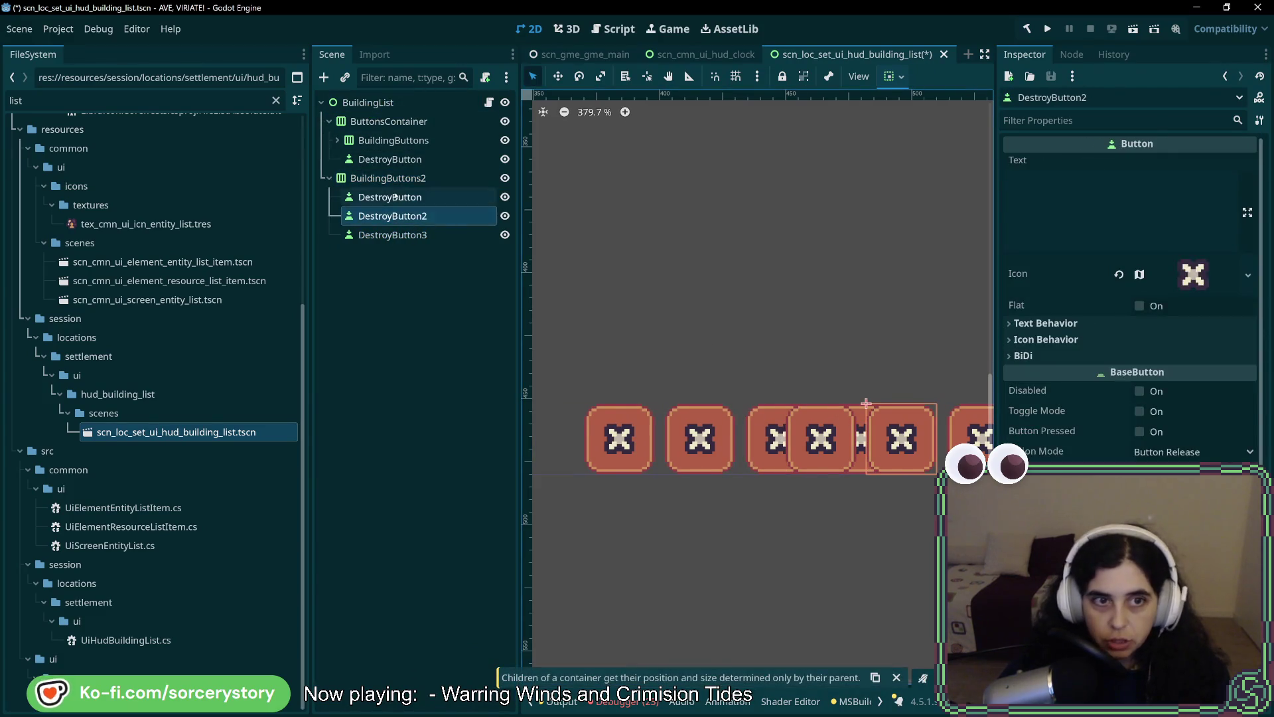
left_click(885, 418)
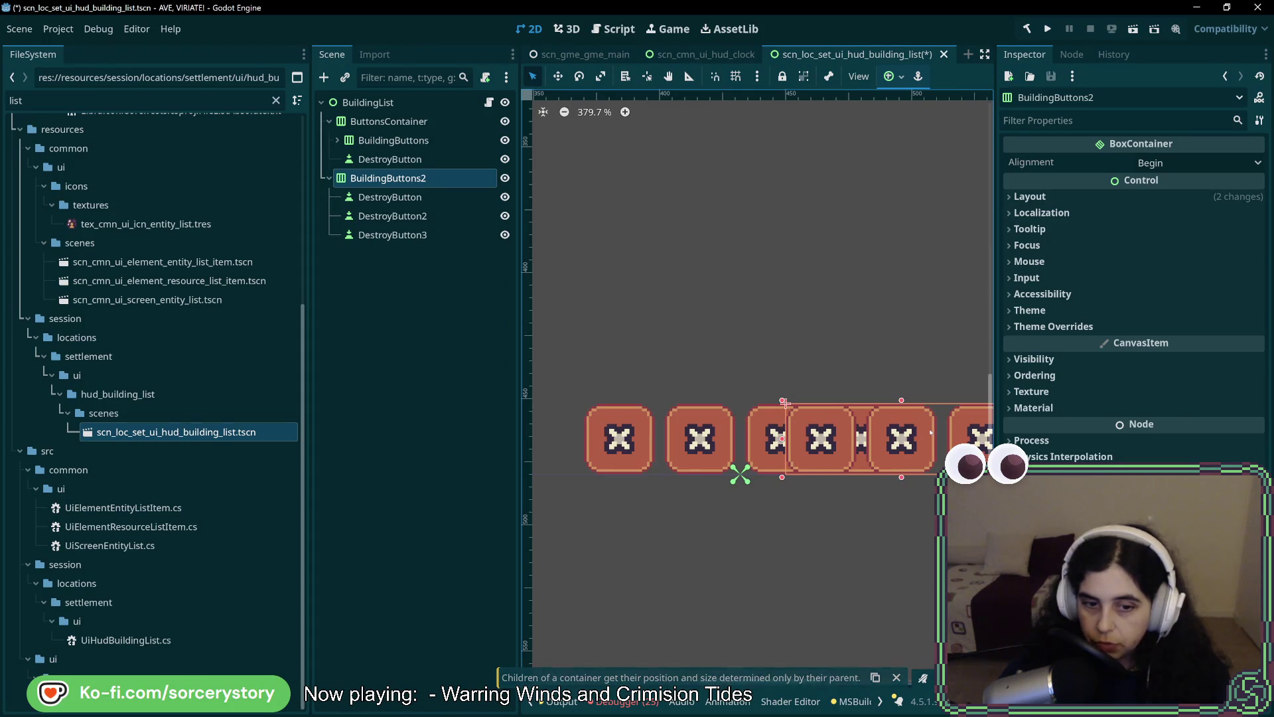
left_click(409, 159)
left_click(388, 121)
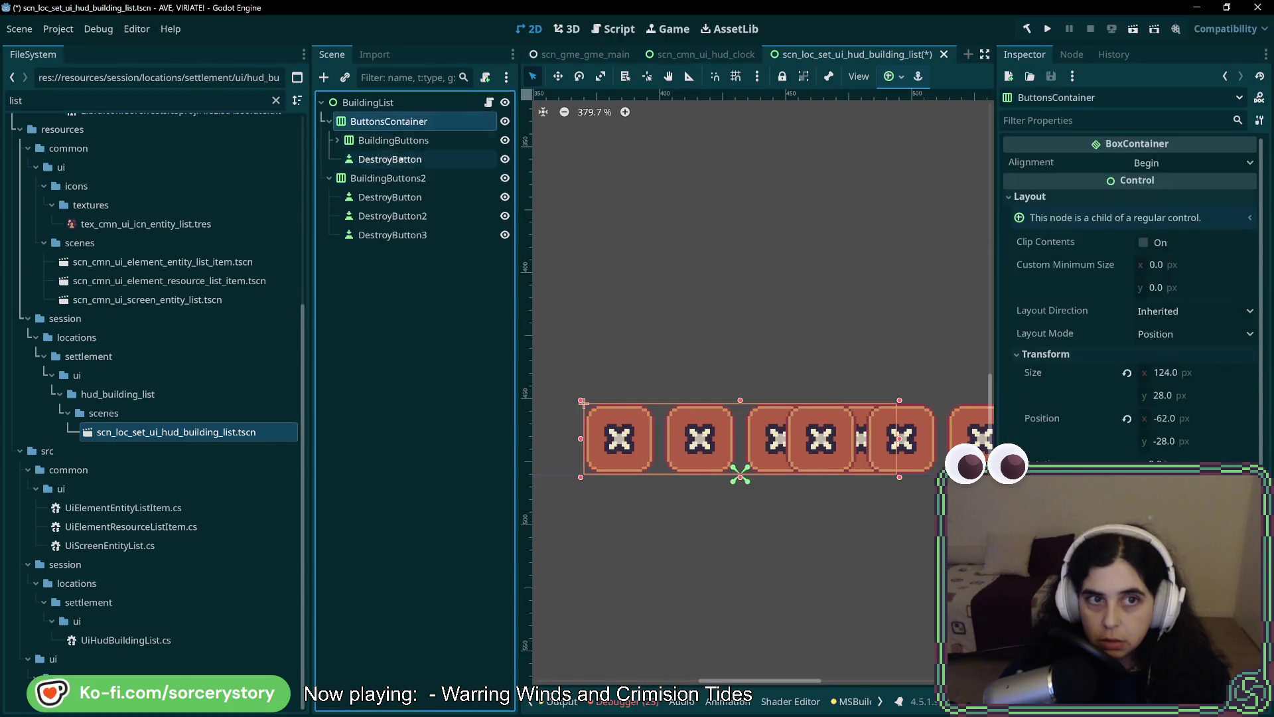
left_click(389, 178)
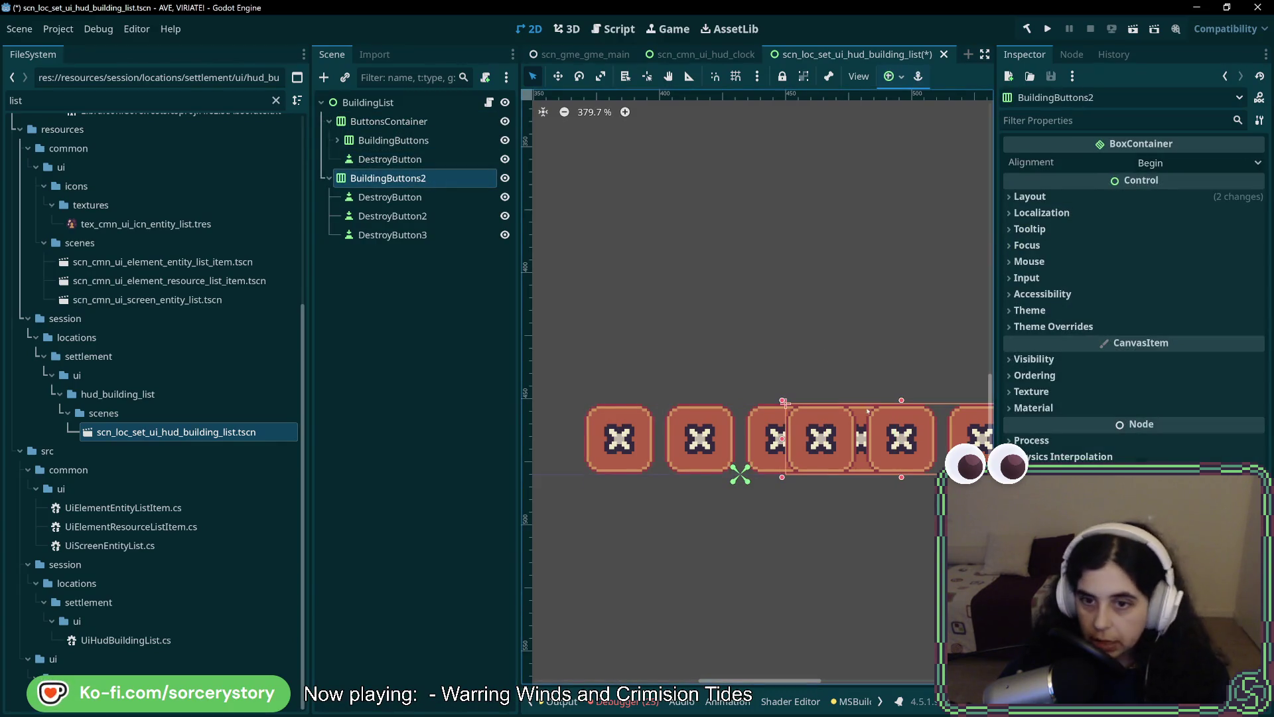
Drag the BuildingButtons2 row above the other row, comparing against the Aseprite HUD mockup.
key("g")
mouse_move(937, 452)
left_mouse_down()
mouse_move(904, 355)
mouse_move(967, 435)
mouse_move(912, 438)
mouse_move(683, 299)
mouse_move(609, 342)
mouse_move(793, 345)
mouse_move(773, 329)
mouse_move(776, 356)
left_mouse_up()
key("w")
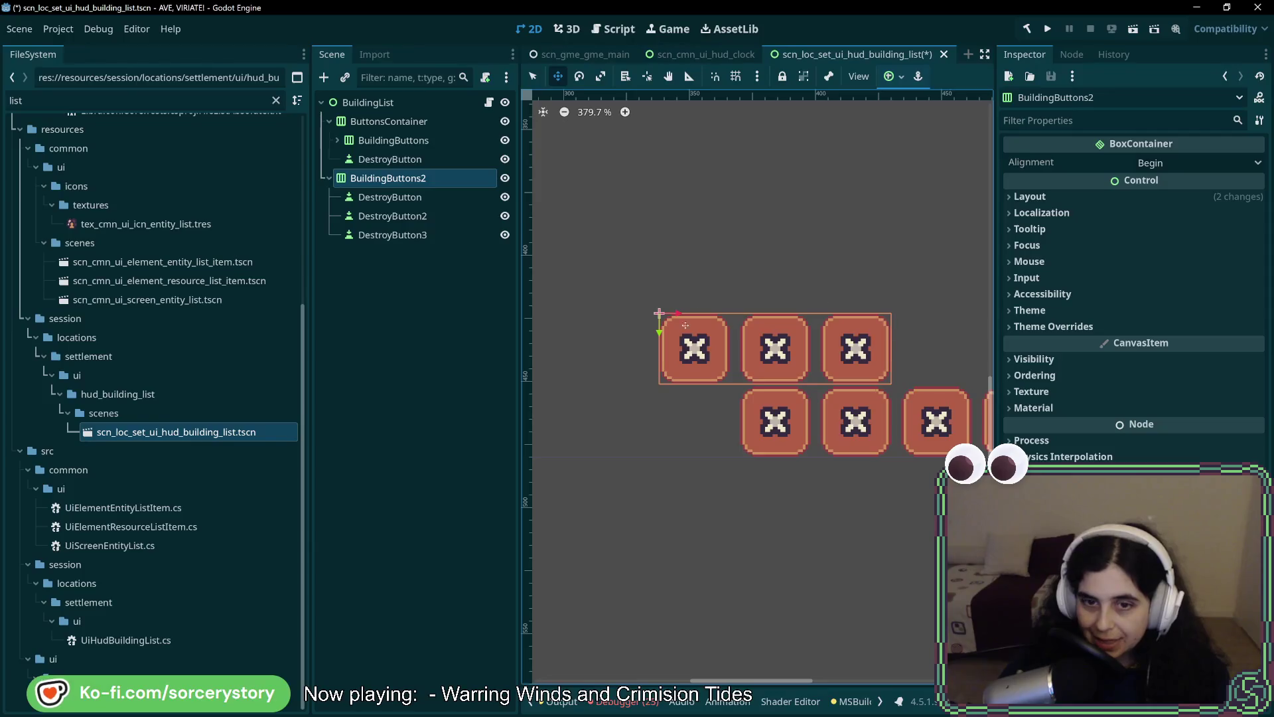
mouse_move(885, 450)
left_mouse_down()
mouse_move(805, 520)
mouse_move(893, 497)
left_mouse_up()
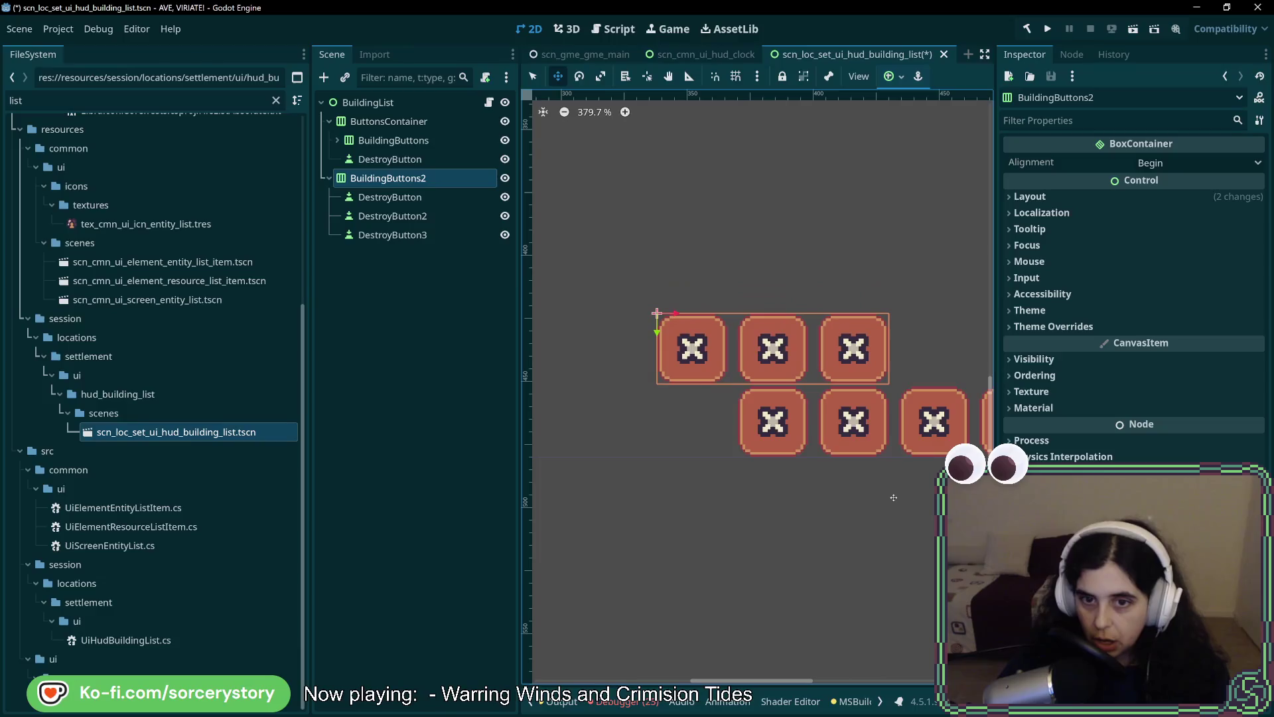
key("alt+Tab")
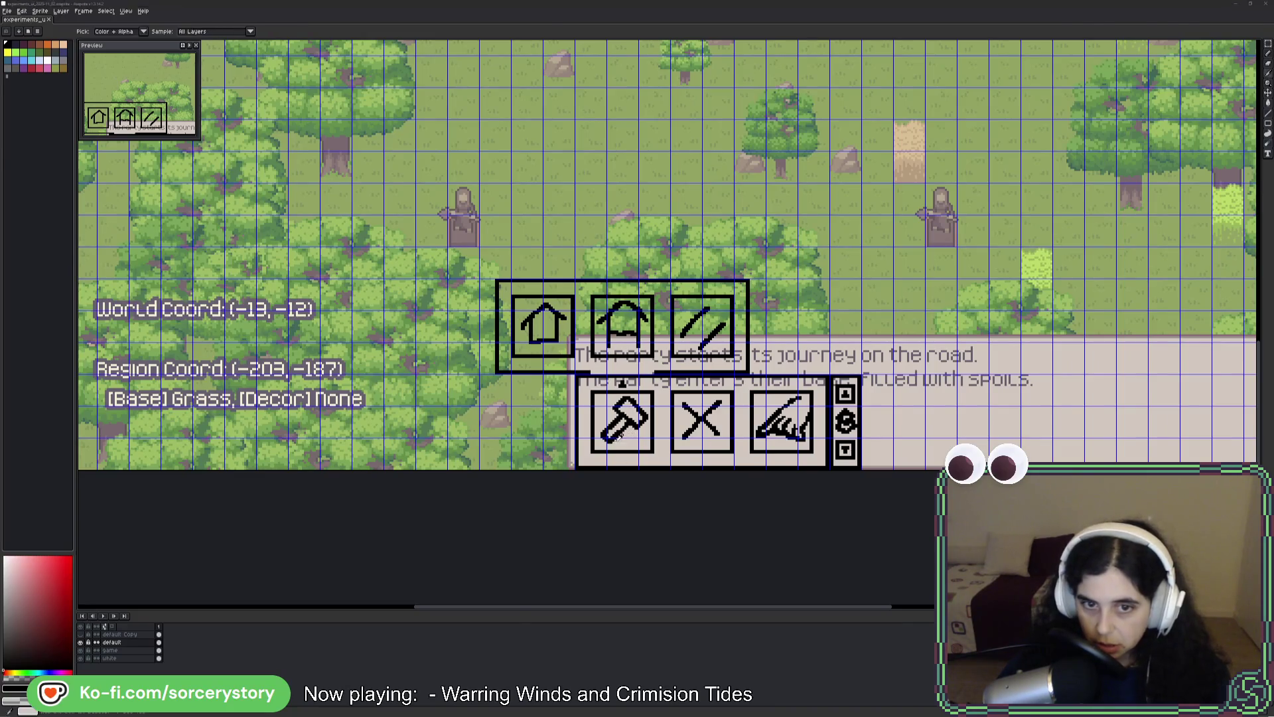
key("alt+Tab")
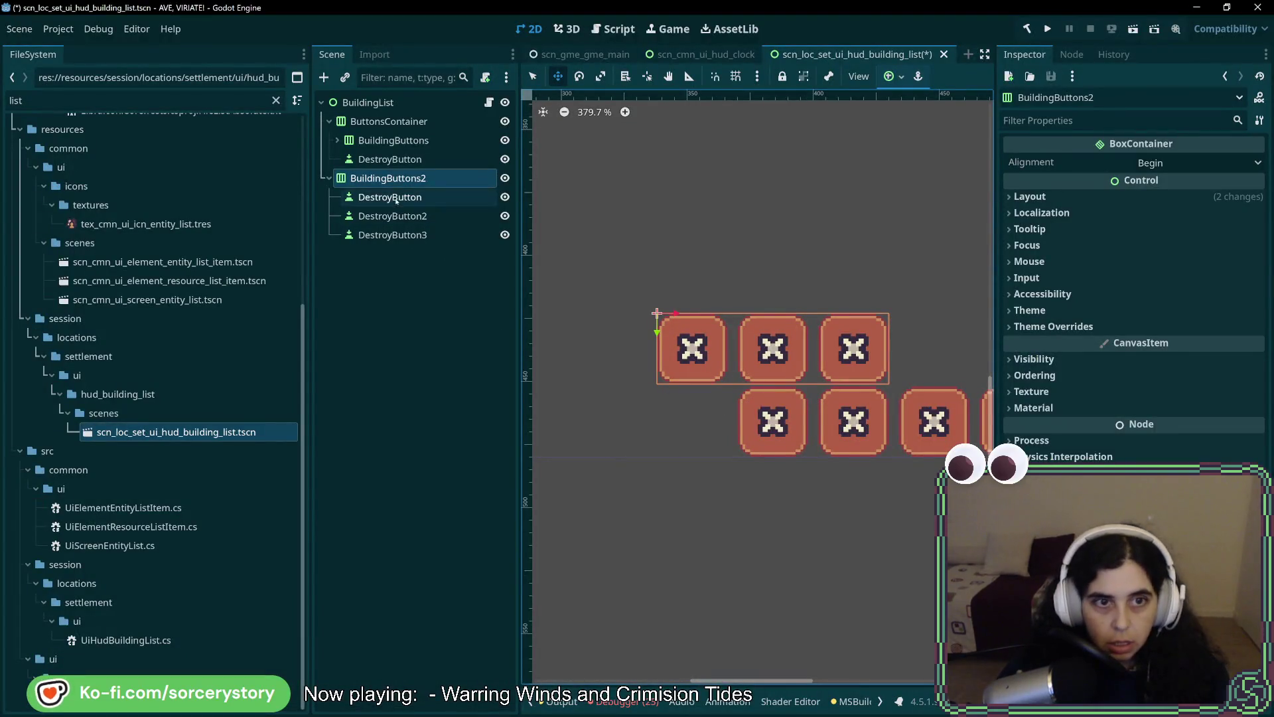
Switch BuildingButtons2 to Anchors layout with the Center Bottom preset.
left_click(1061, 201)
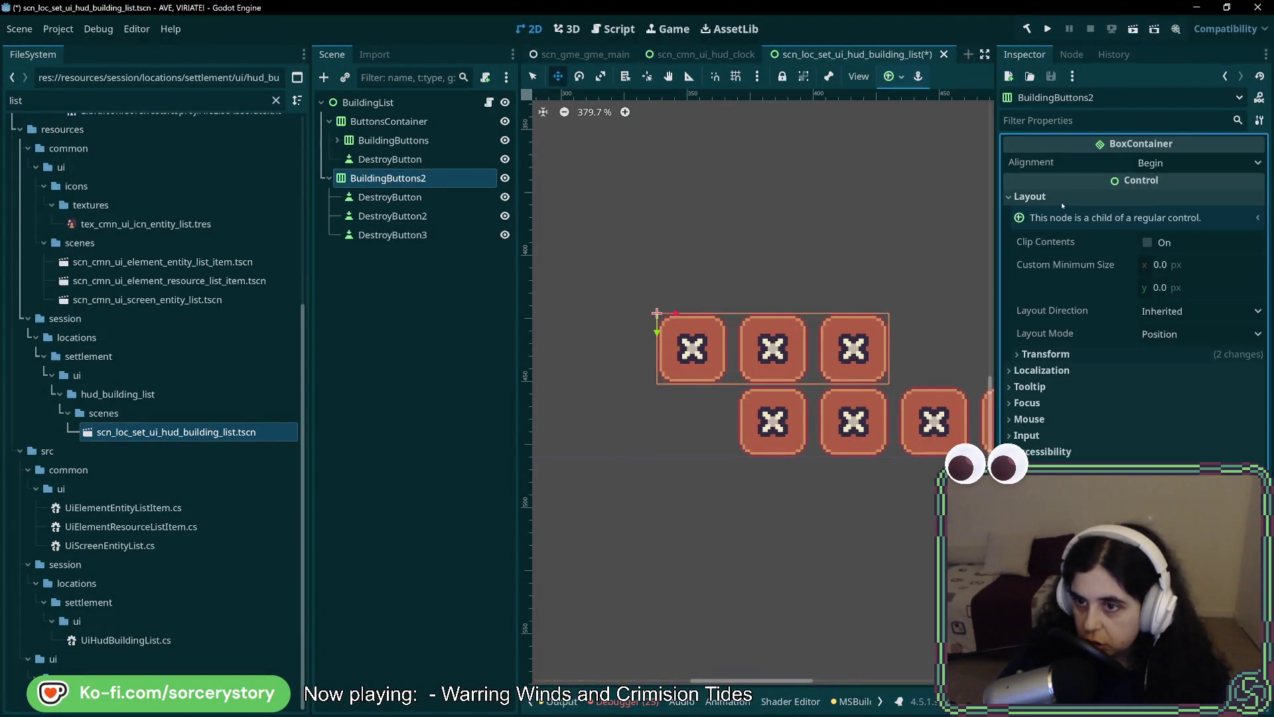
left_click(1195, 334)
left_click(1188, 350)
left_click(1192, 333)
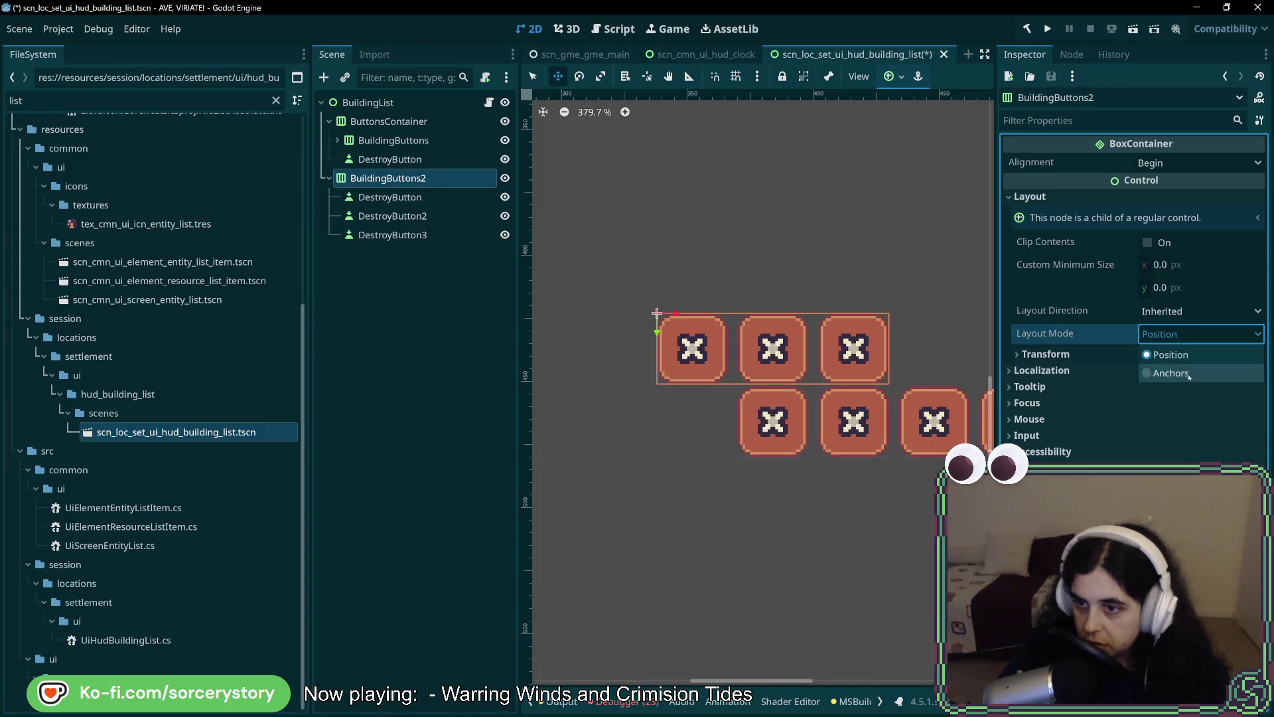
left_click(1192, 369)
left_click(1195, 356)
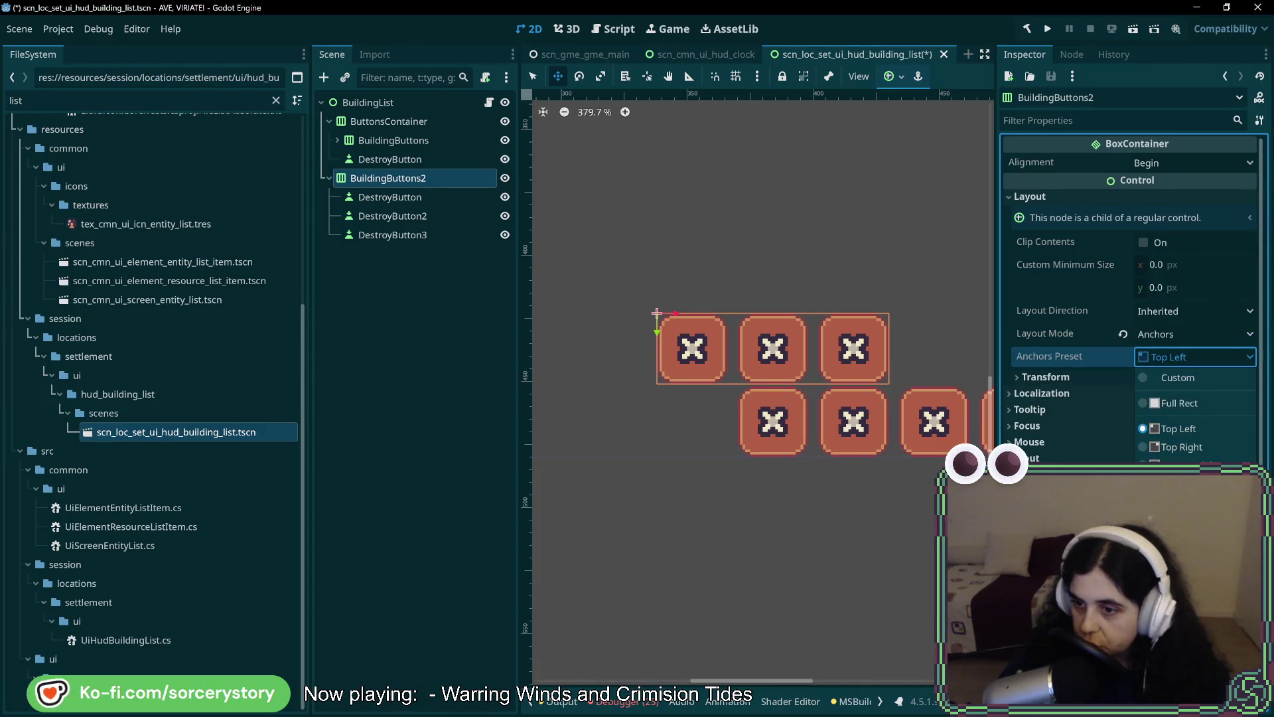
left_click(1184, 558)
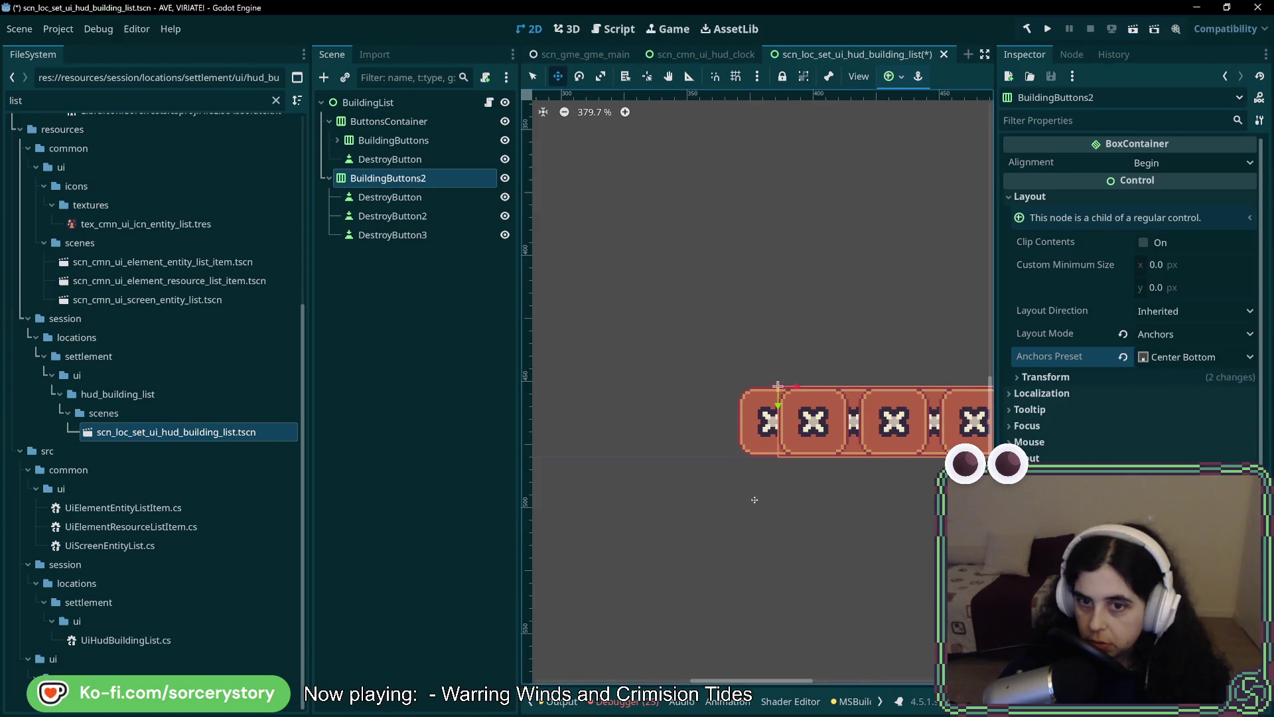
Give ButtonsContainer Anchors layout with the Center Bottom preset.
left_click(389, 121)
left_click(1195, 334)
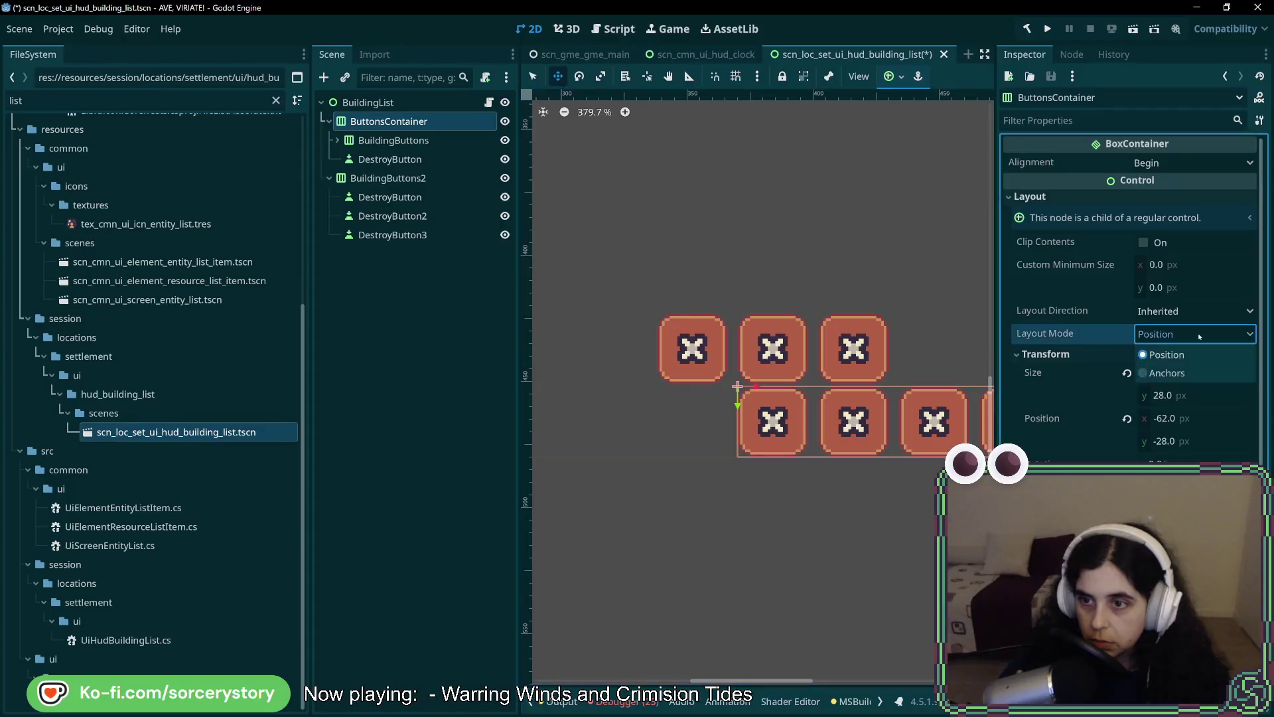
left_click(1192, 368)
left_click(1185, 357)
left_click(1185, 558)
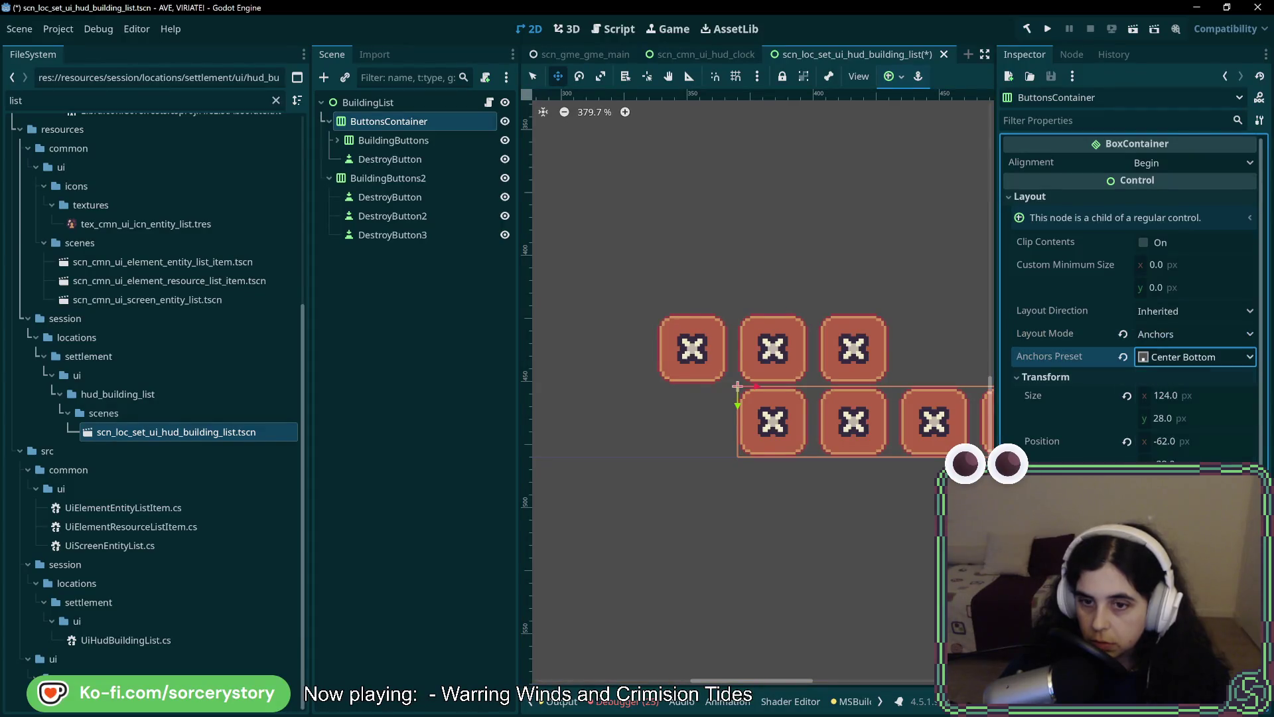
scroll(760, 385, "right", 2)
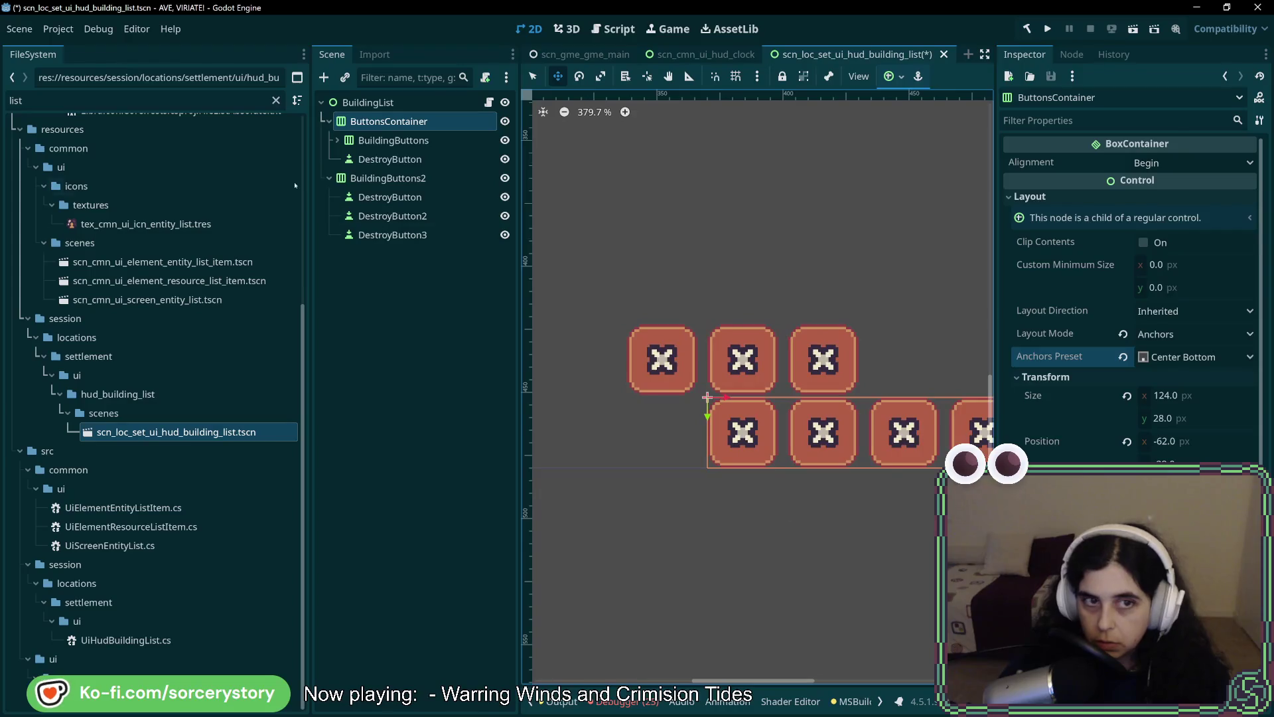
Apply Center Bottom to BuildingButtons2 again, then undo that change.
left_click(394, 179)
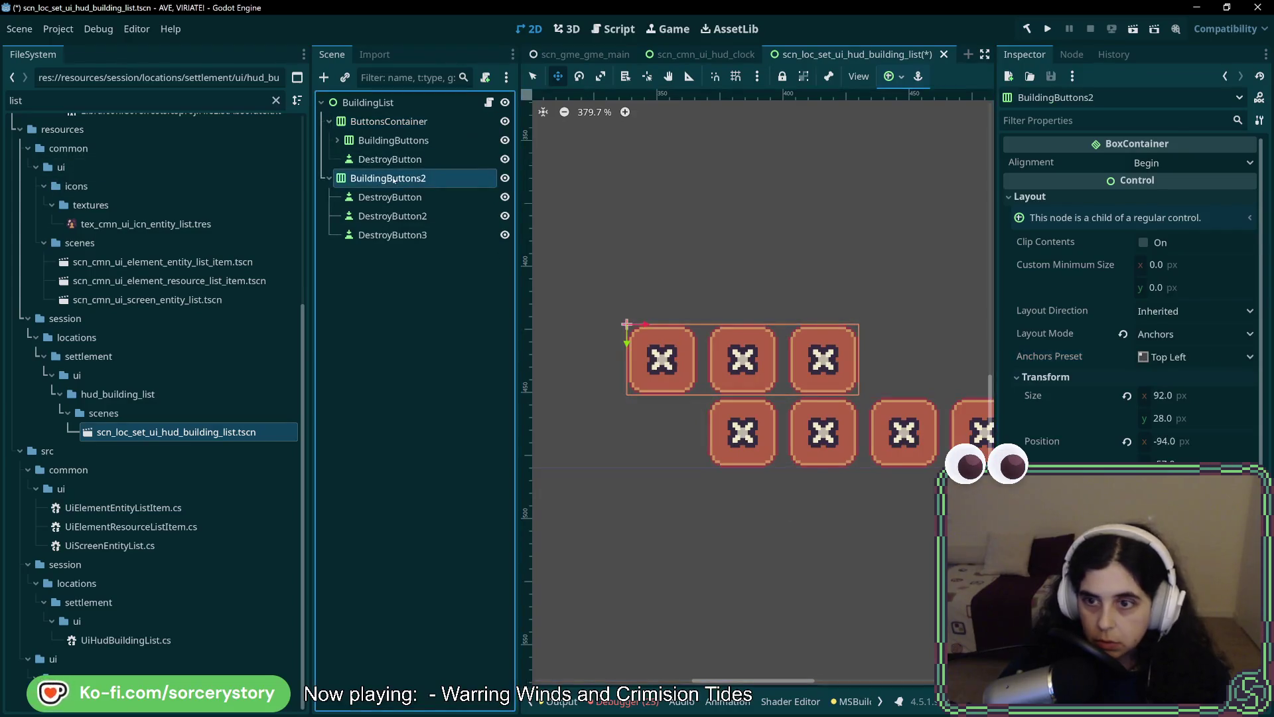
left_click(1171, 357)
left_click(1184, 561)
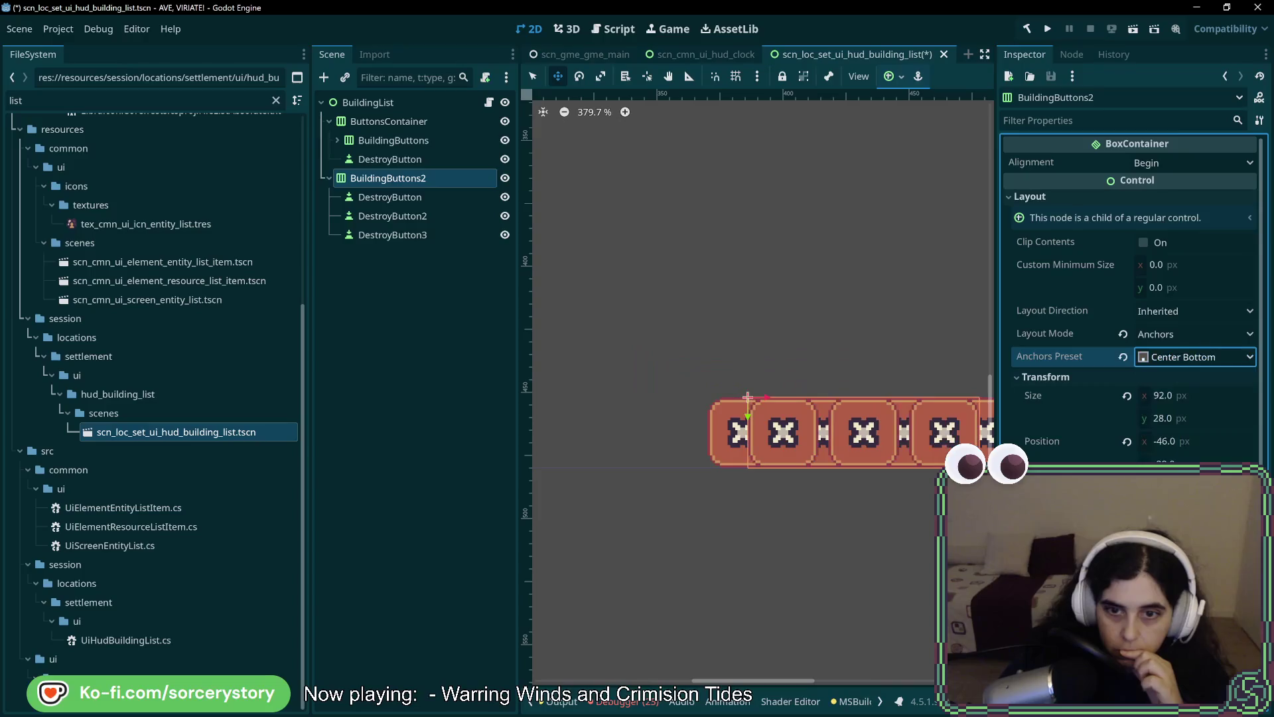
key("ctrl+z")
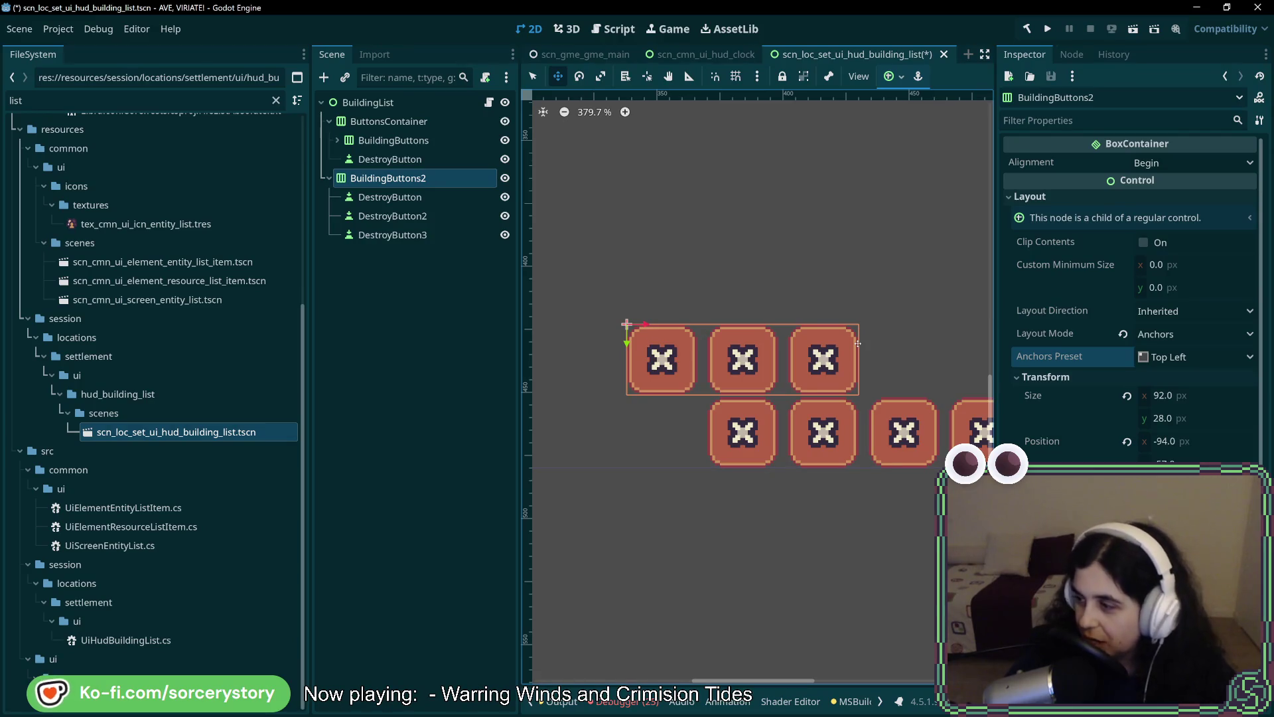
Select BuildingButtons2 and check DestroyButton3's button properties.
scroll(820, 400, "up", 7)
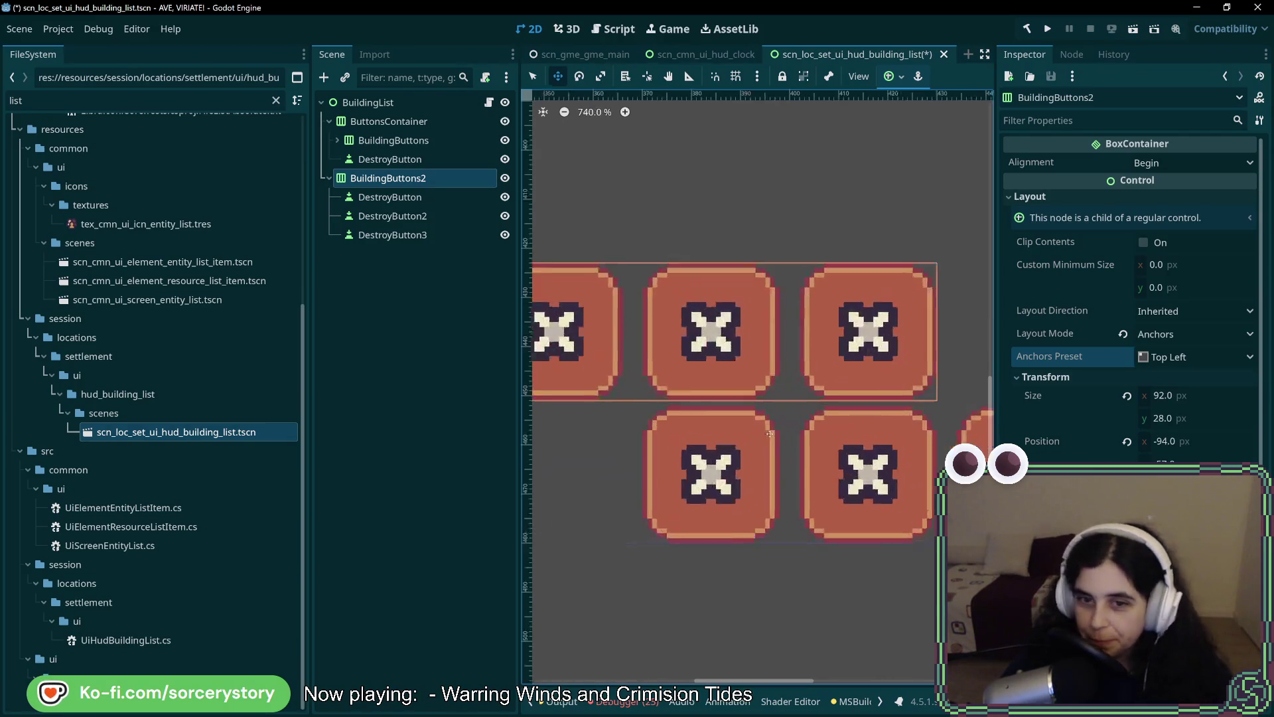
scroll(736, 343, "down", 4)
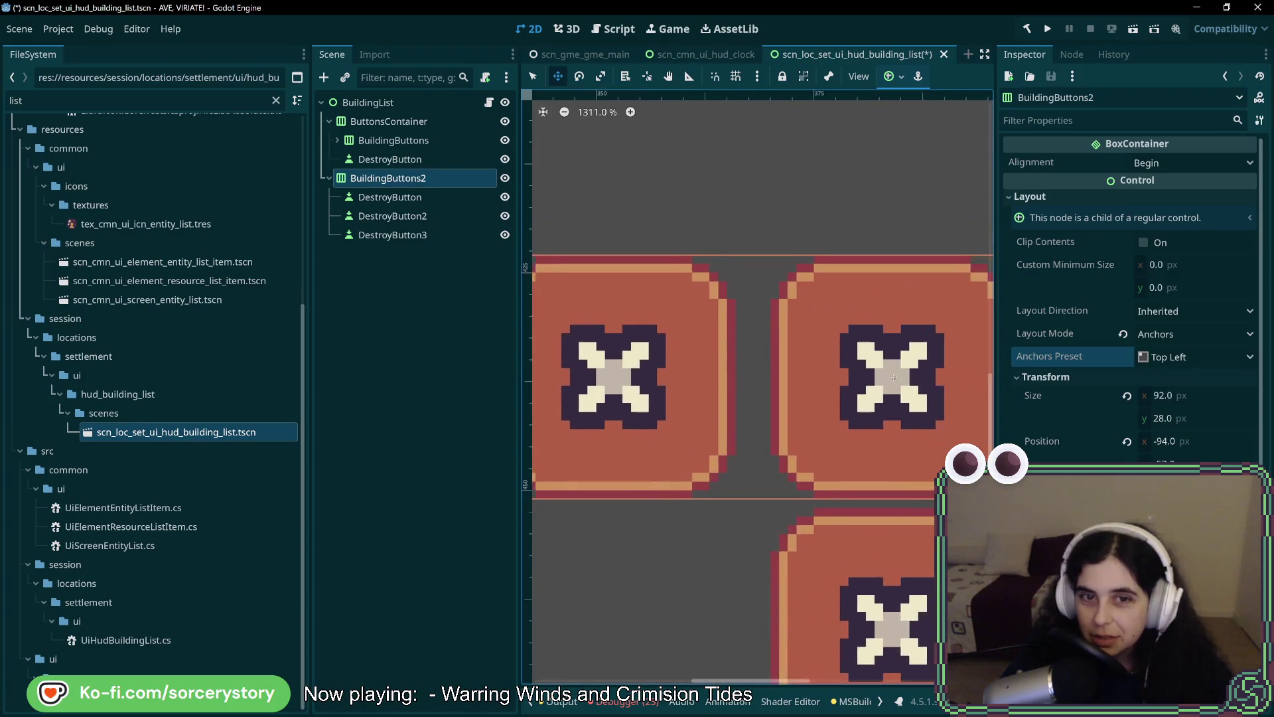
scroll(904, 356, "right", 1)
left_click(392, 197)
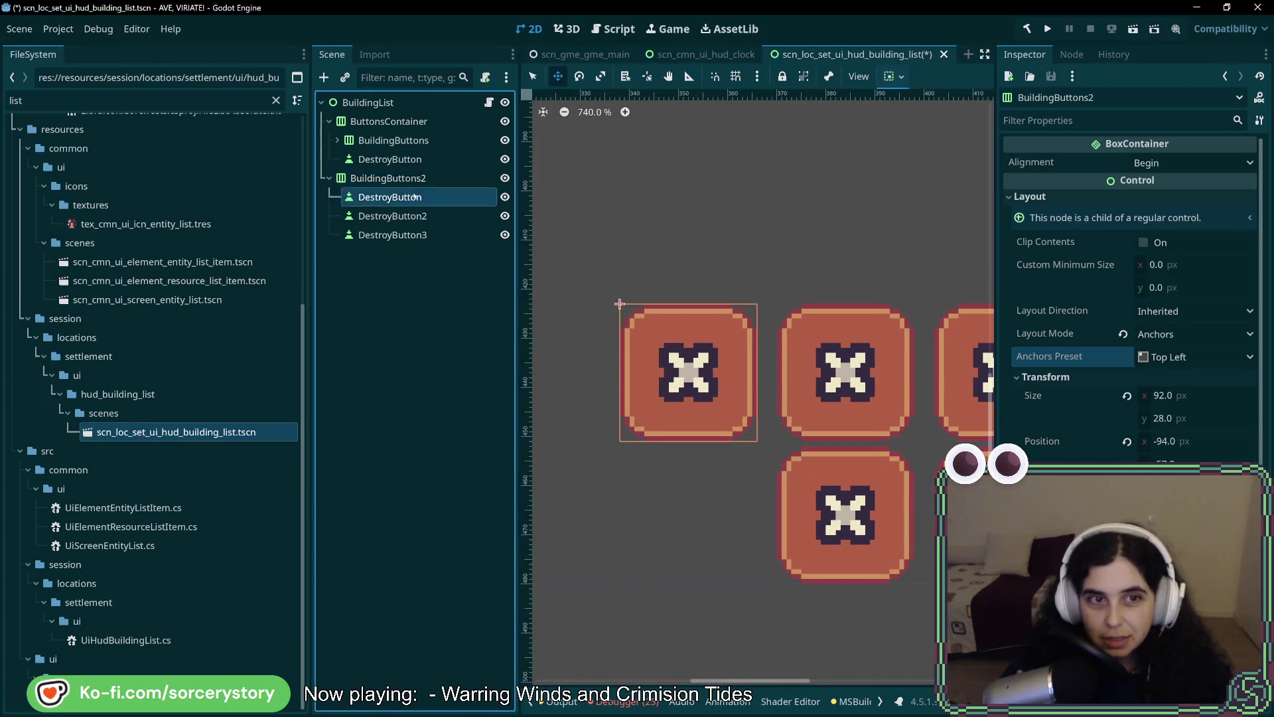
left_click(422, 180)
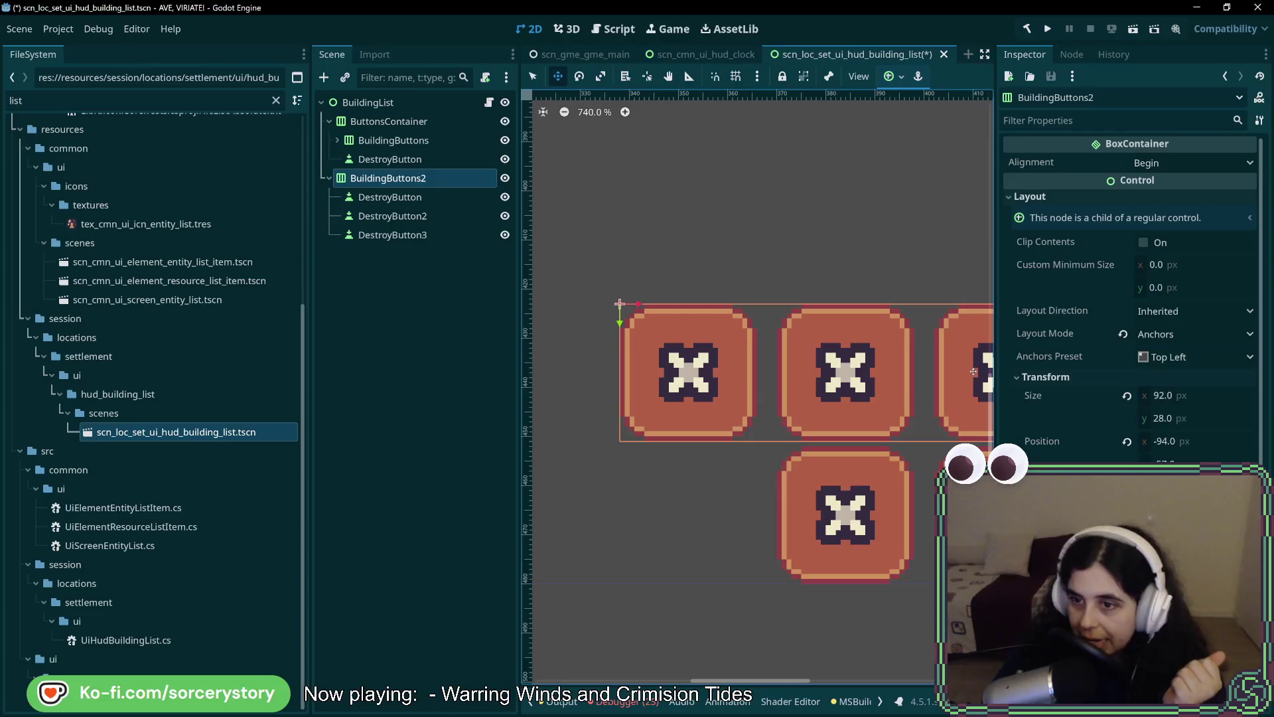
left_click(421, 237)
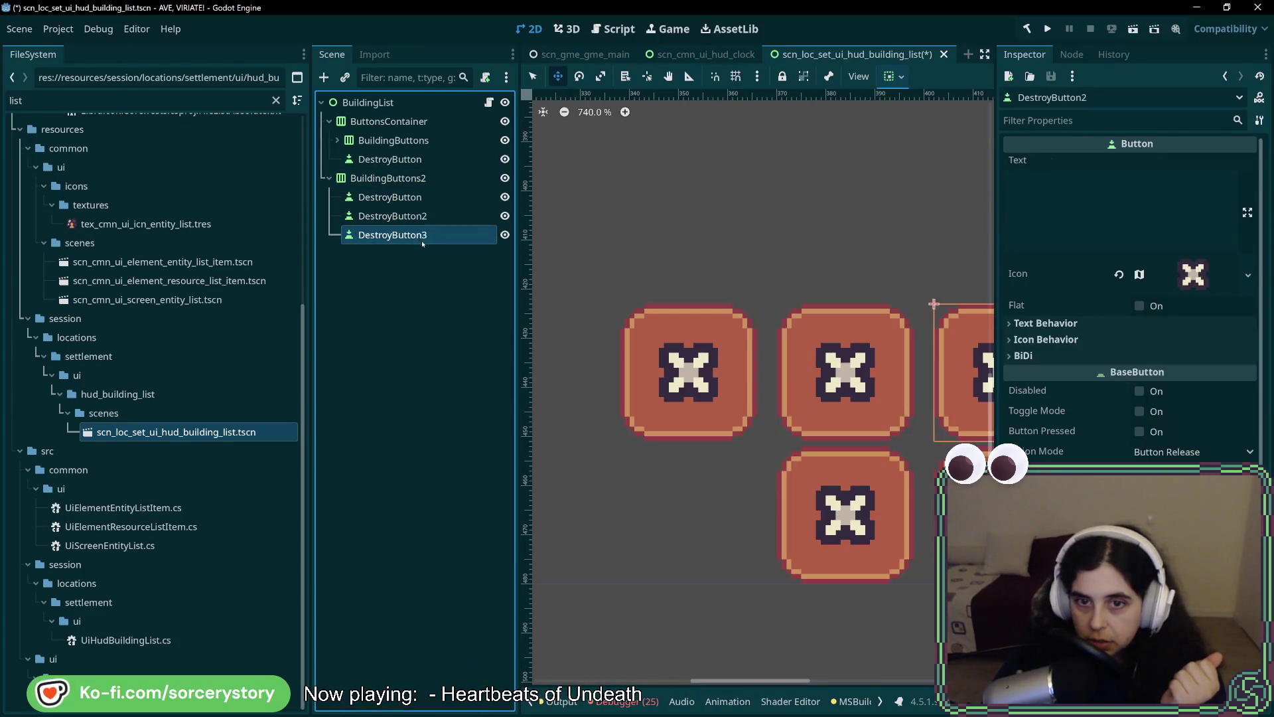
key("Up")
key("Up")
key("Up")
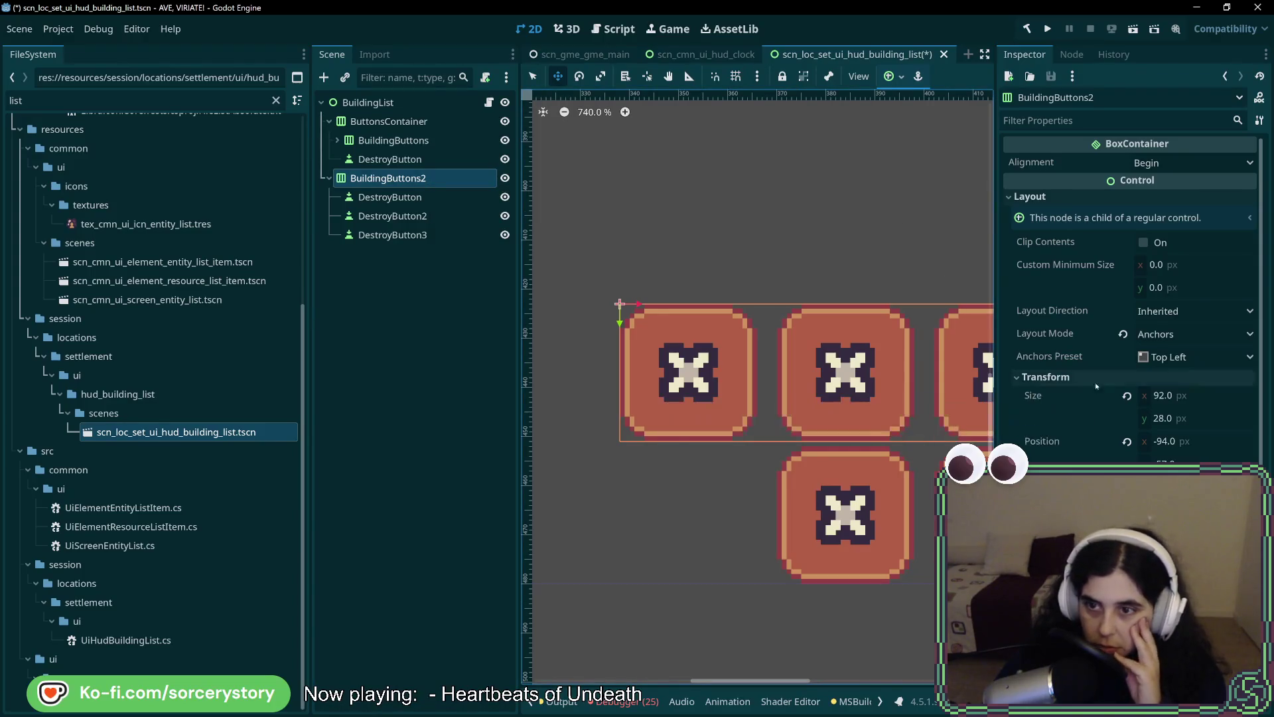
Anchor BuildingButtons2 Center Bottom and move it back above the main row, nudged down one pixel.
left_click(1186, 360)
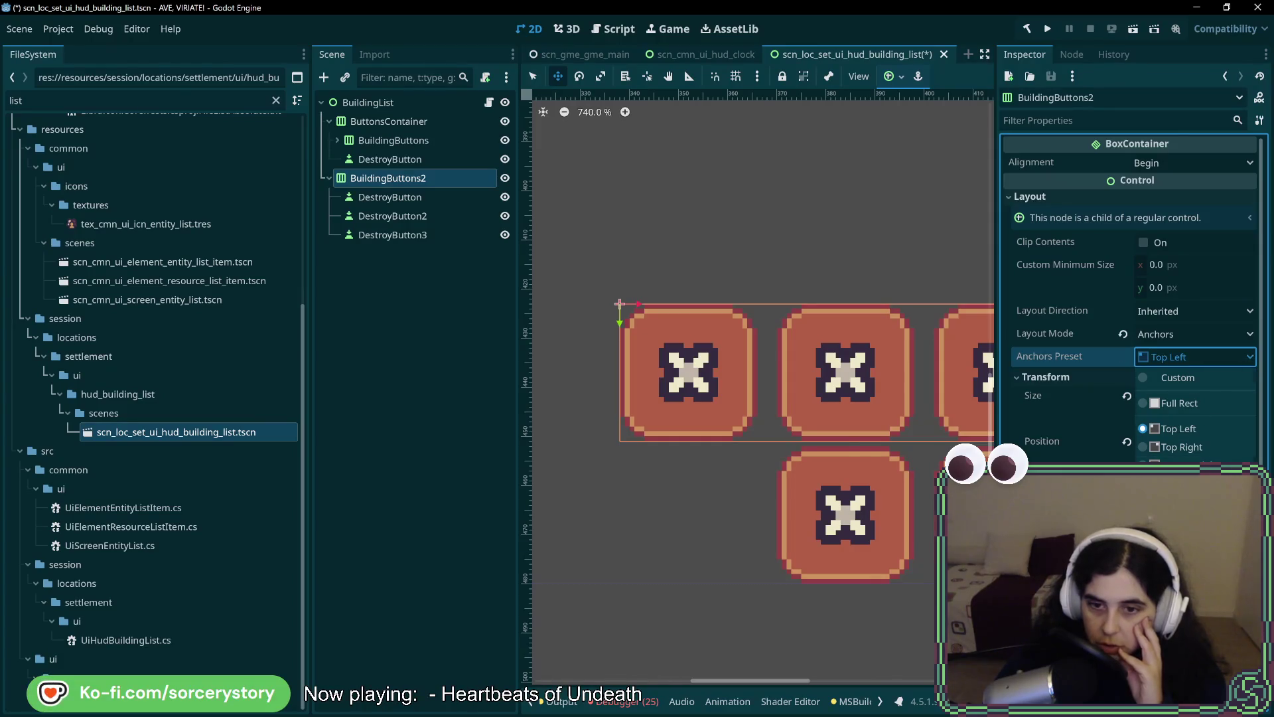
left_click(1178, 574)
mouse_move(881, 468)
left_mouse_down()
mouse_move(733, 300)
mouse_move(645, 337)
mouse_move(645, 324)
left_mouse_up()
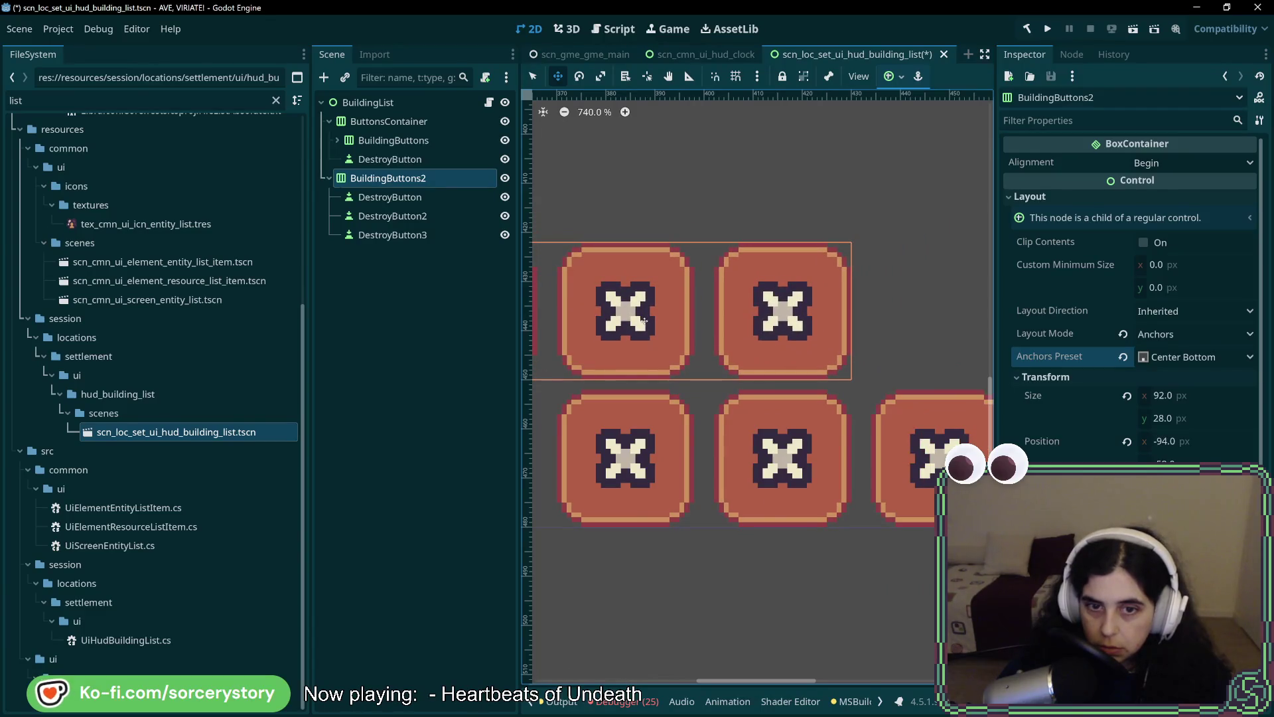
scroll(869, 324, "left", 5)
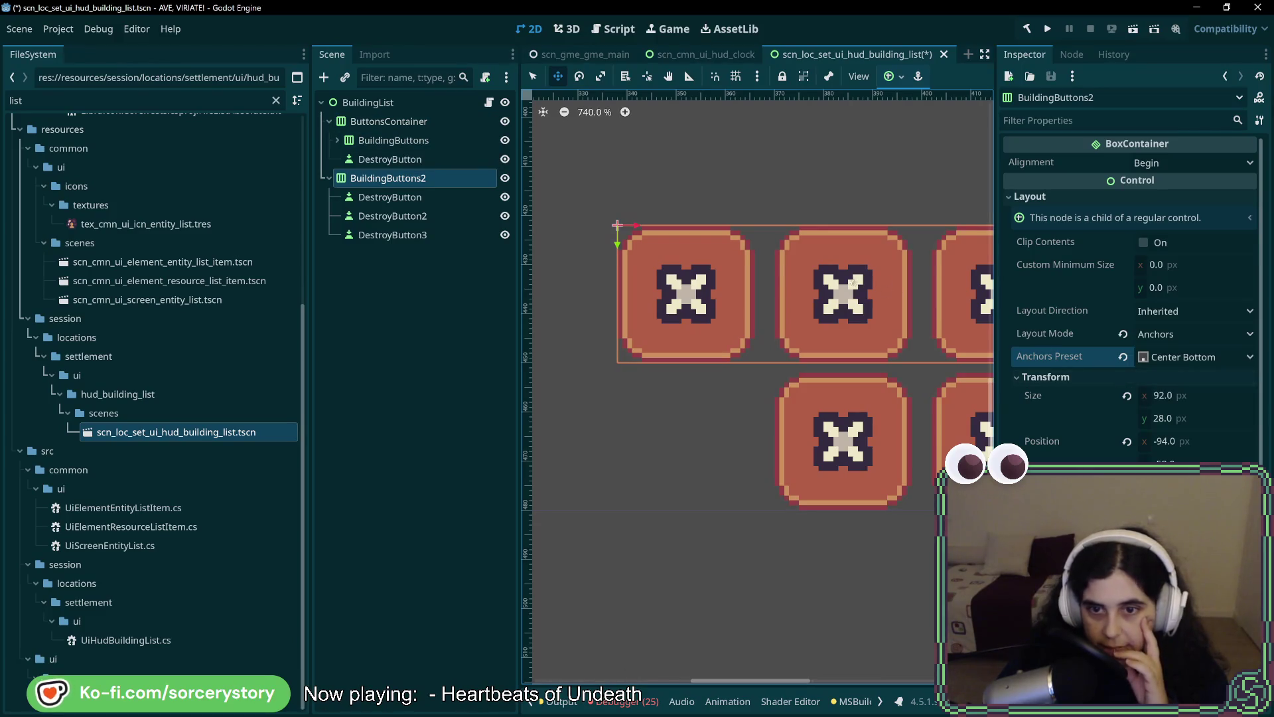
key("Down")
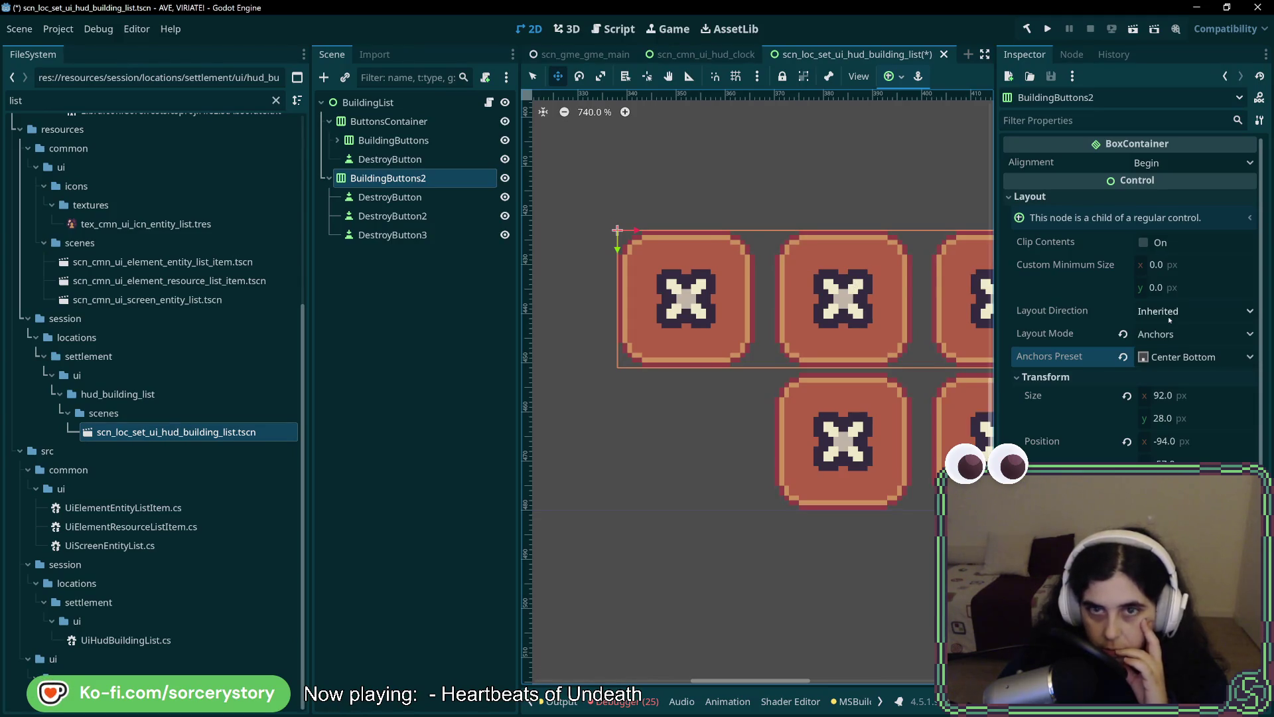
Open the BuildingList root's Building Buttons Container node picker and cancel without assigning.
left_click(369, 103)
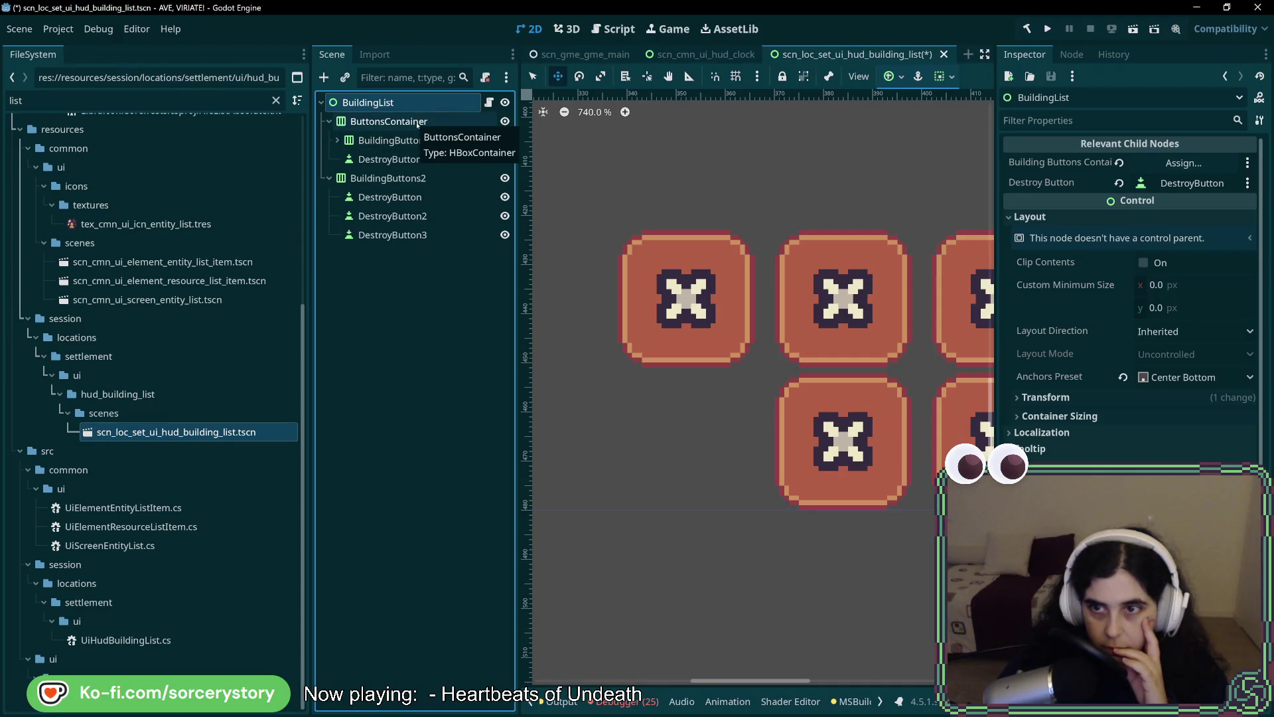
left_click(1184, 163)
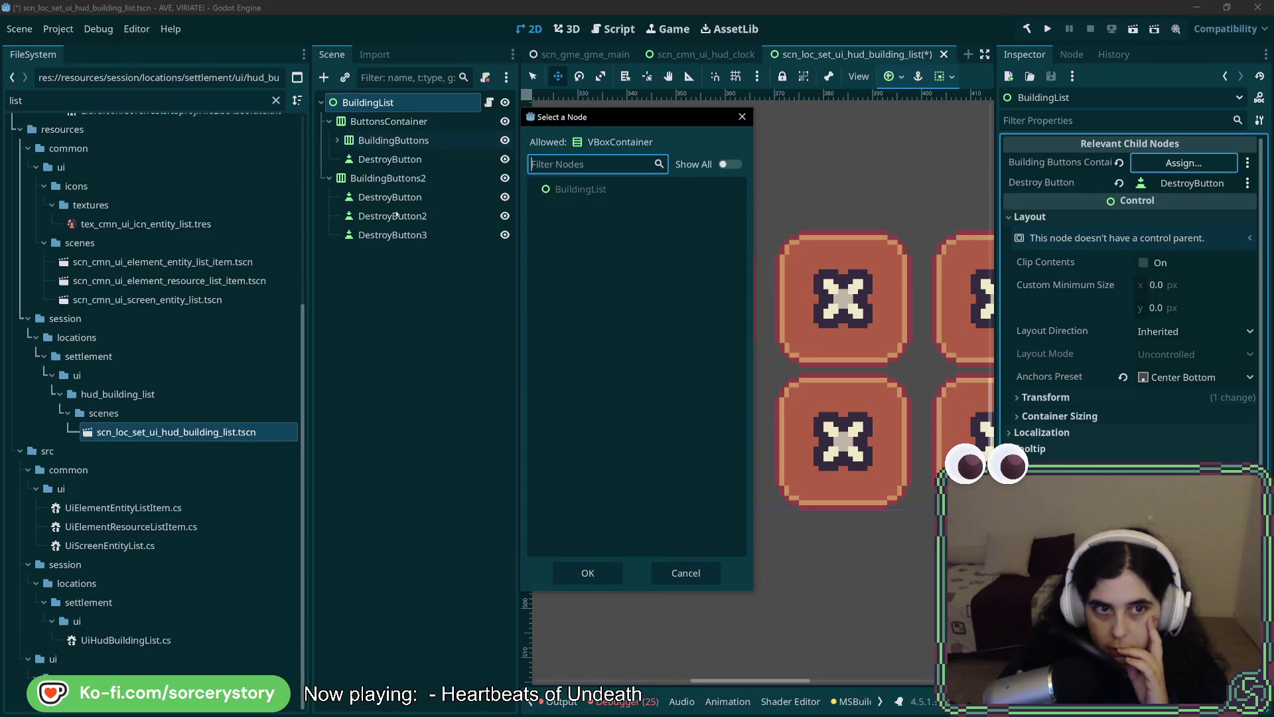
left_click(391, 179)
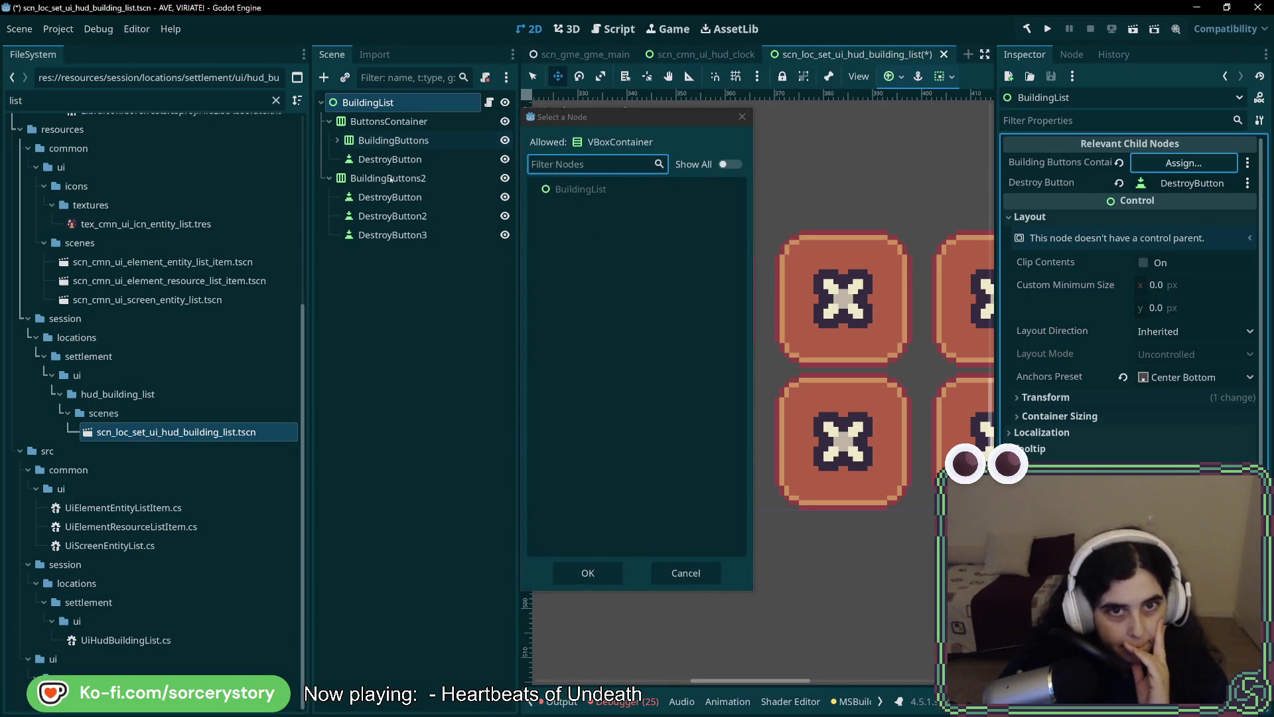
key("Escape")
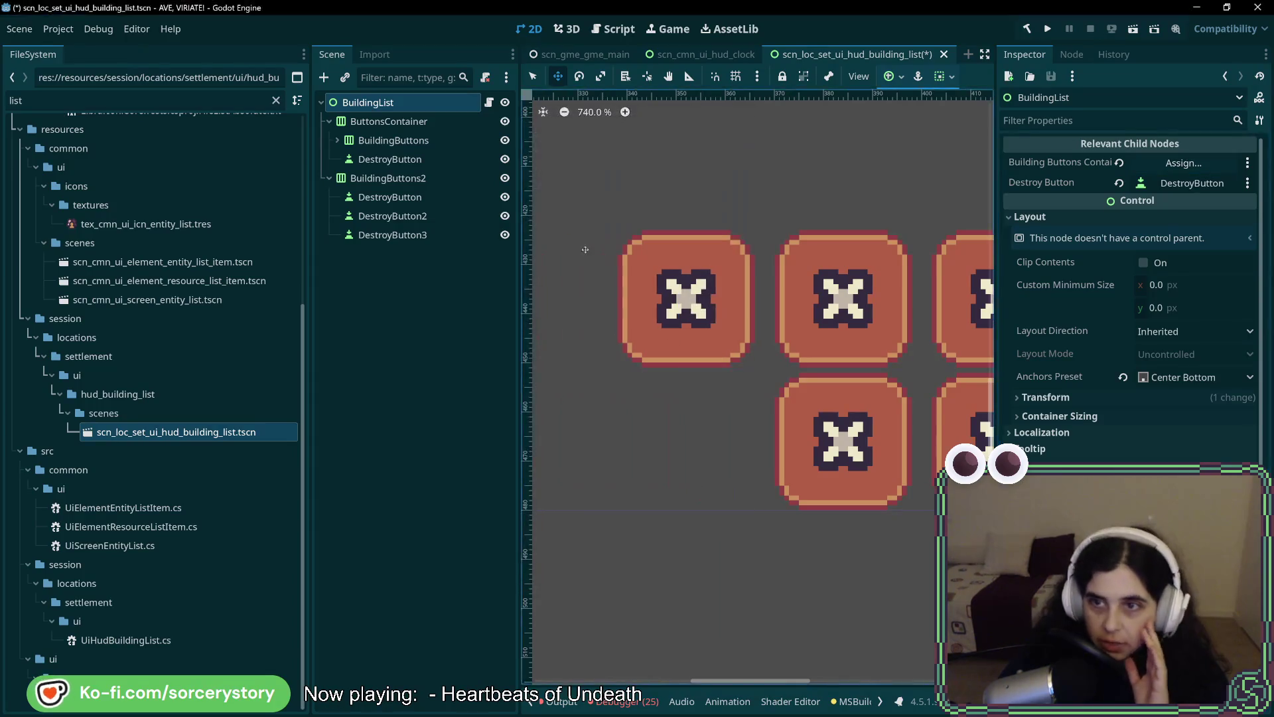
Inspect the second row's buttons and DestroyButton icon settings, then reselect BuildingButtons2.
left_click(380, 180)
left_click(392, 197)
left_click(399, 215)
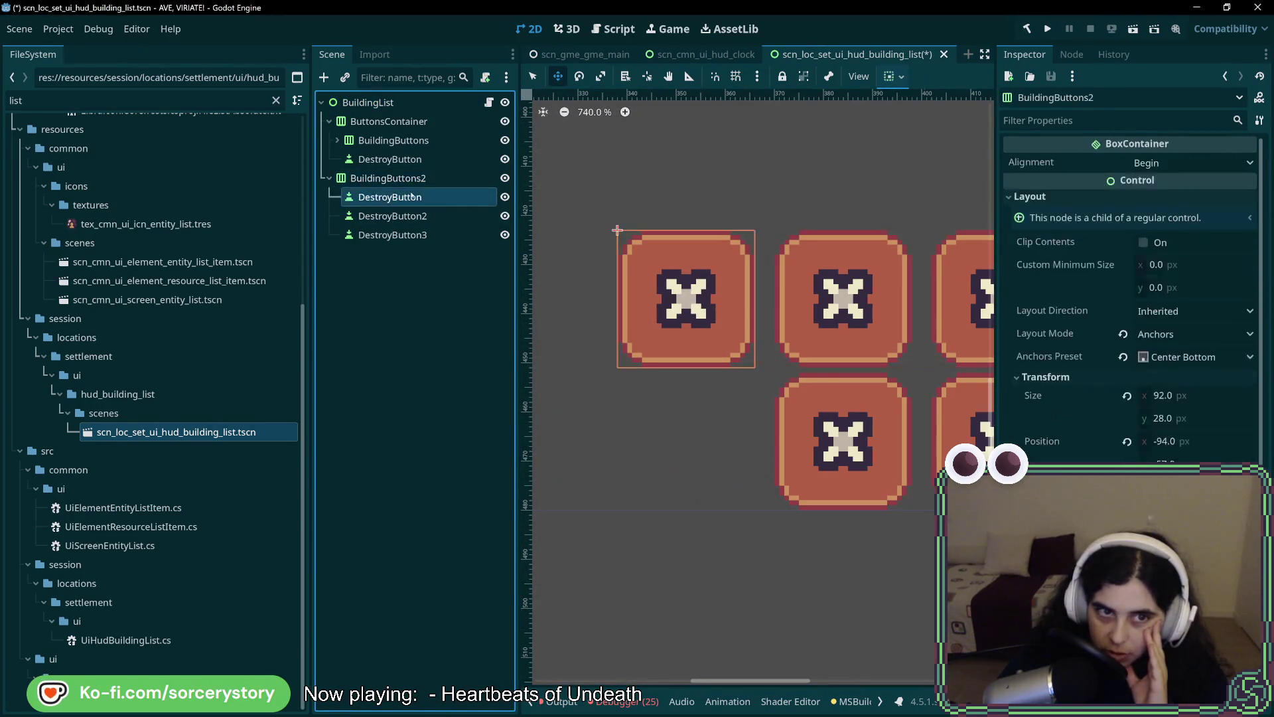
left_click(425, 198)
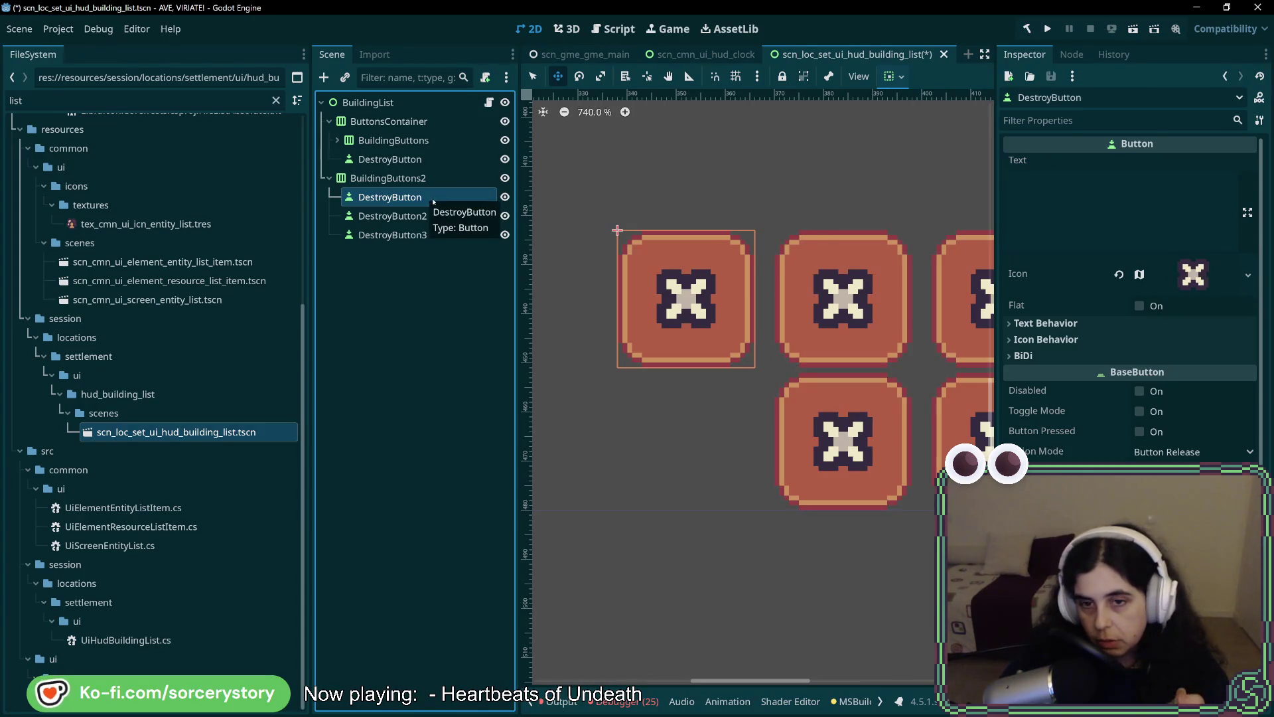
left_click(454, 178)
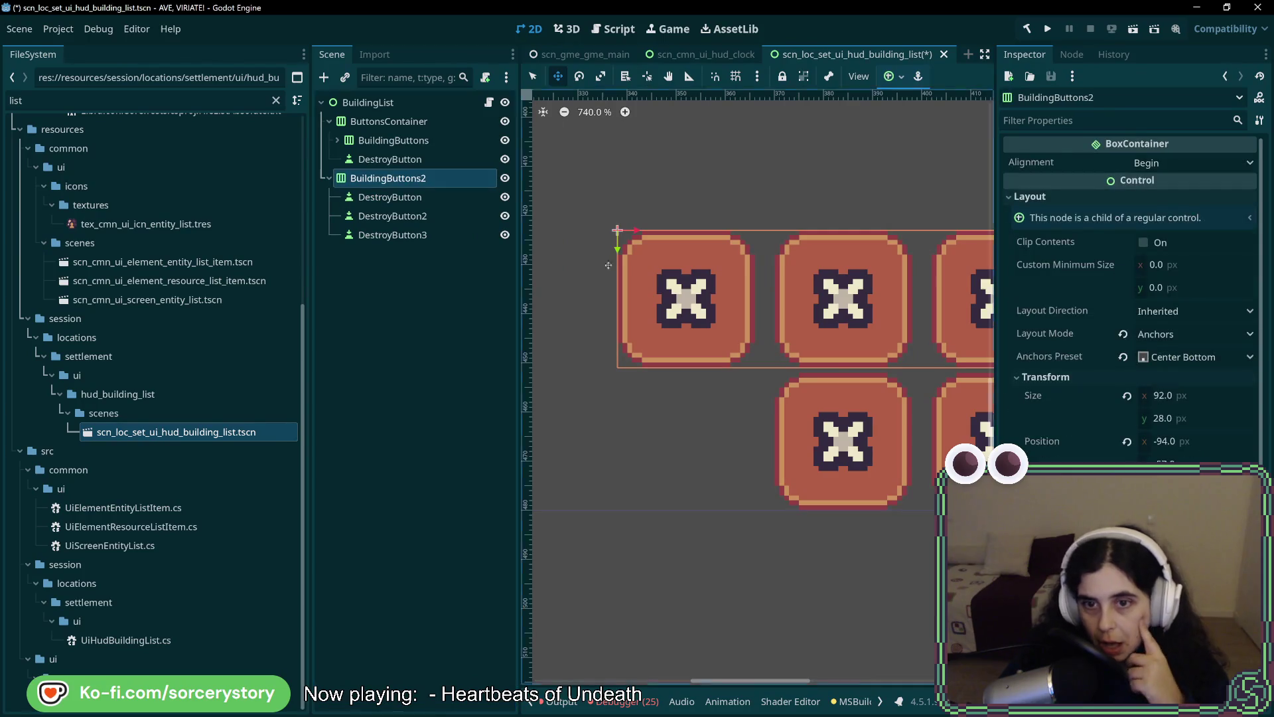
Collapse the Tooltip and Focus sections and revert BuildingButtons2's position to (0, 0).
scroll(869, 367, "right", 1)
scroll(868, 367, "down", 3)
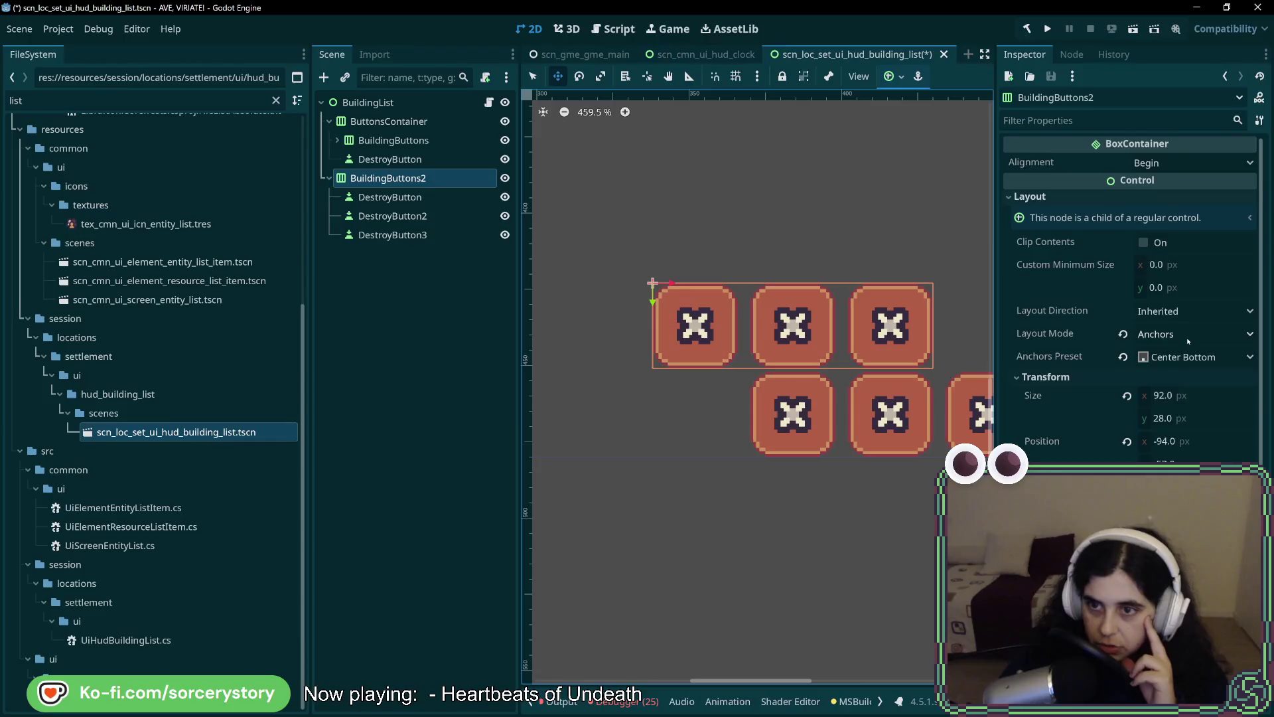
left_click(1193, 312)
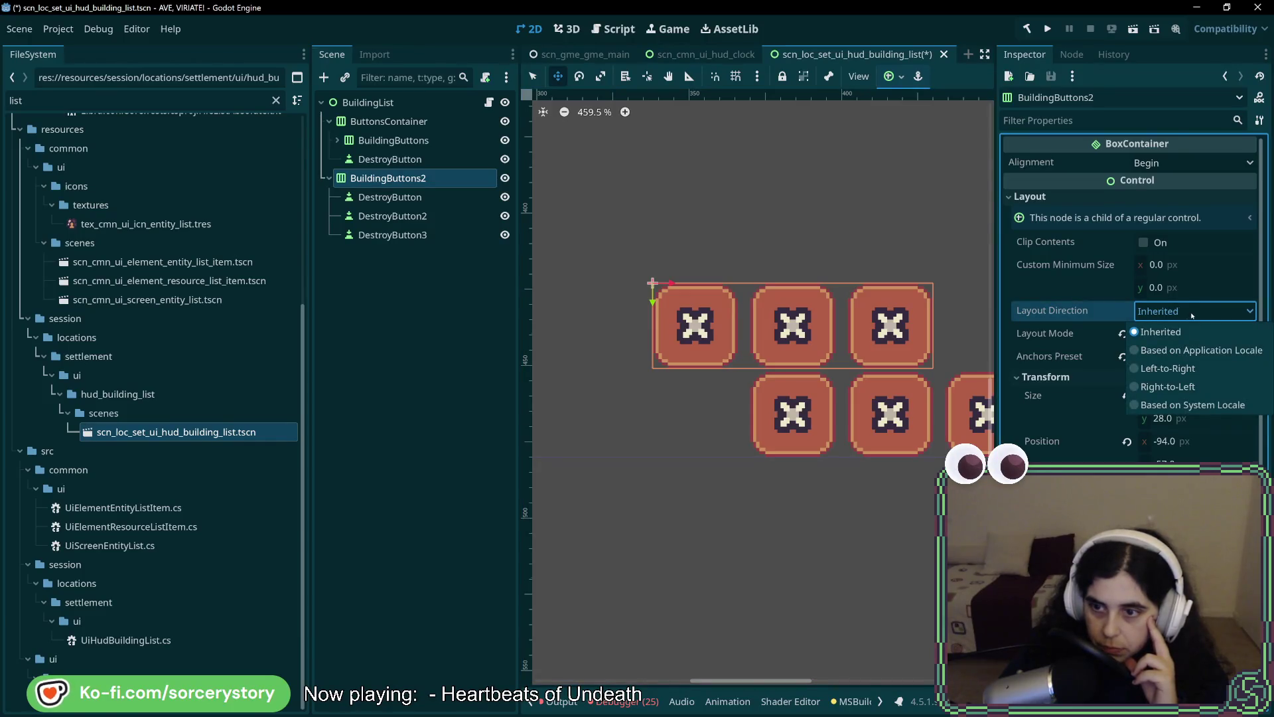
left_click(1193, 313)
scroll(1101, 397, "down", 5)
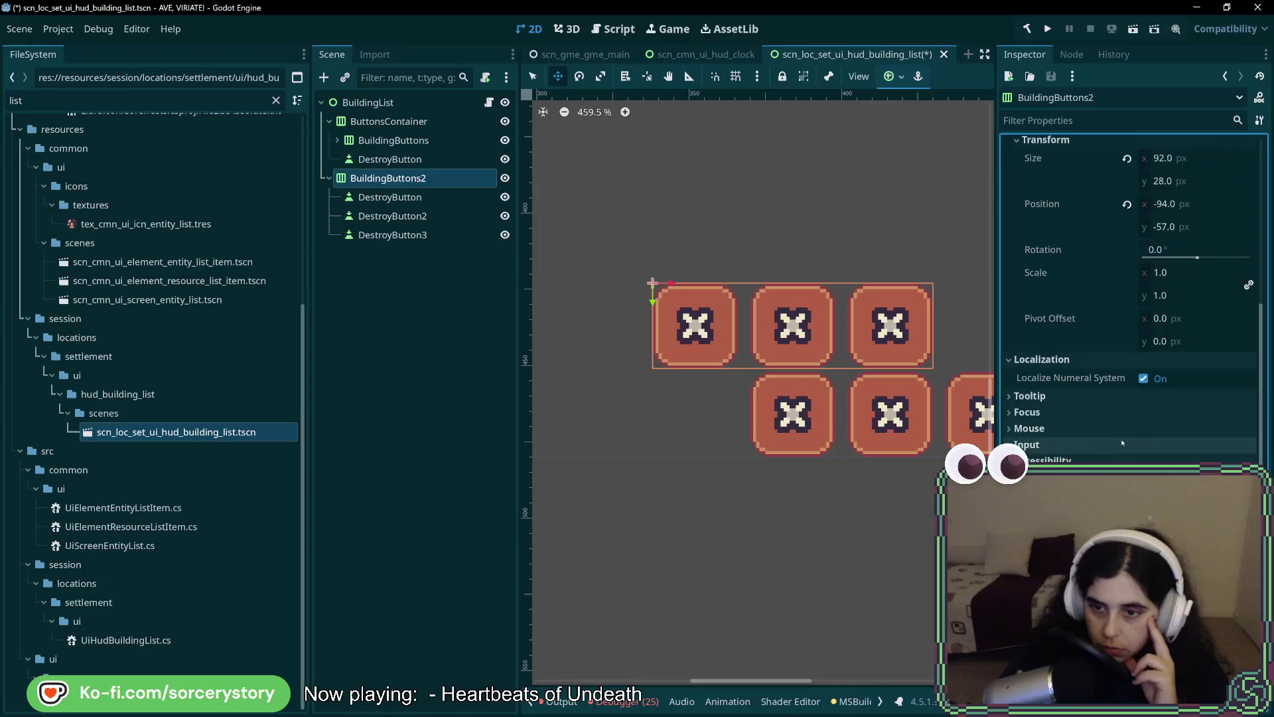
left_click(1096, 395)
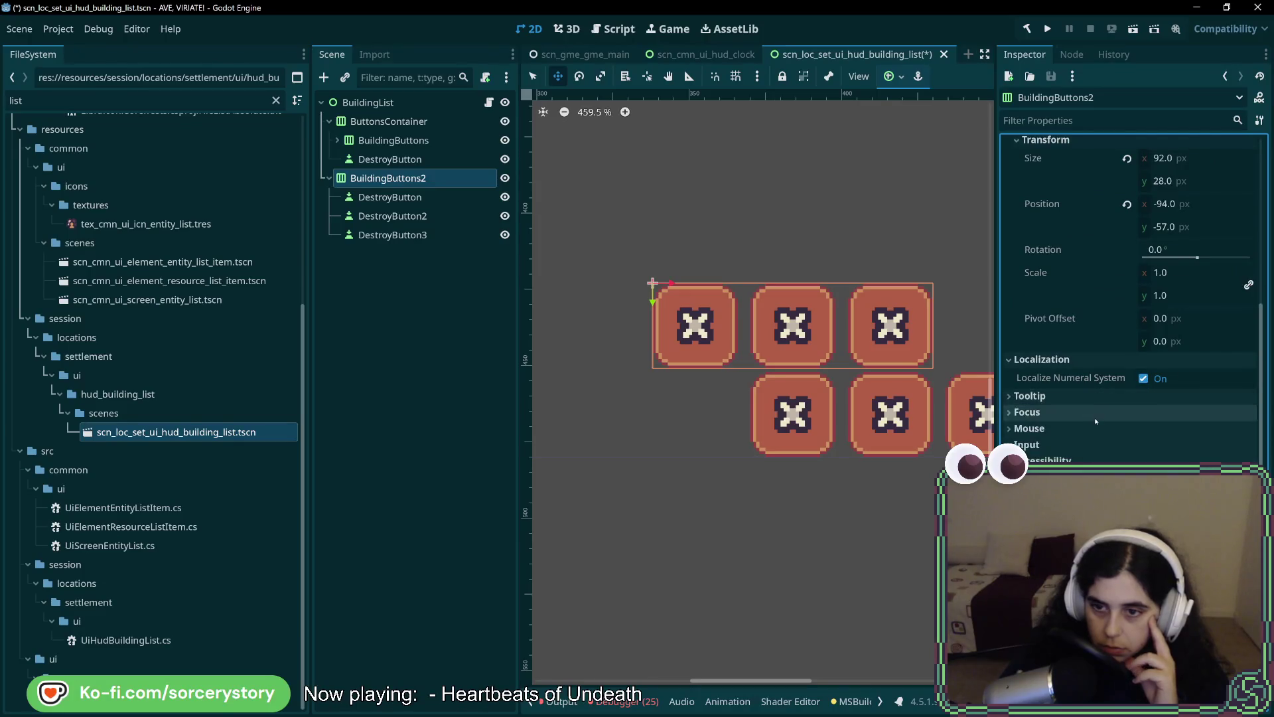
left_click(1095, 414)
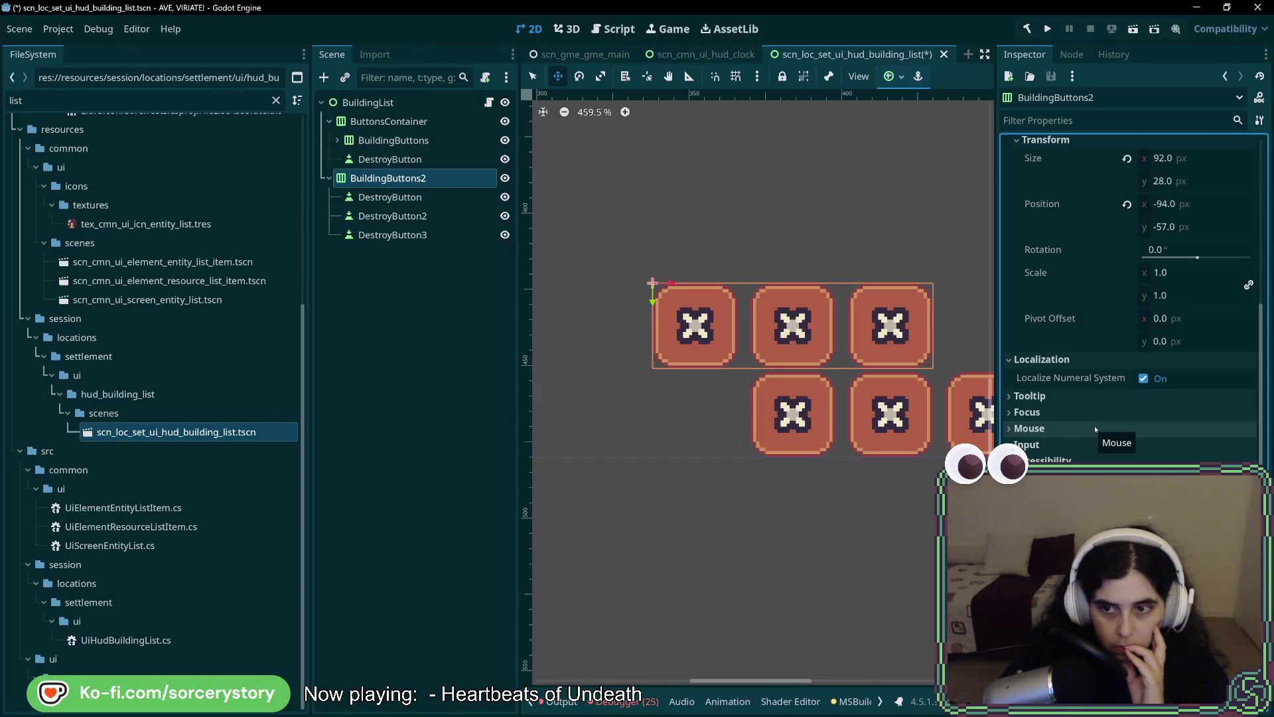
scroll(1094, 425, "up", 4)
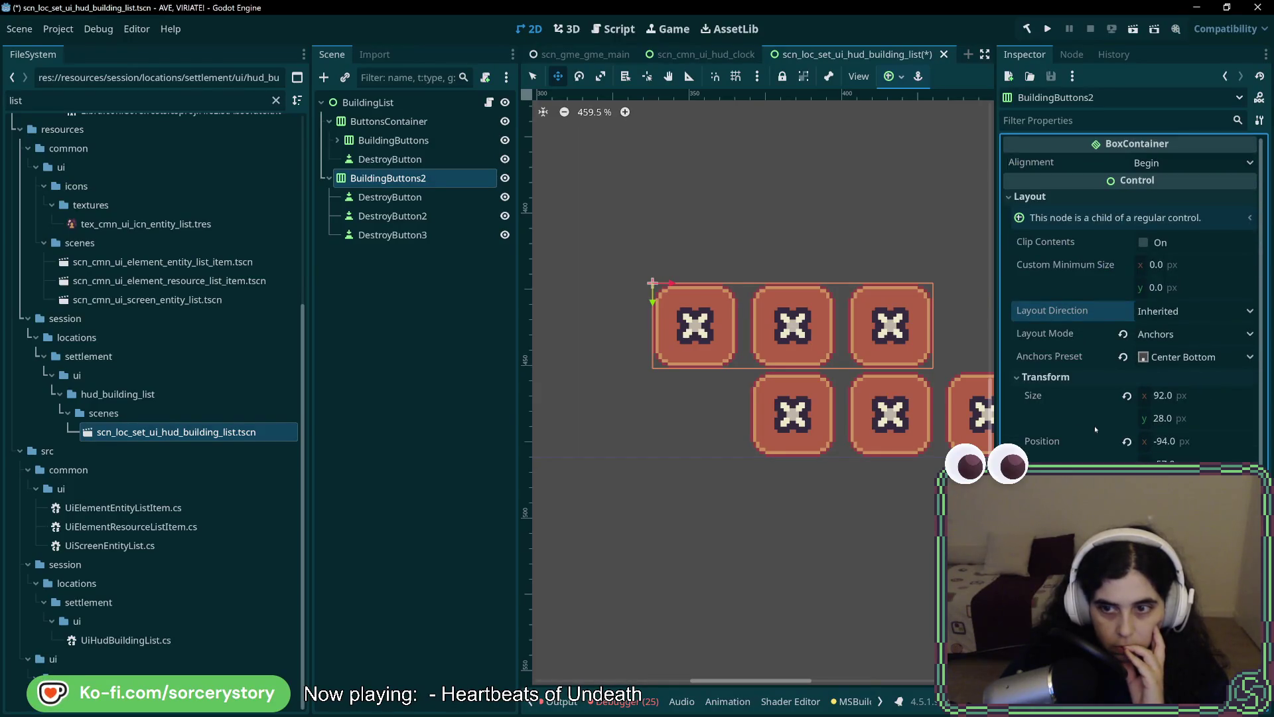
left_click(1127, 442)
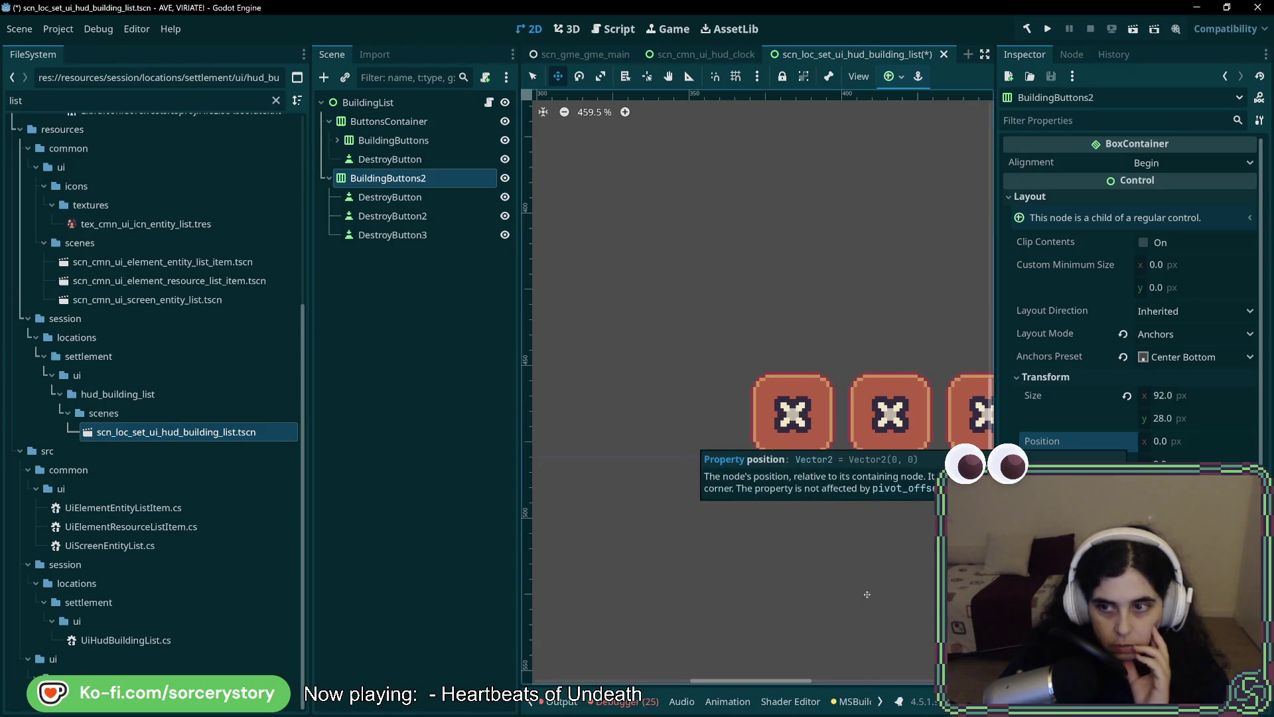
Anchor BuildingButtons2 to Center, then Center Bottom, and drag it up above the lower row.
scroll(736, 497, "right", 5)
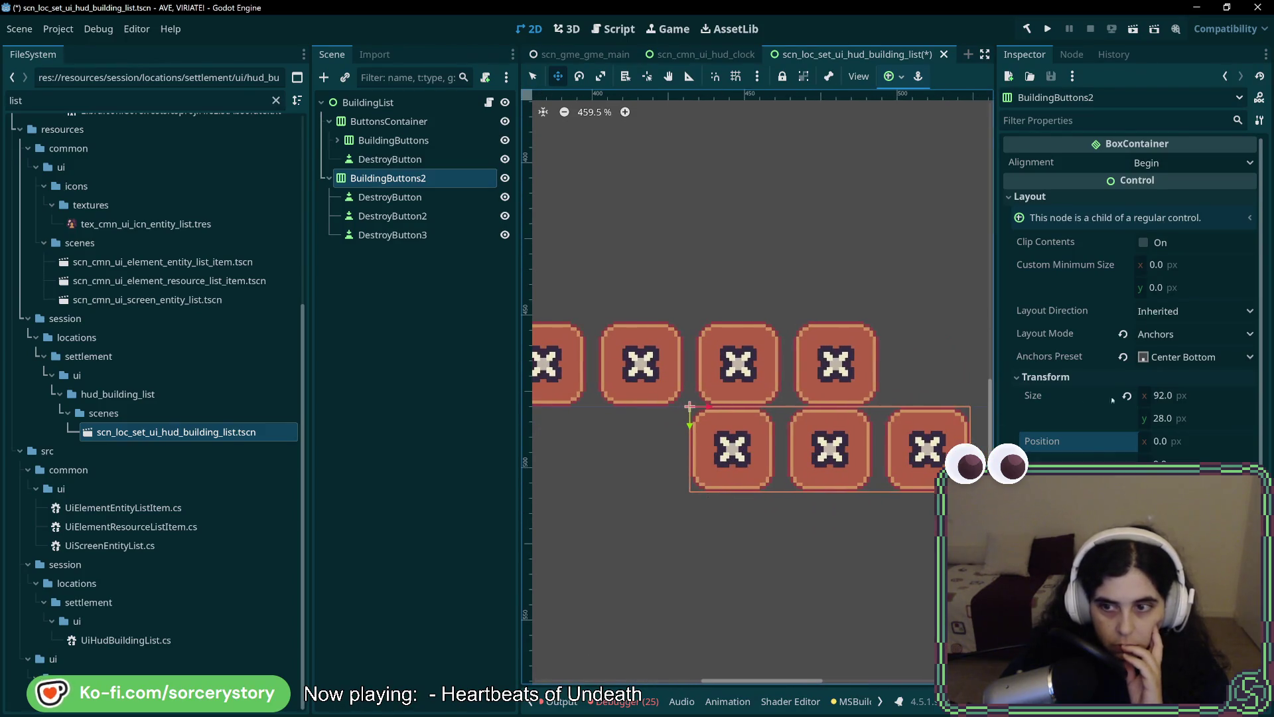
left_click(1188, 357)
left_click(1178, 584)
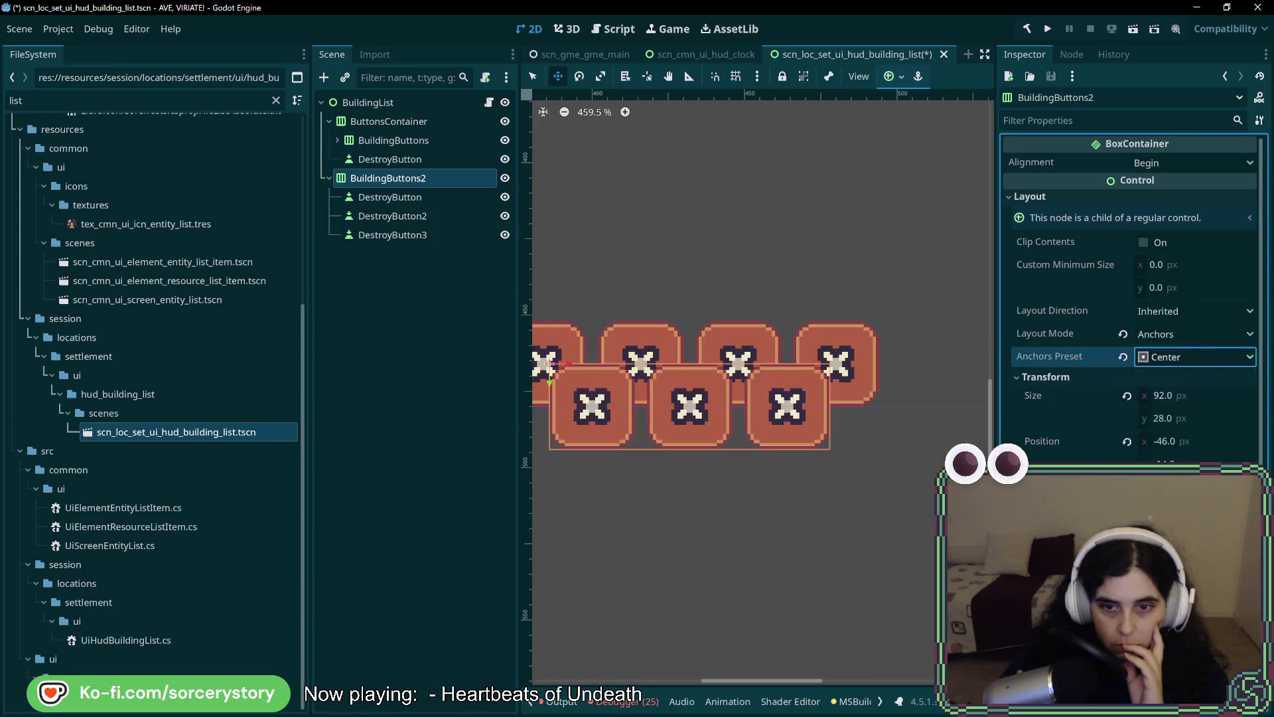
scroll(844, 497, "left", 3)
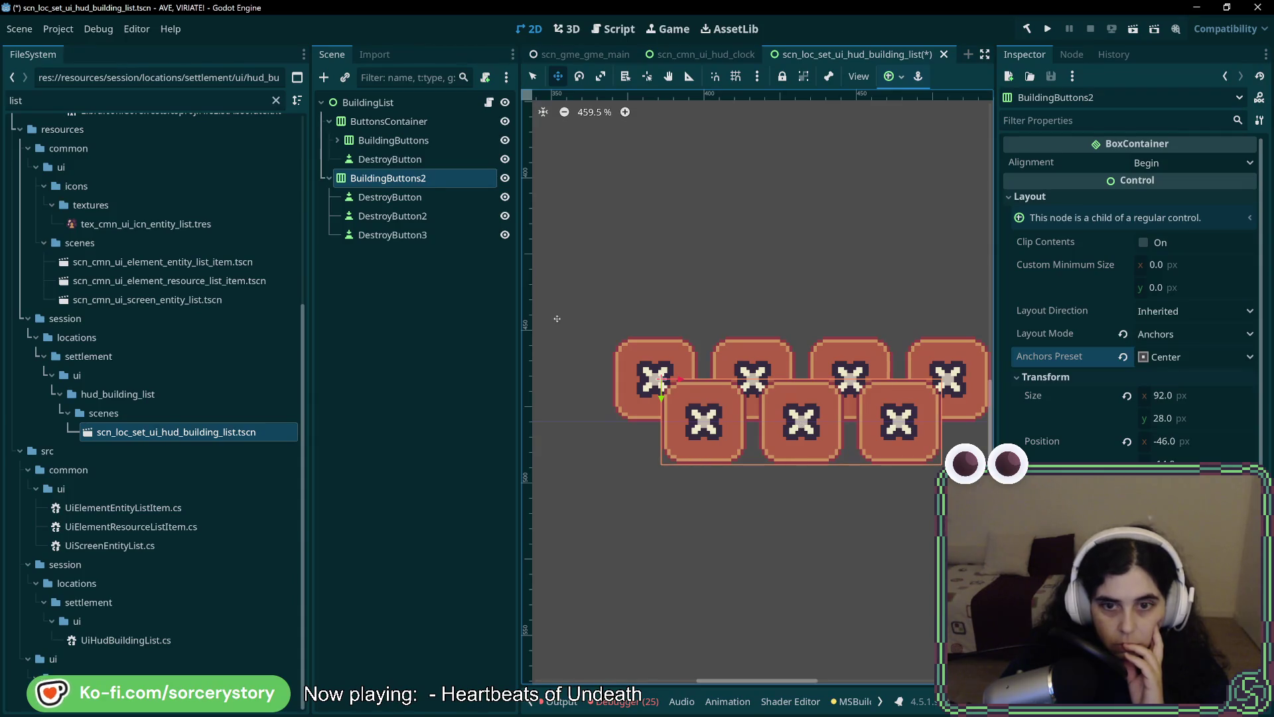
left_click(1188, 359)
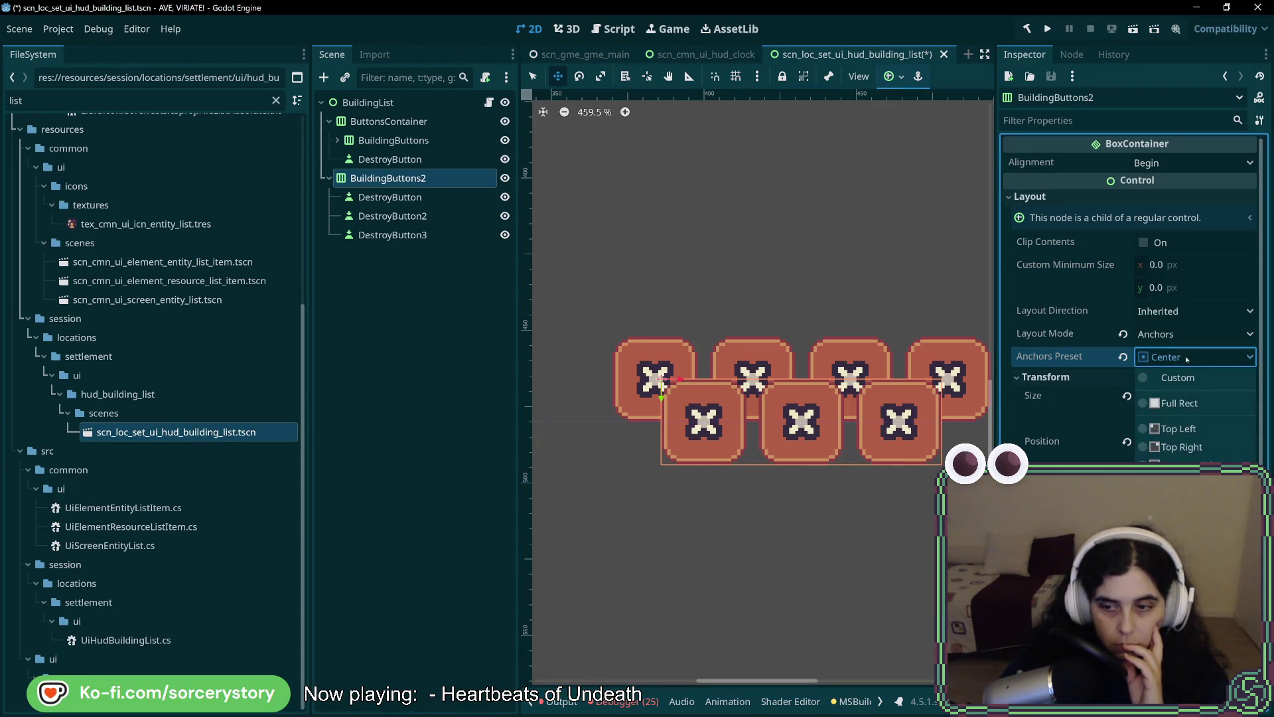
left_click(1181, 568)
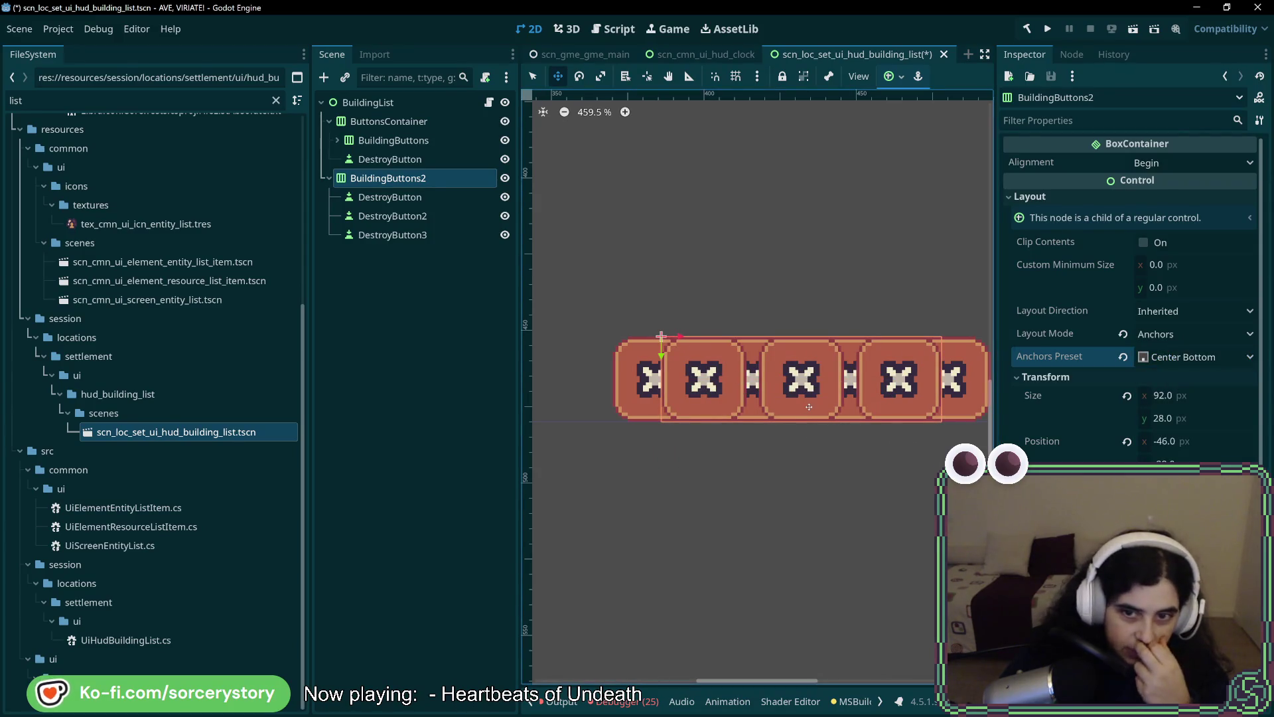
mouse_move(809, 407)
left_mouse_down()
mouse_move(770, 354)
mouse_move(662, 313)
mouse_move(737, 357)
left_mouse_up()
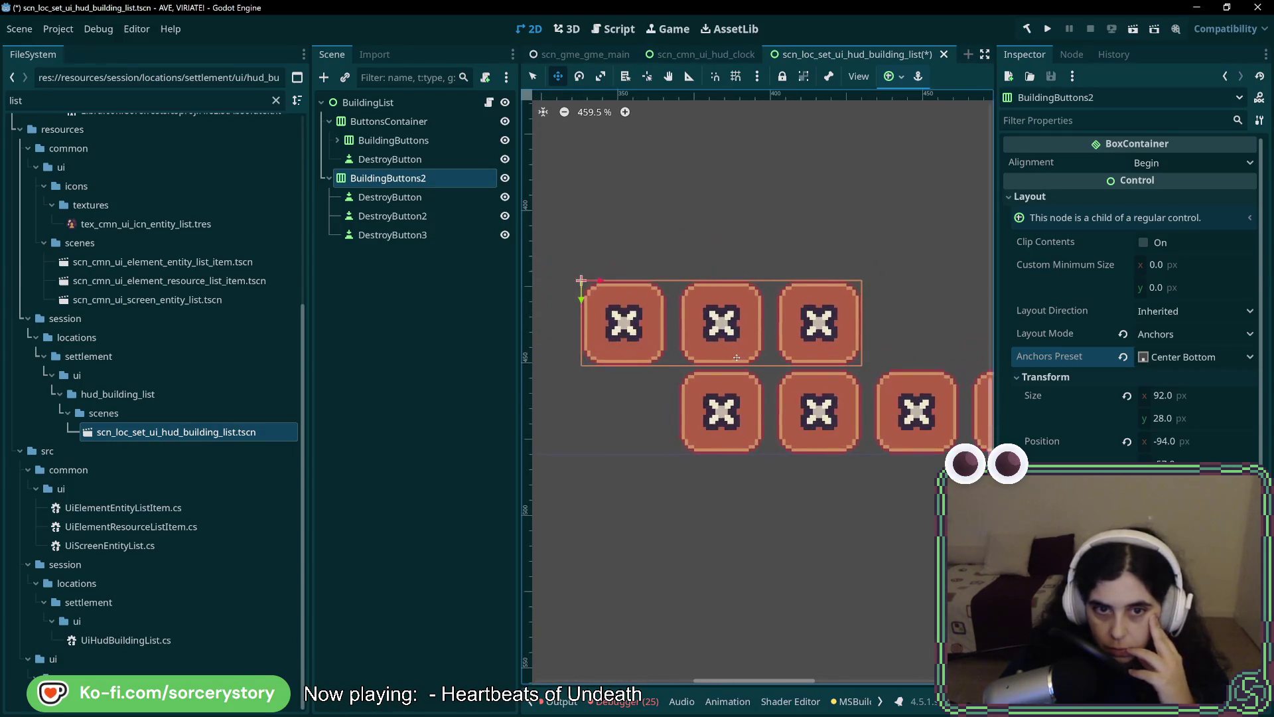
left_click_drag(581, 279, 631, 279)
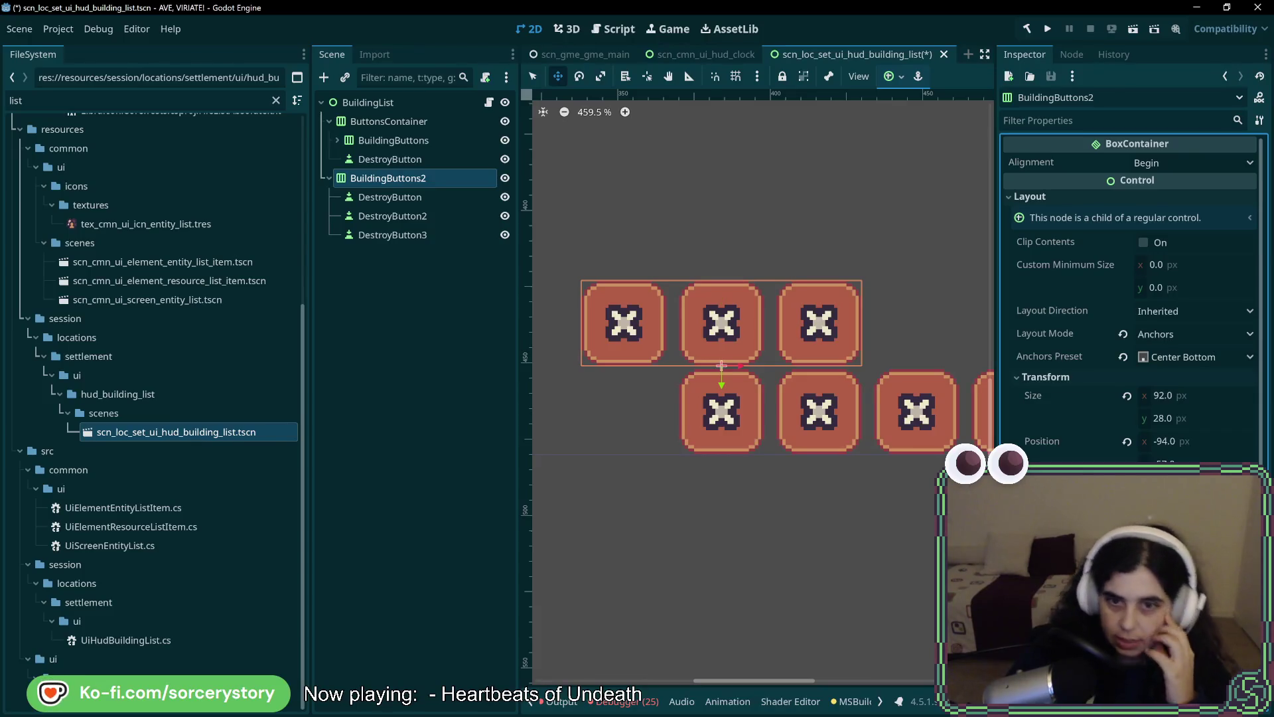
Hide DestroyButton3, leaving two visible buttons in BuildingButtons2.
left_click(390, 159)
left_click(392, 177)
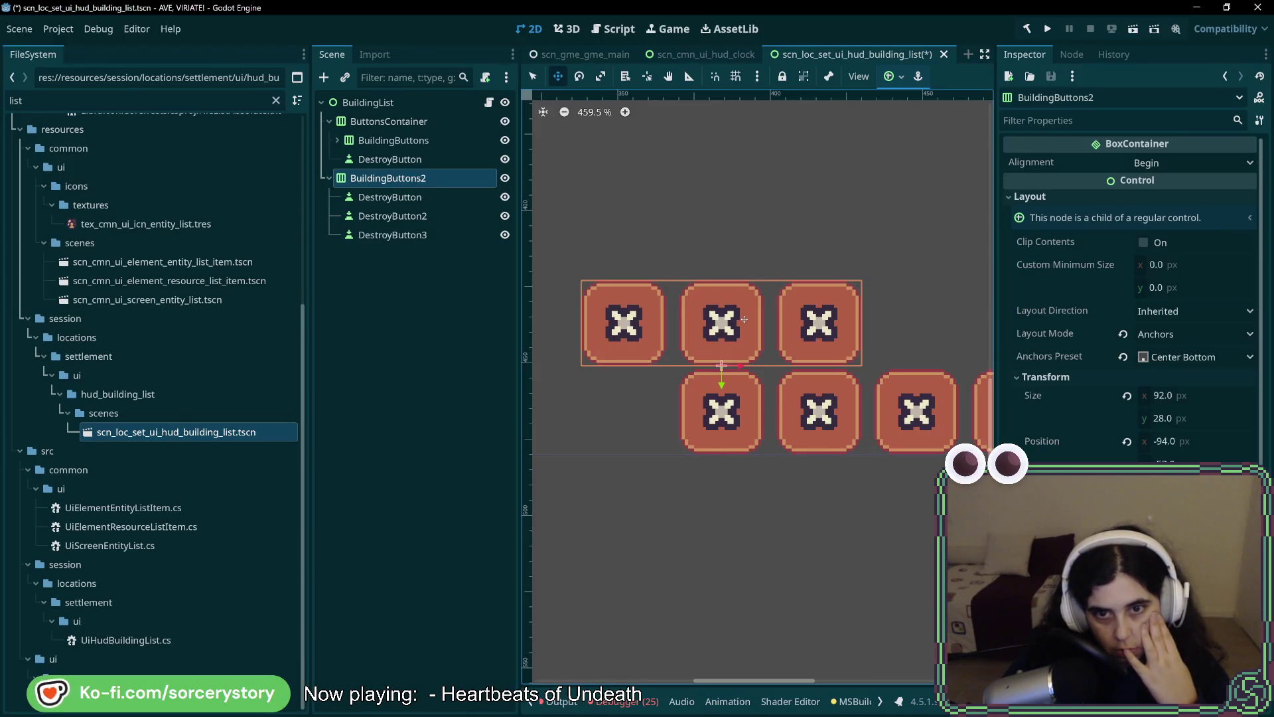
left_click(505, 235)
Hide DestroyButton3 and DestroyButton2 so BuildingButtons2 shows only its first button.
left_click(504, 235)
left_click(504, 236)
left_click_drag(730, 322, 778, 322)
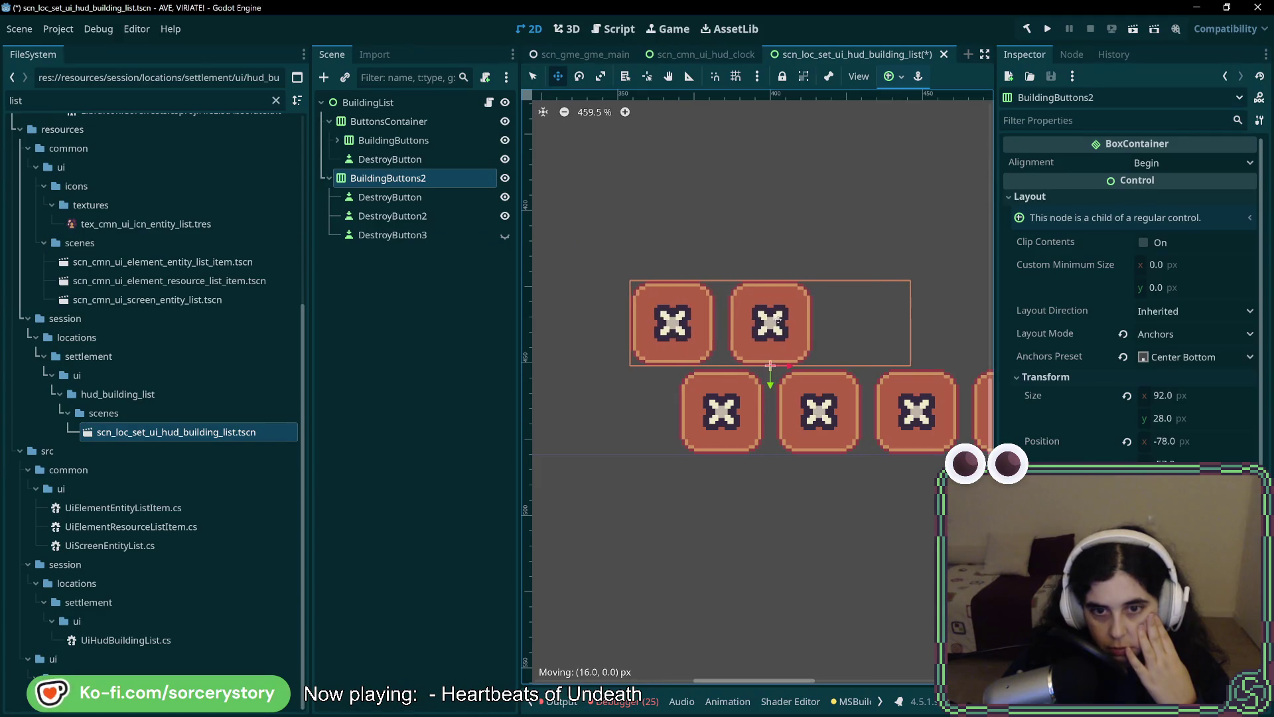
left_click_drag(770, 367, 709, 312)
left_click(505, 235)
left_click(505, 235)
left_click(505, 216)
Shrink BuildingButtons2 to one 28 px button and place it at x -62 above the lower row's first button.
mouse_move(696, 313)
left_mouse_down()
mouse_move(802, 316)
mouse_move(788, 312)
mouse_move(792, 341)
mouse_move(733, 334)
mouse_move(749, 334)
left_mouse_up()
left_click(505, 235)
left_click(505, 216)
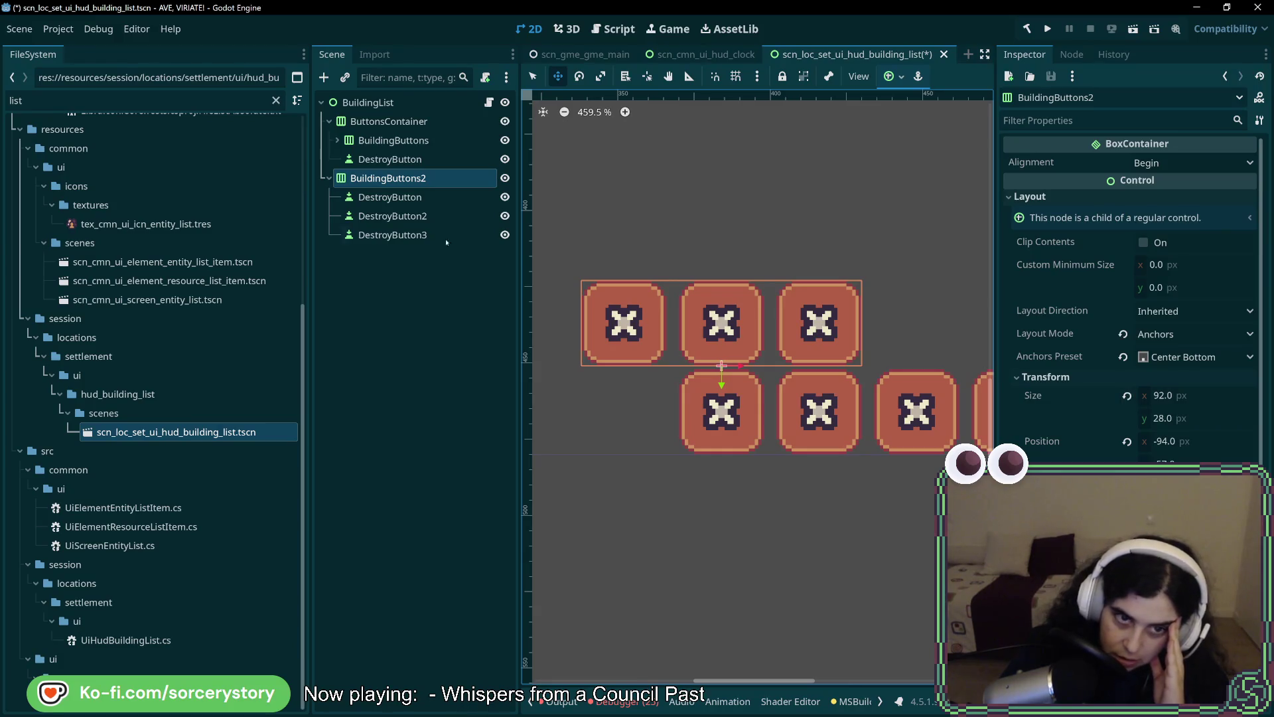
left_click(505, 235)
left_click(505, 216)
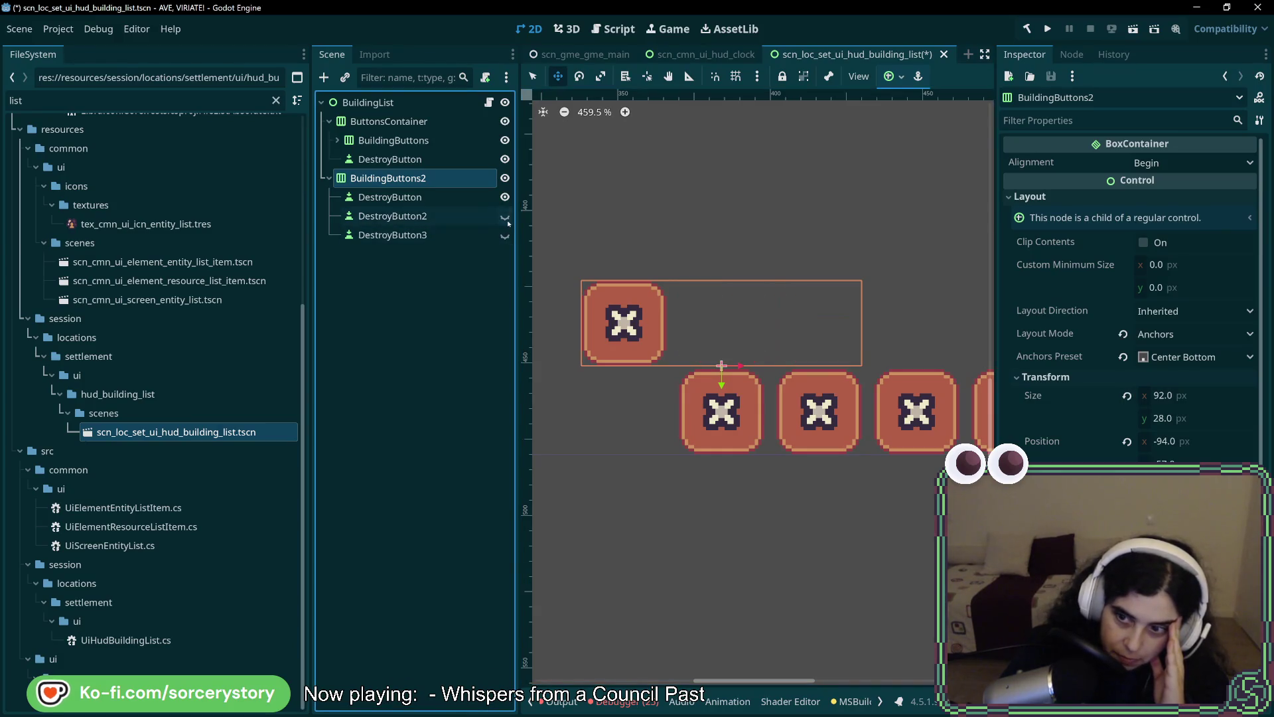
left_click(1129, 397)
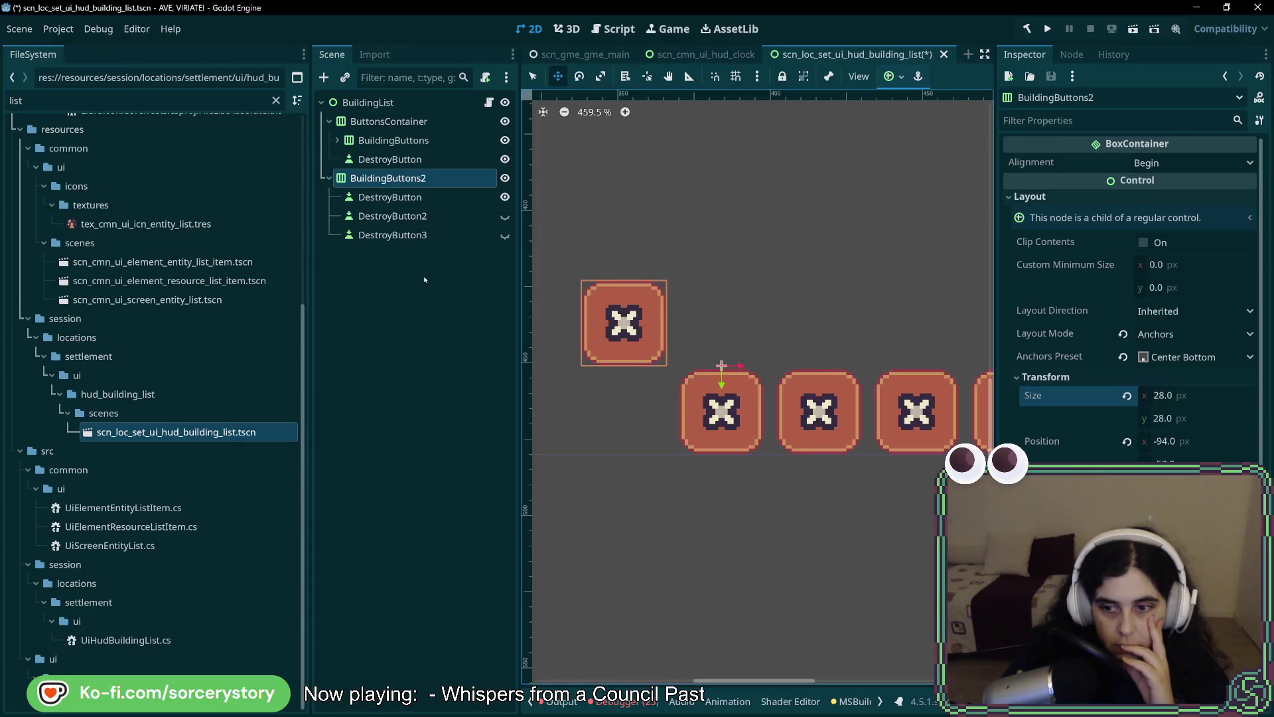
scroll(1128, 298, "down", 5)
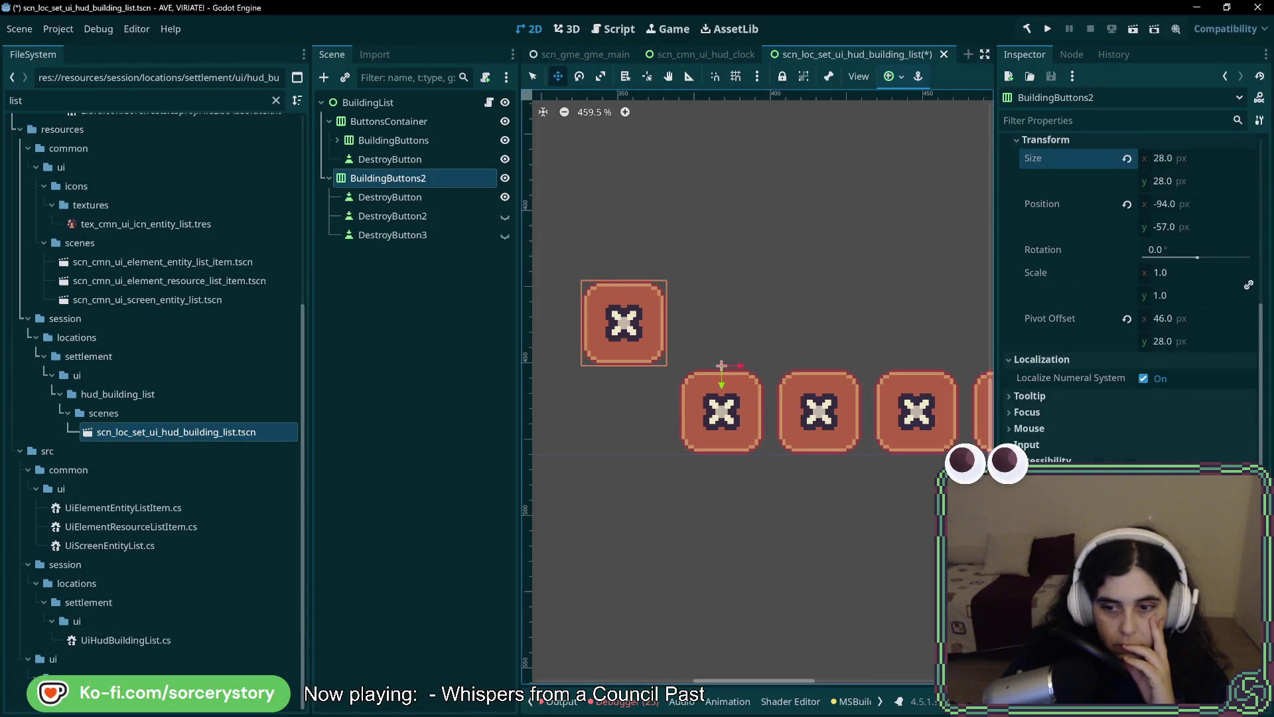
scroll(1128, 299, "up", 5)
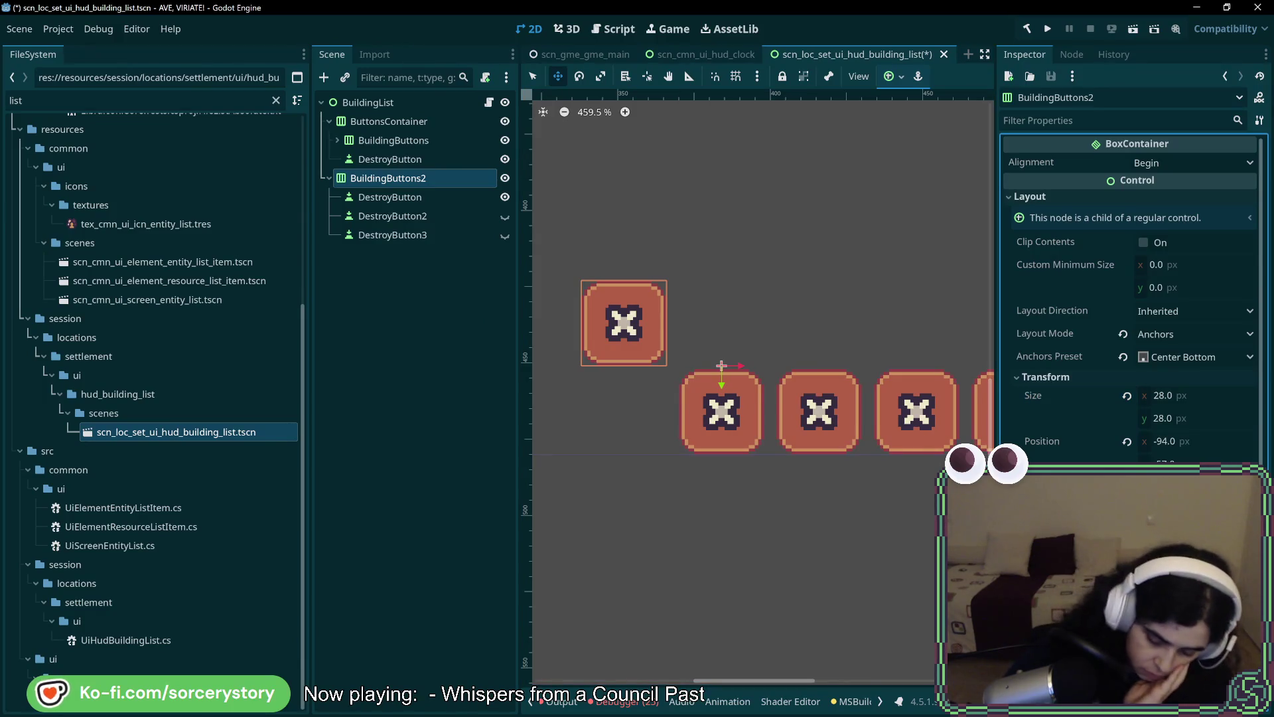
left_click_drag(624, 338, 721, 339)
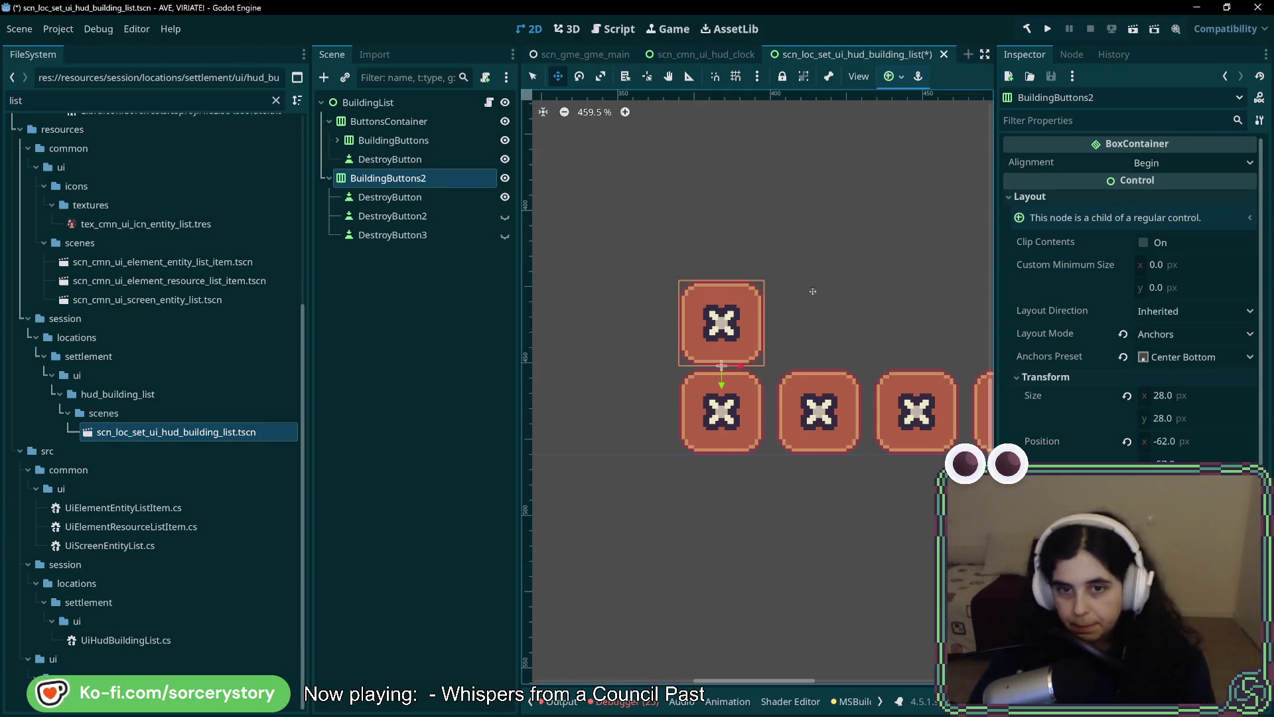
Rename the BuildingButtons2 container to Level2.
double_click(457, 179)
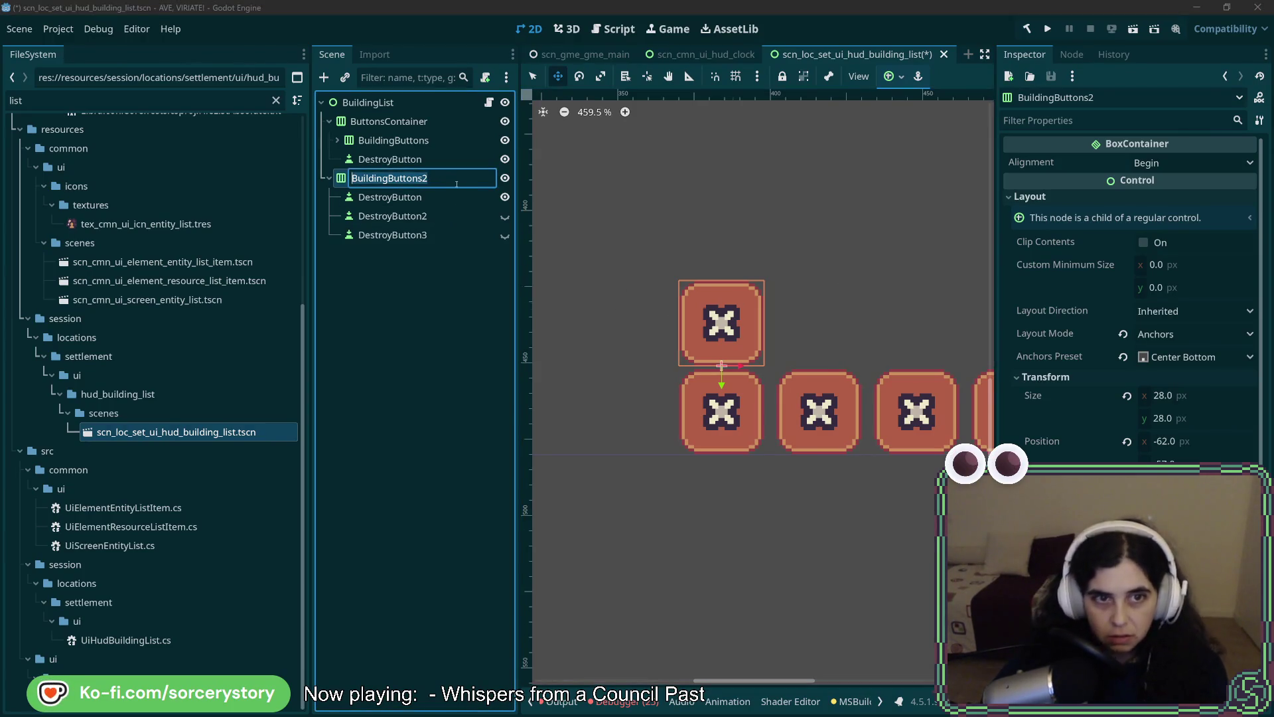
type("Level1")
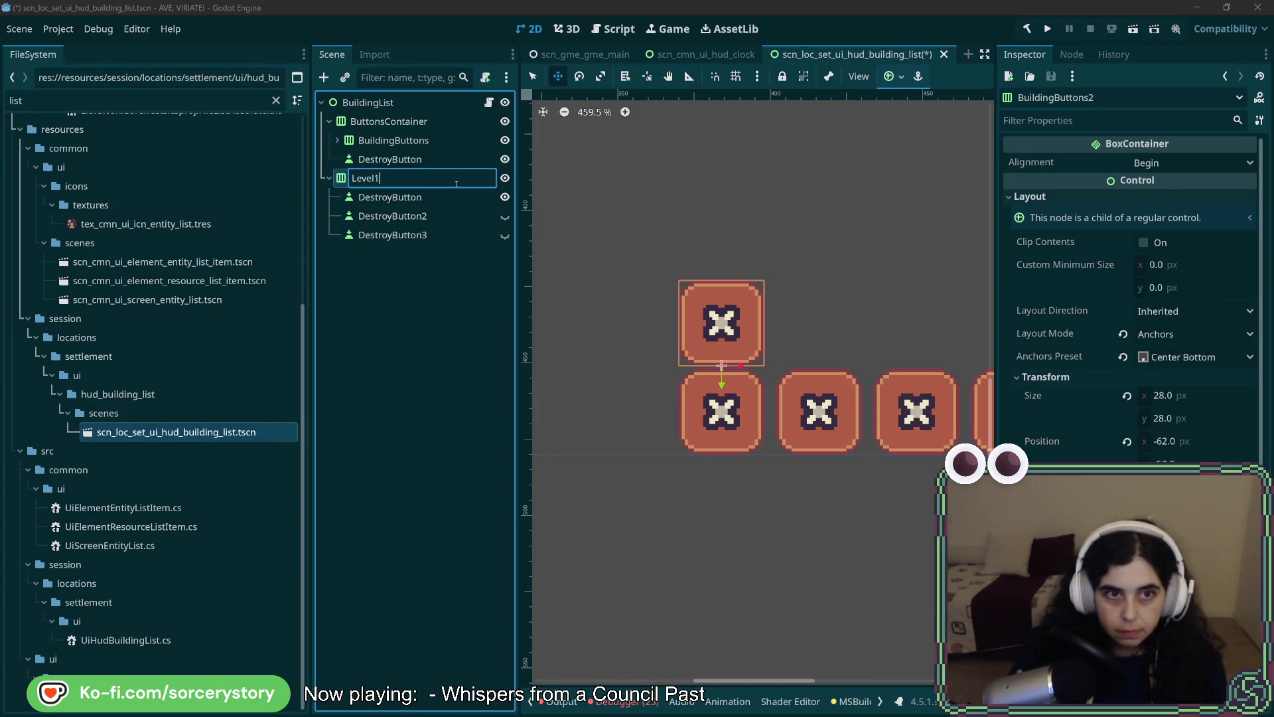
key("BackSpace")
type("2")
key("Return")
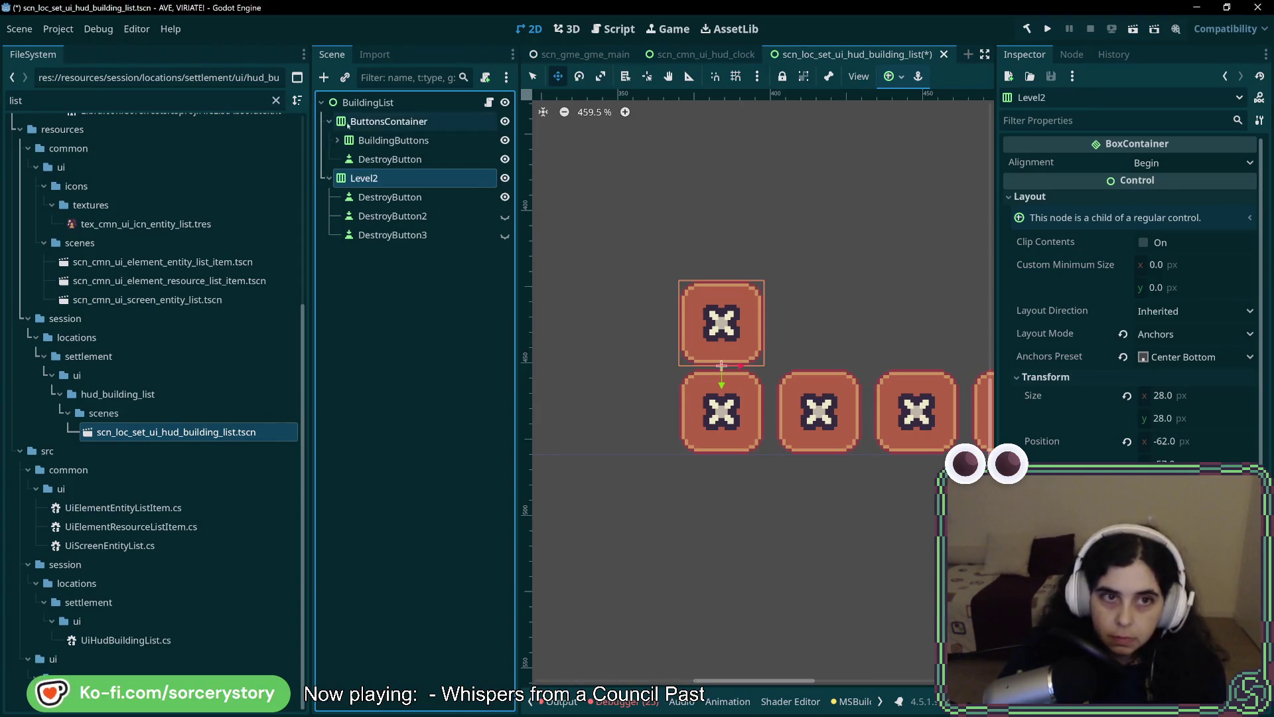
Rename ButtonsContainer to Level1.
double_click(380, 123)
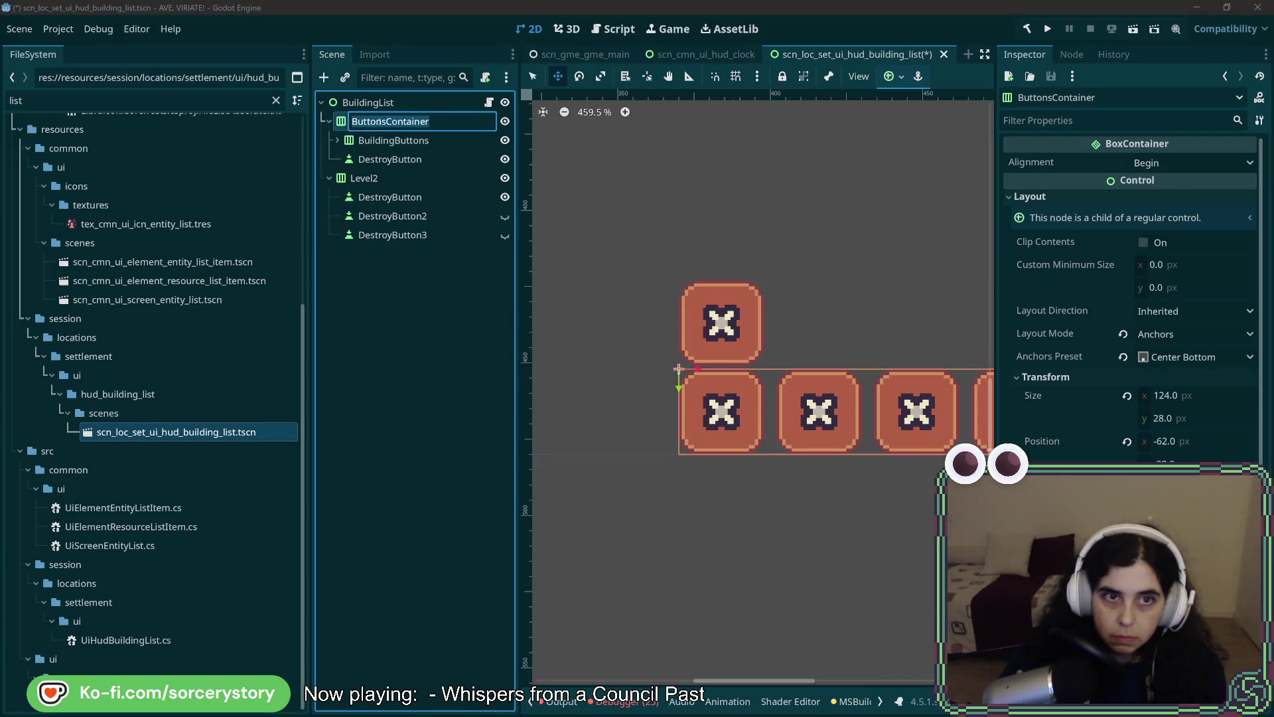
type("Level")
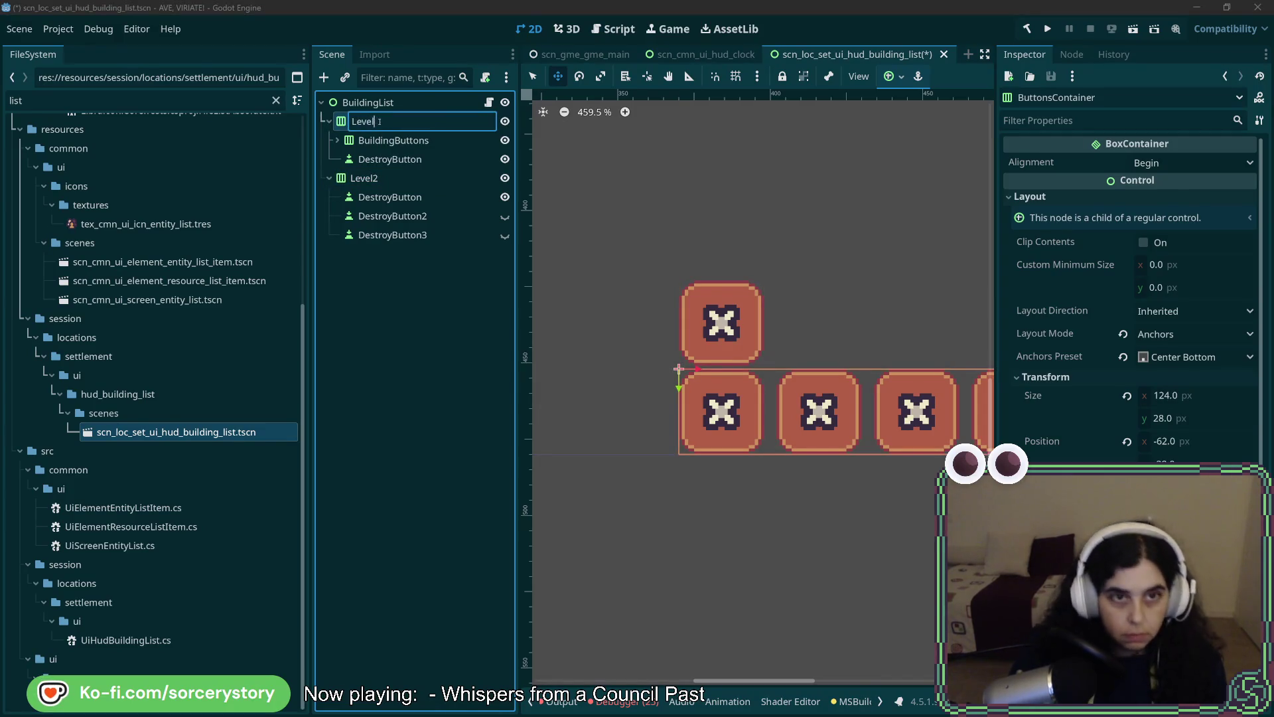
type("1")
key("Return")
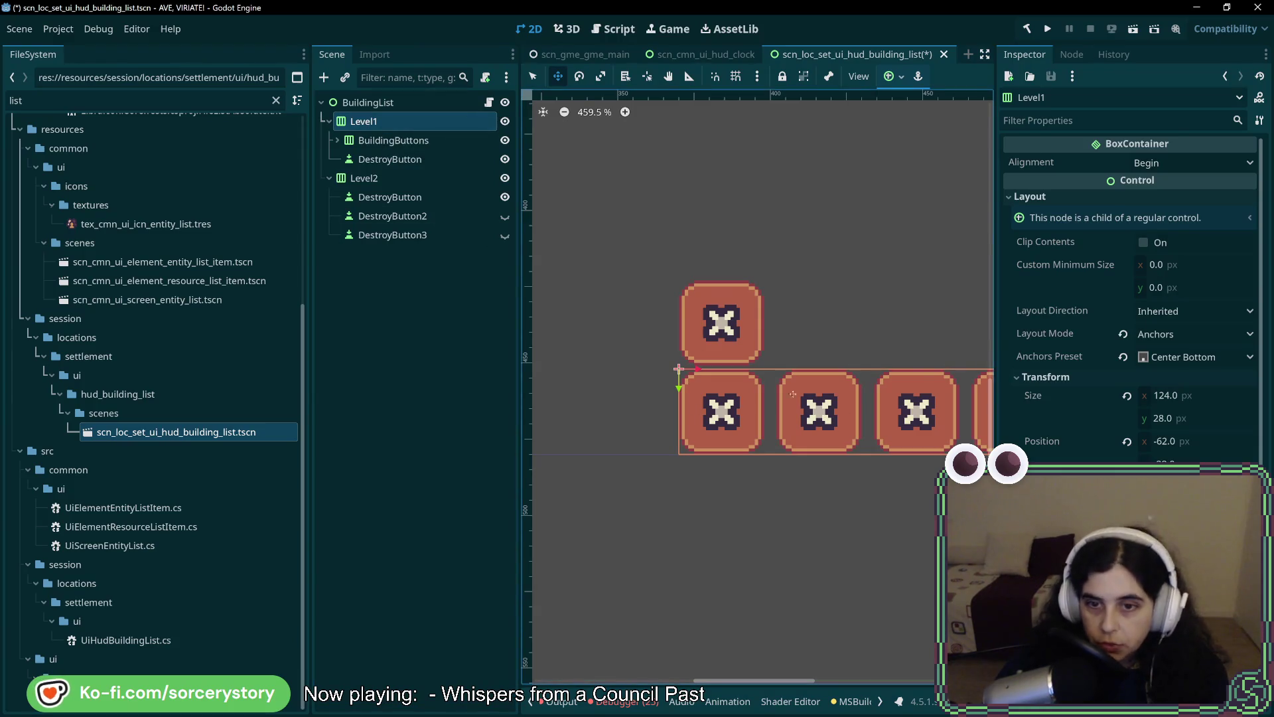
scroll(810, 395, "right", 4)
scroll(842, 392, "left", 3)
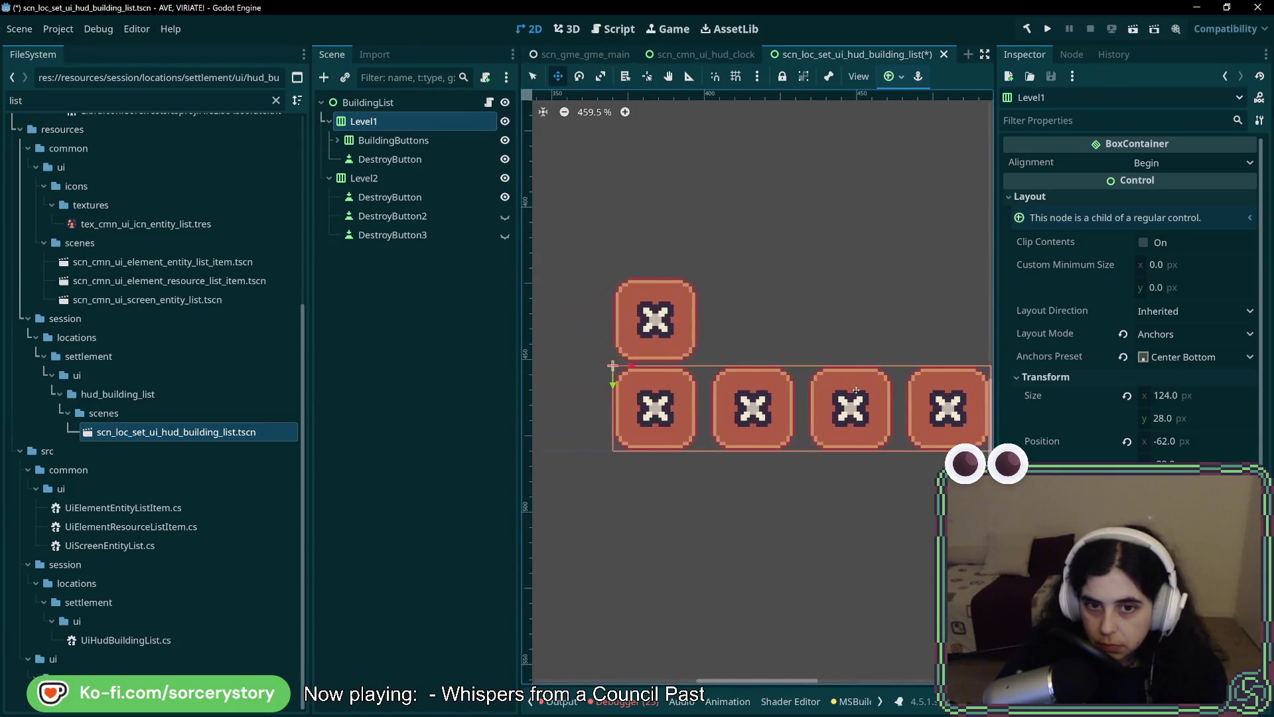
Briefly show DestroyButton2 and DestroyButton3 in Level2, then hide them again.
left_click(402, 178)
left_click(398, 197)
left_click(403, 178)
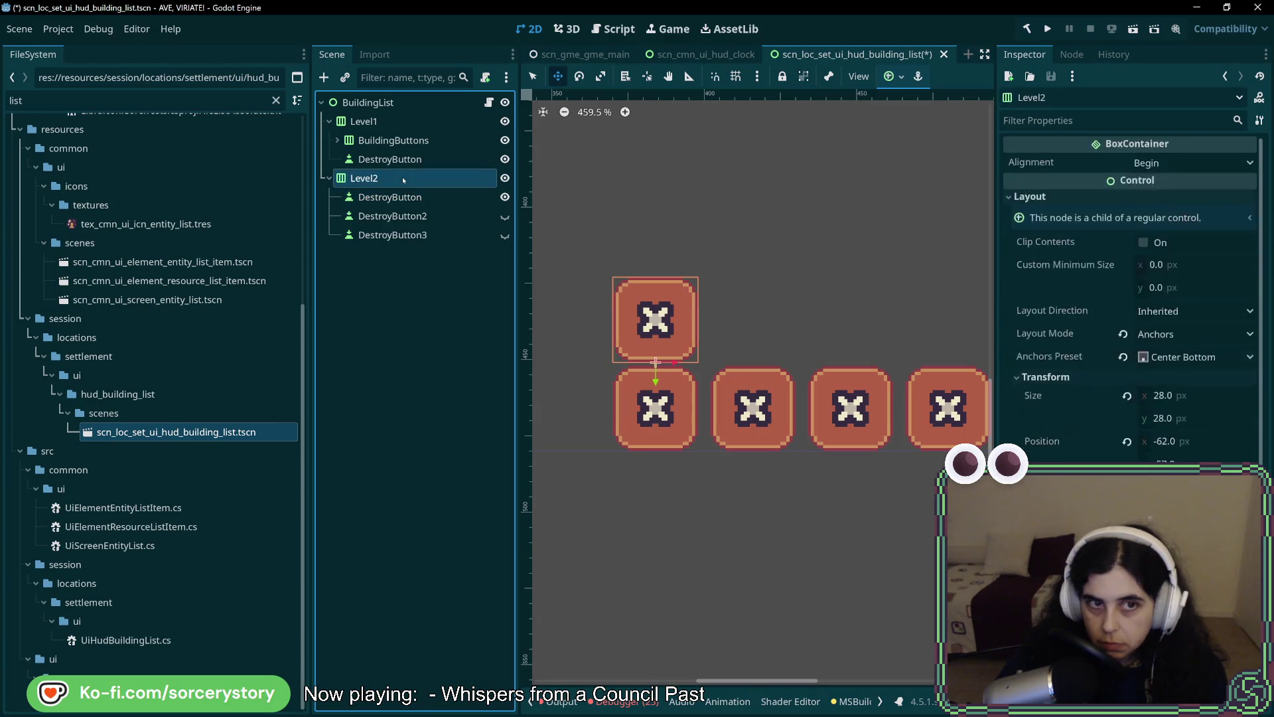
left_click(505, 216)
left_click(505, 235)
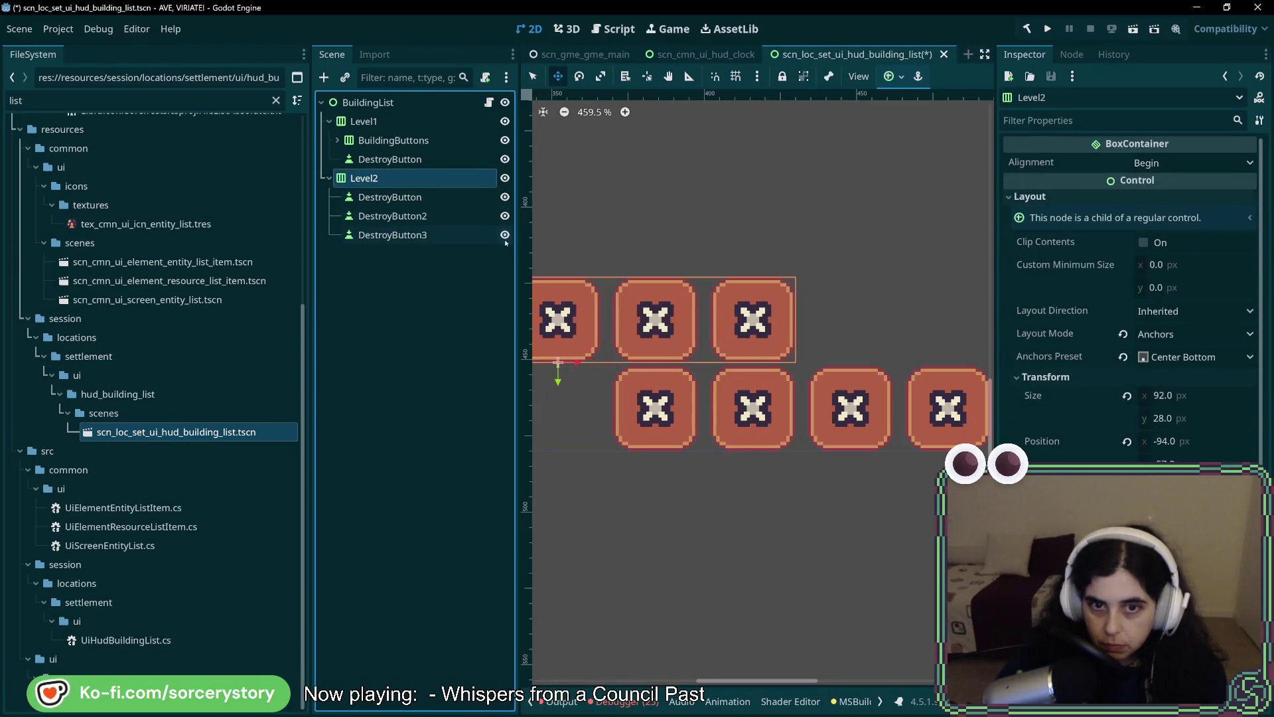
left_click(505, 235)
left_click(505, 216)
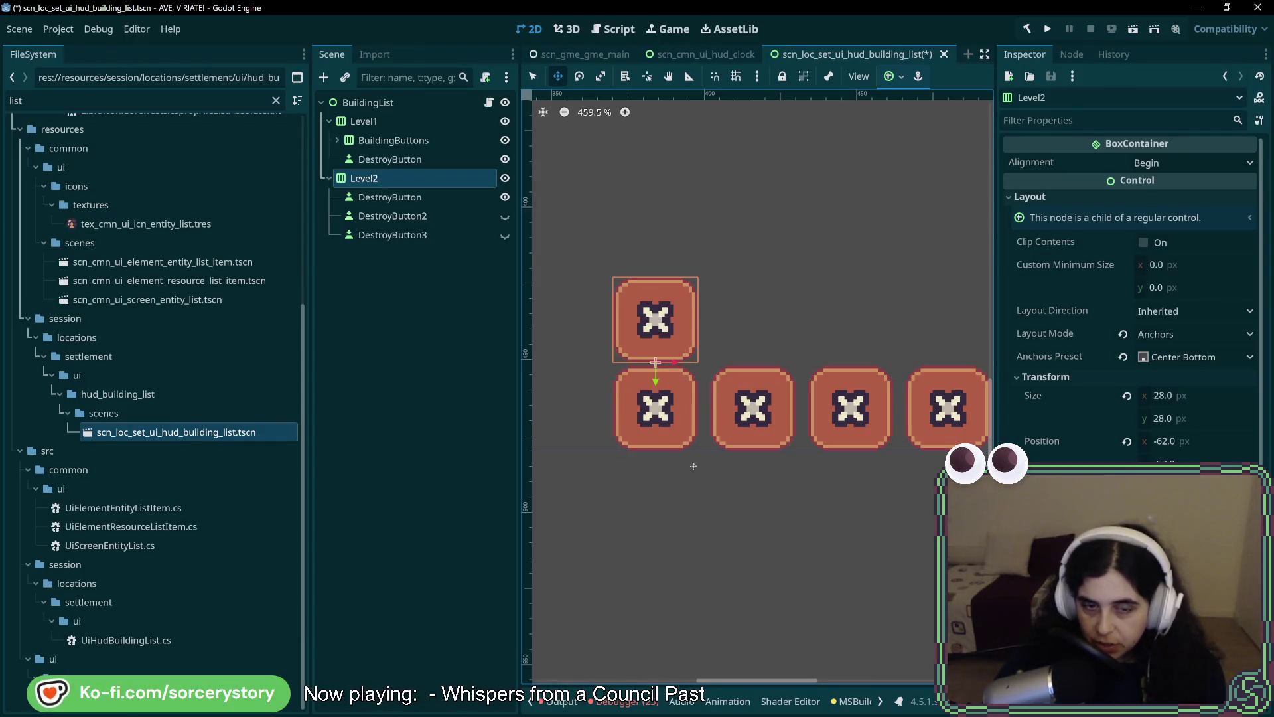
left_click(337, 140)
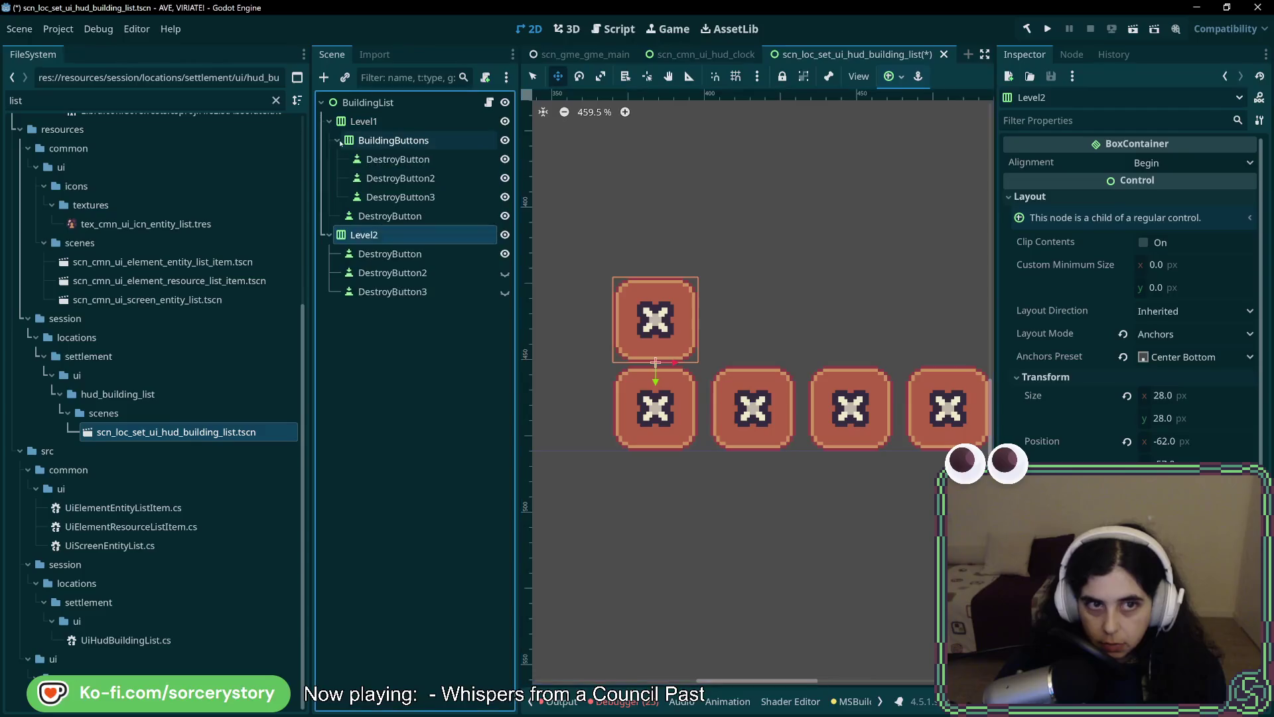
Compare Level2's row size with DestroyButton2 and DestroyButton3 shown and hidden.
left_click(417, 166)
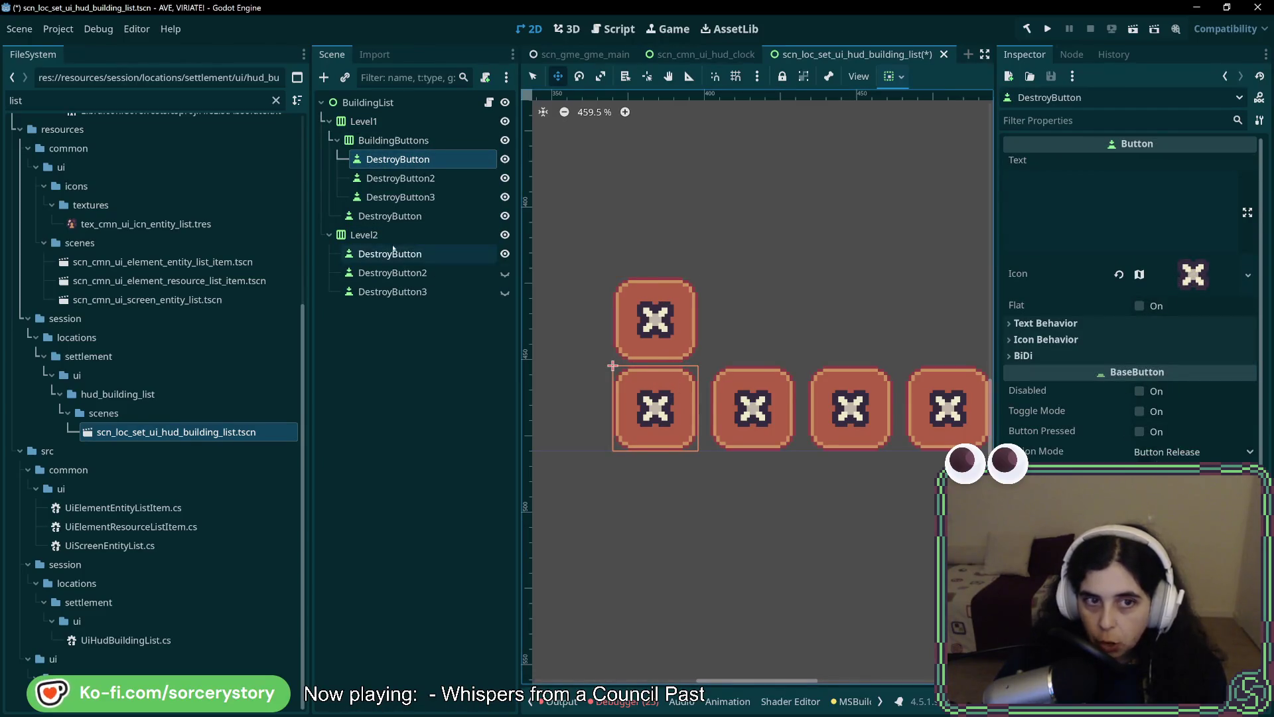
left_click(501, 242)
left_click(505, 236)
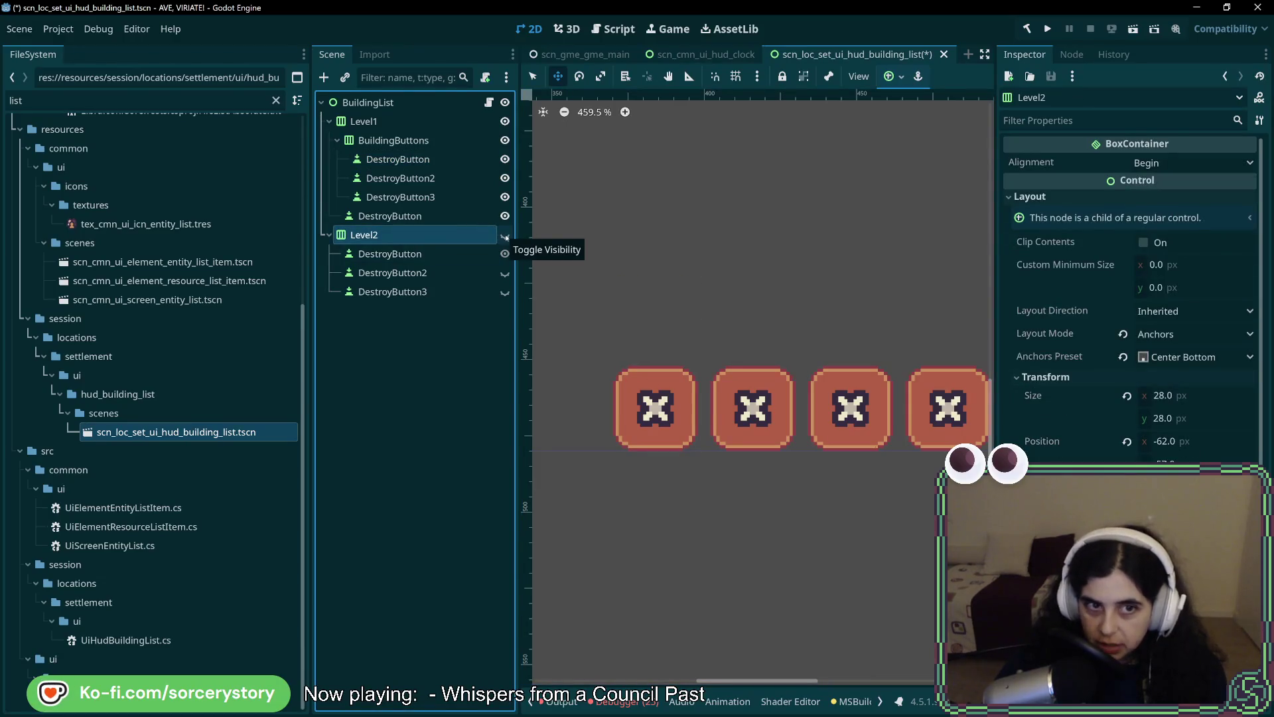
left_click(505, 235)
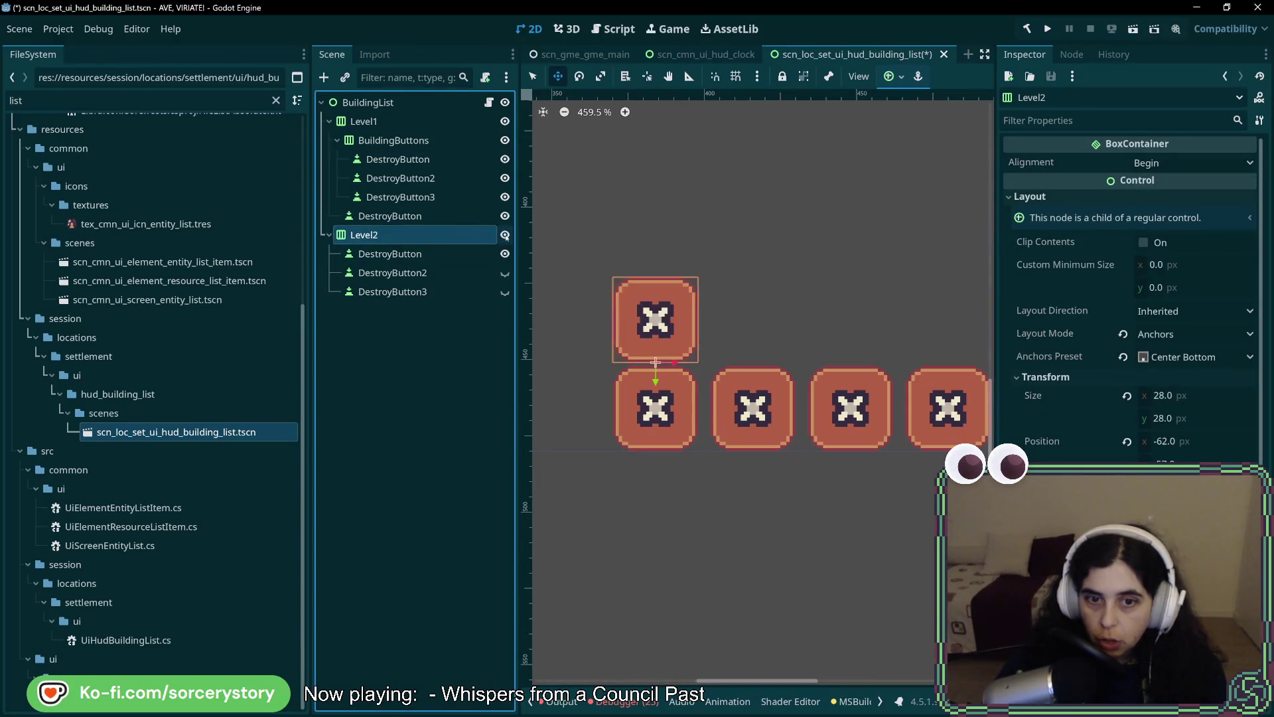
left_click(505, 273)
left_click(505, 292)
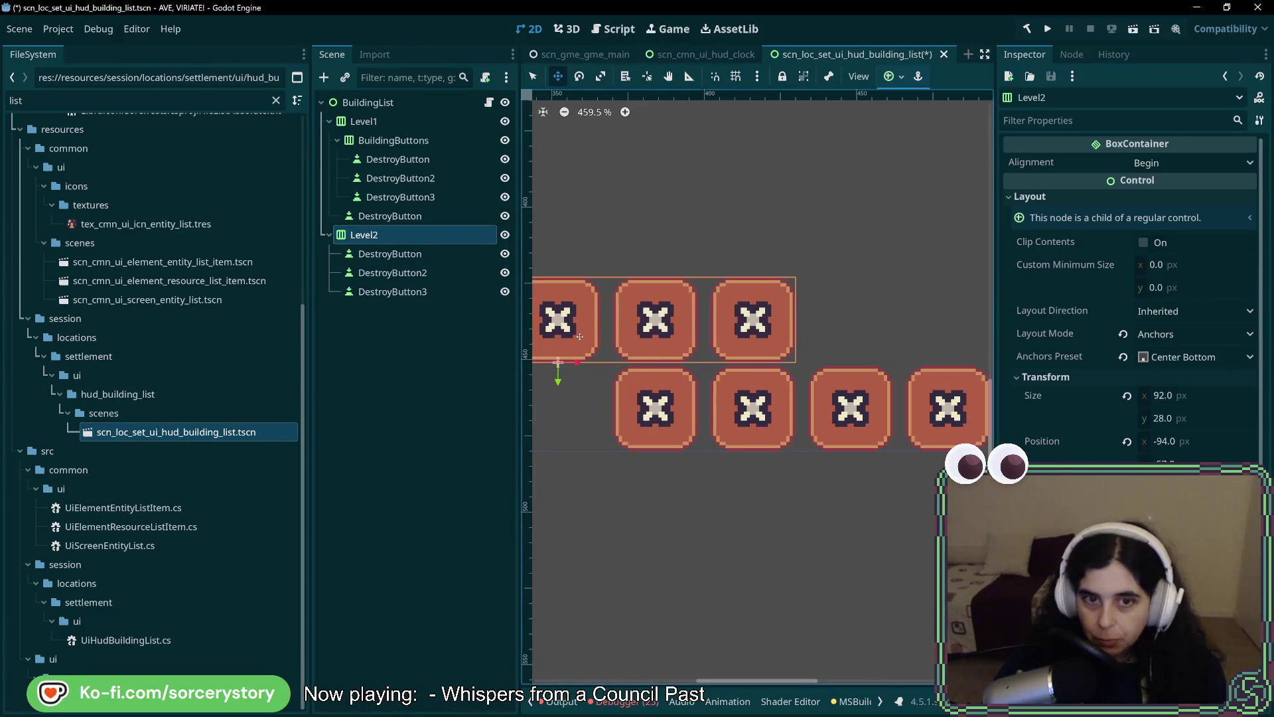
left_click(505, 292)
left_click(505, 273)
Make DestroyButton2 and DestroyButton3 visible and move Level2 right to x -62.
double_click(506, 272)
left_click(505, 292)
left_click(505, 273)
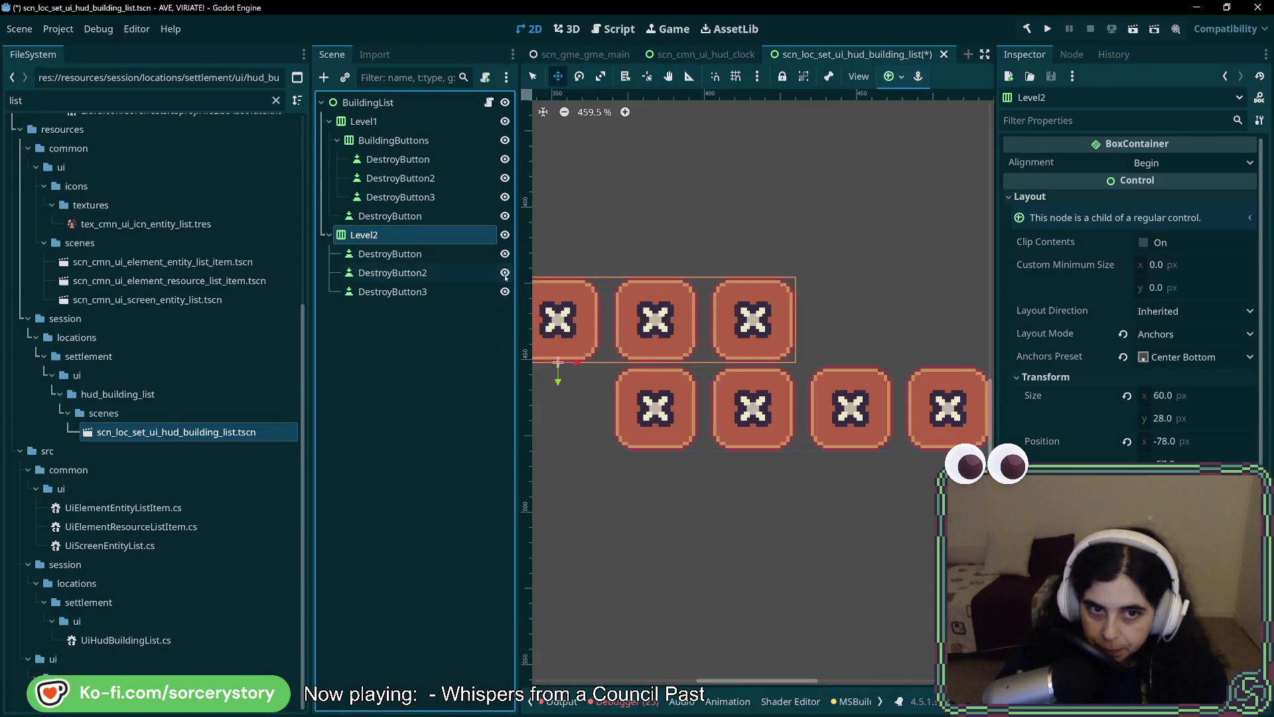
left_click_drag(620, 368, 717, 368)
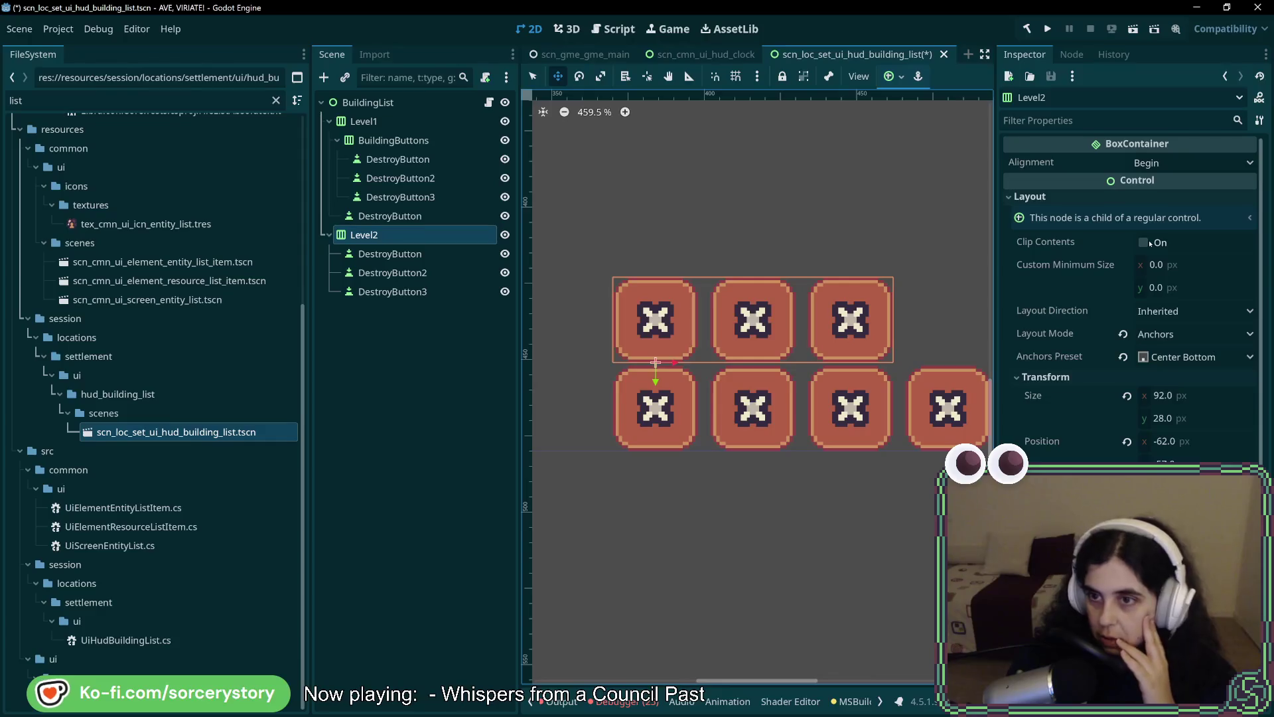
left_click(1158, 164)
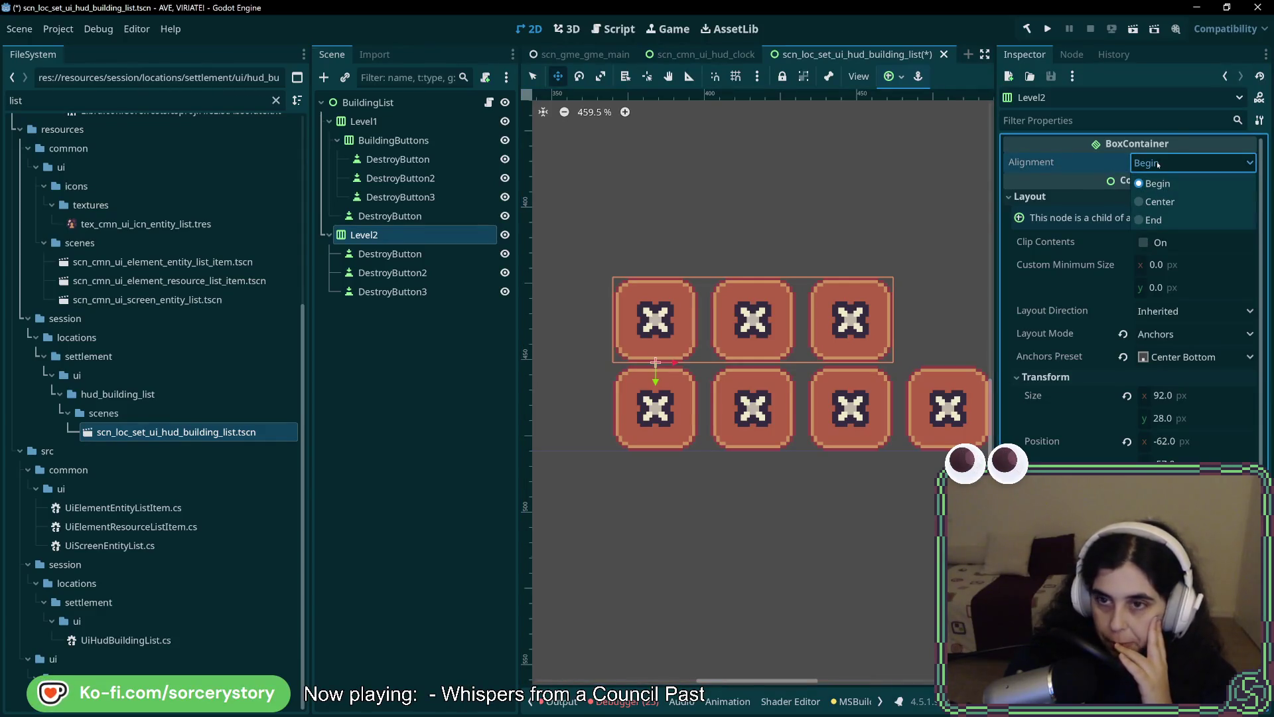
left_click(1159, 164)
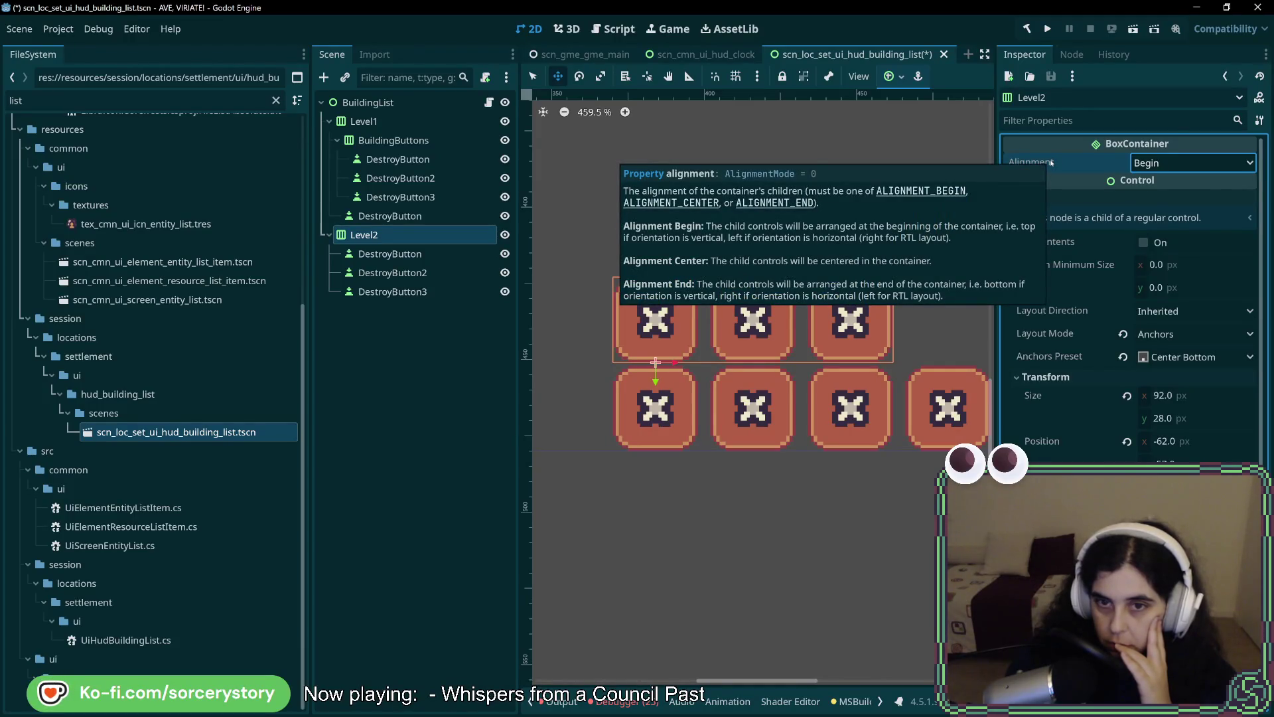
left_click(1172, 163)
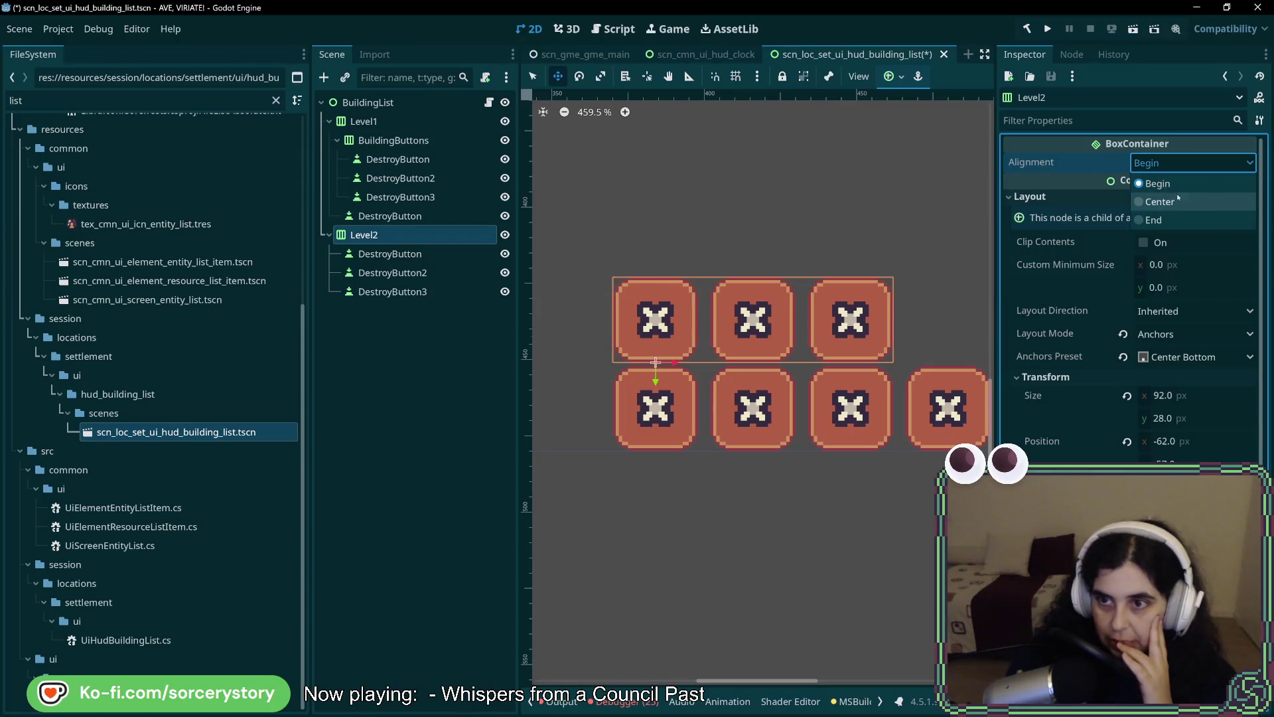
left_click(1179, 200)
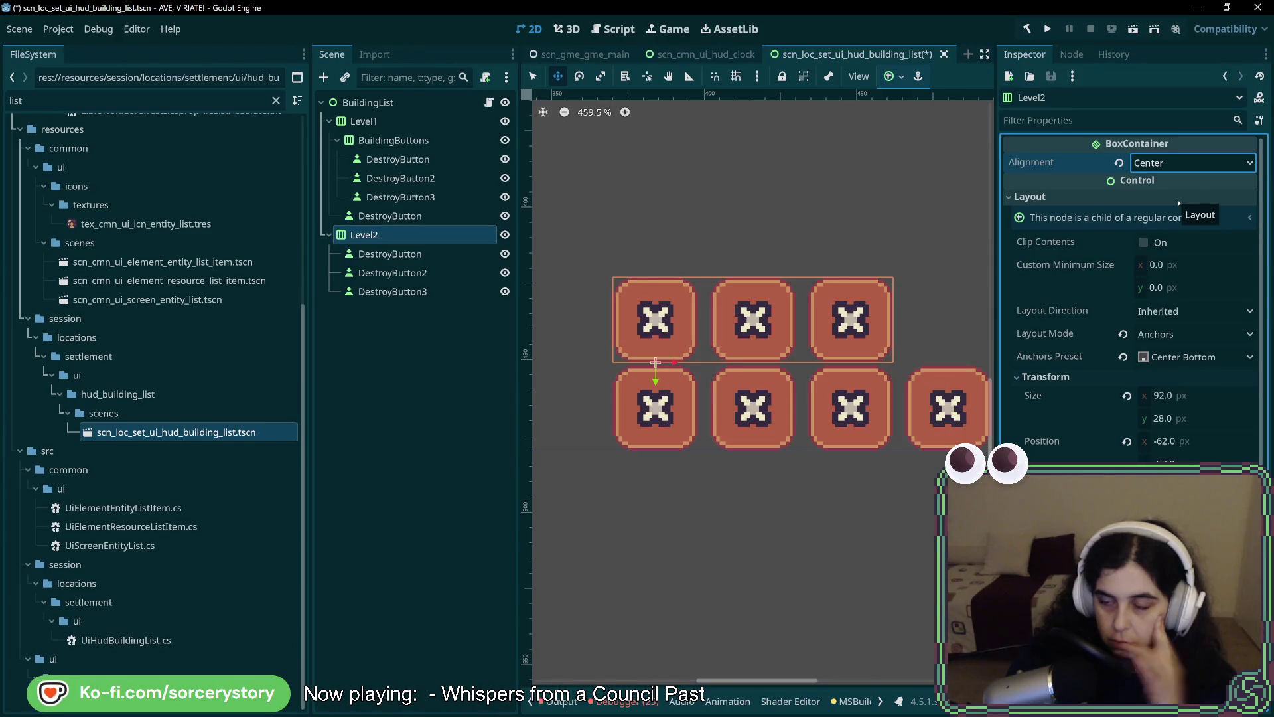
left_click(1191, 163)
left_click(1173, 186)
left_click(1191, 162)
left_click(1159, 193)
left_click_drag(1169, 396, 1201, 396)
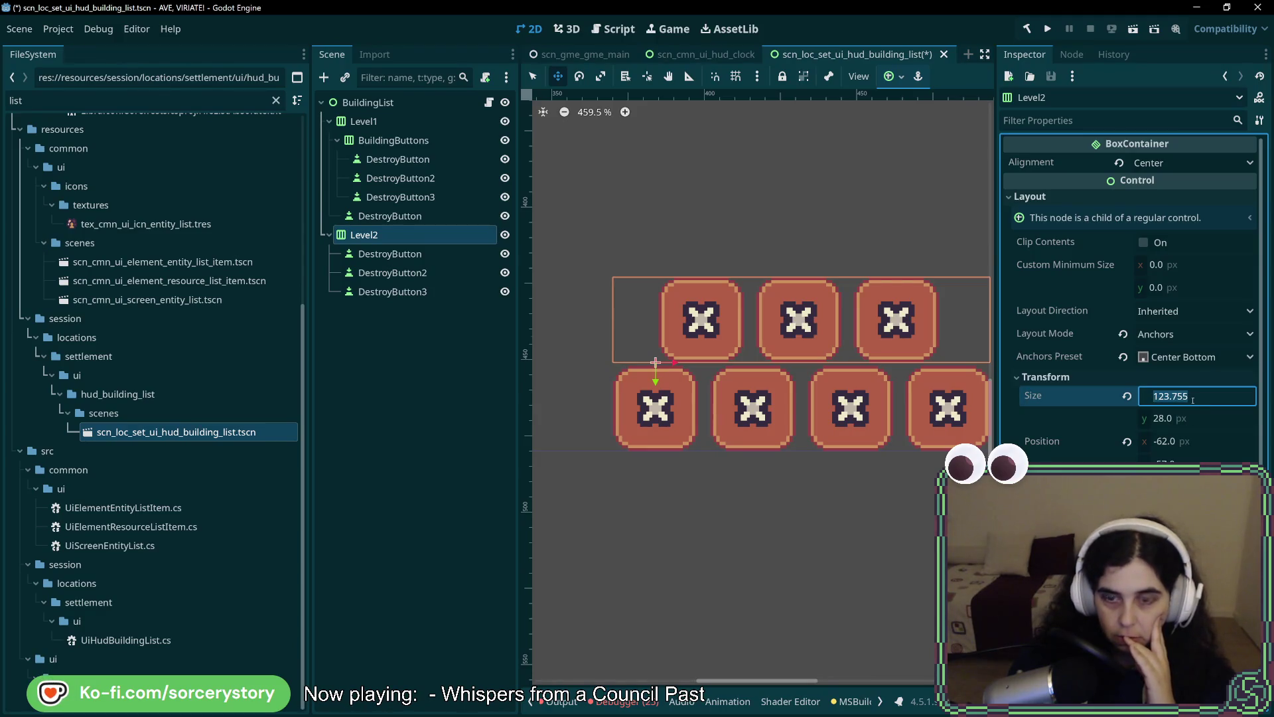
left_click(1128, 396)
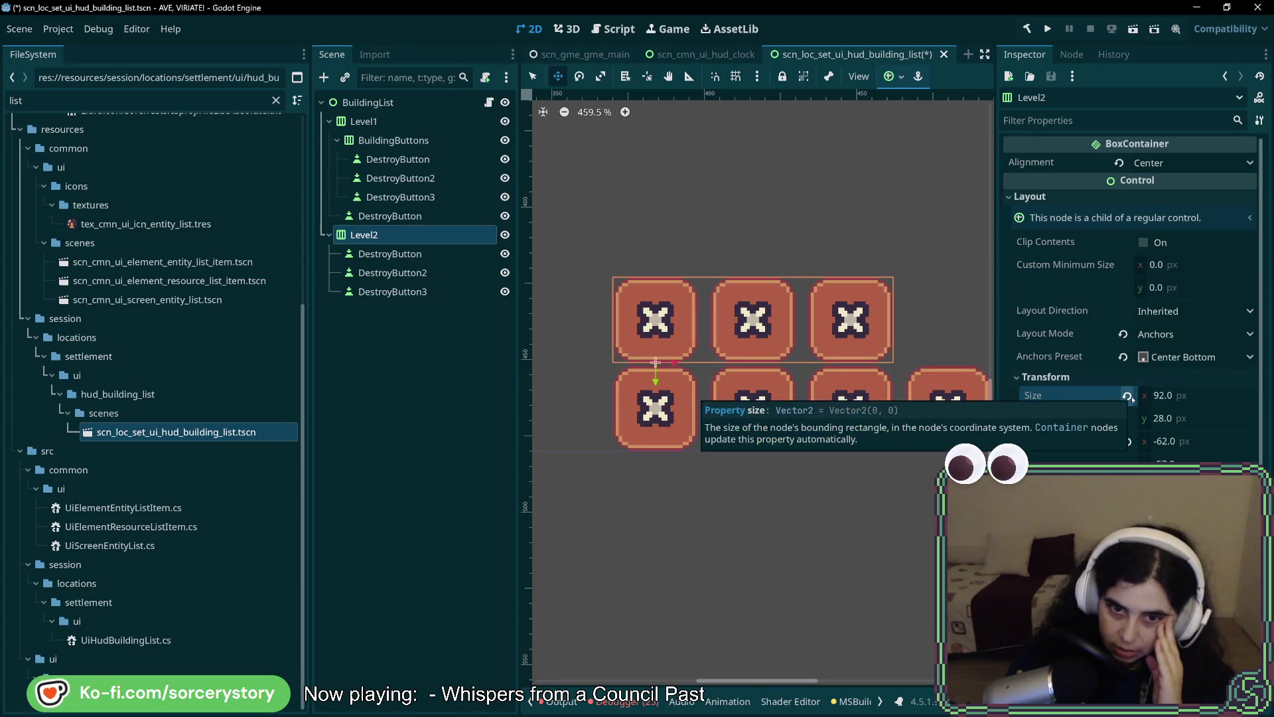
left_click(1163, 395)
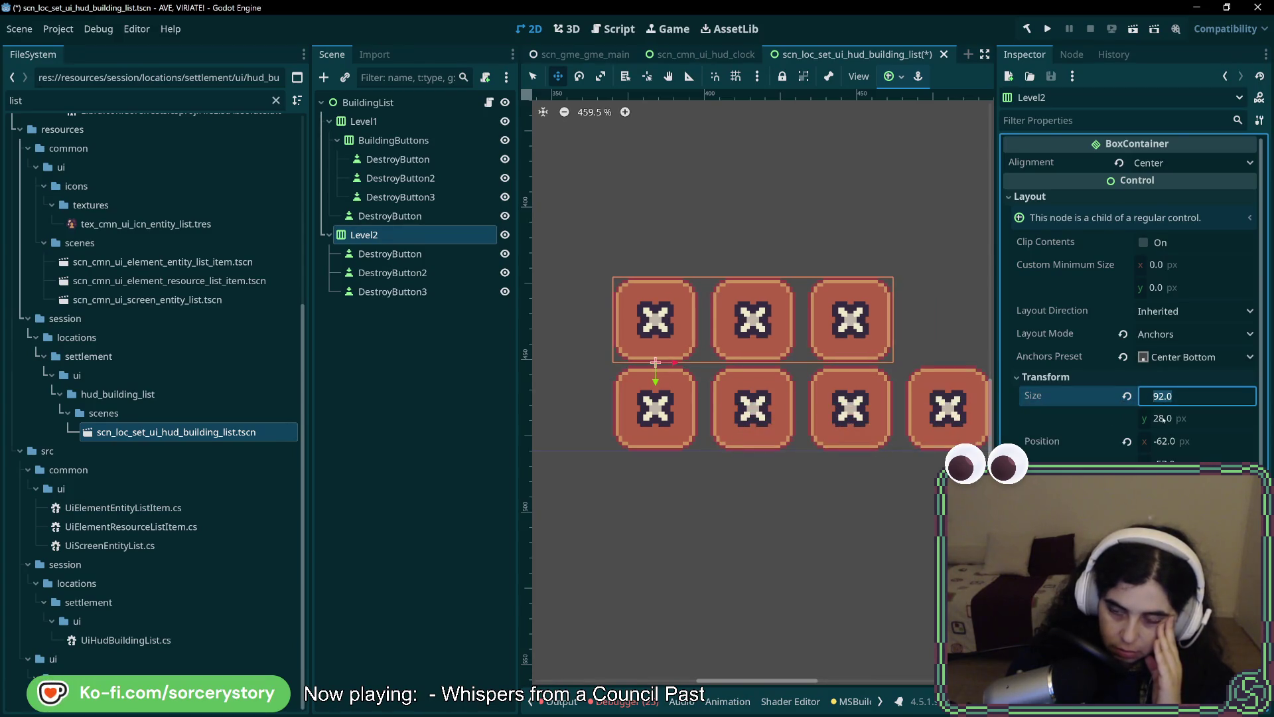
left_click(1119, 163)
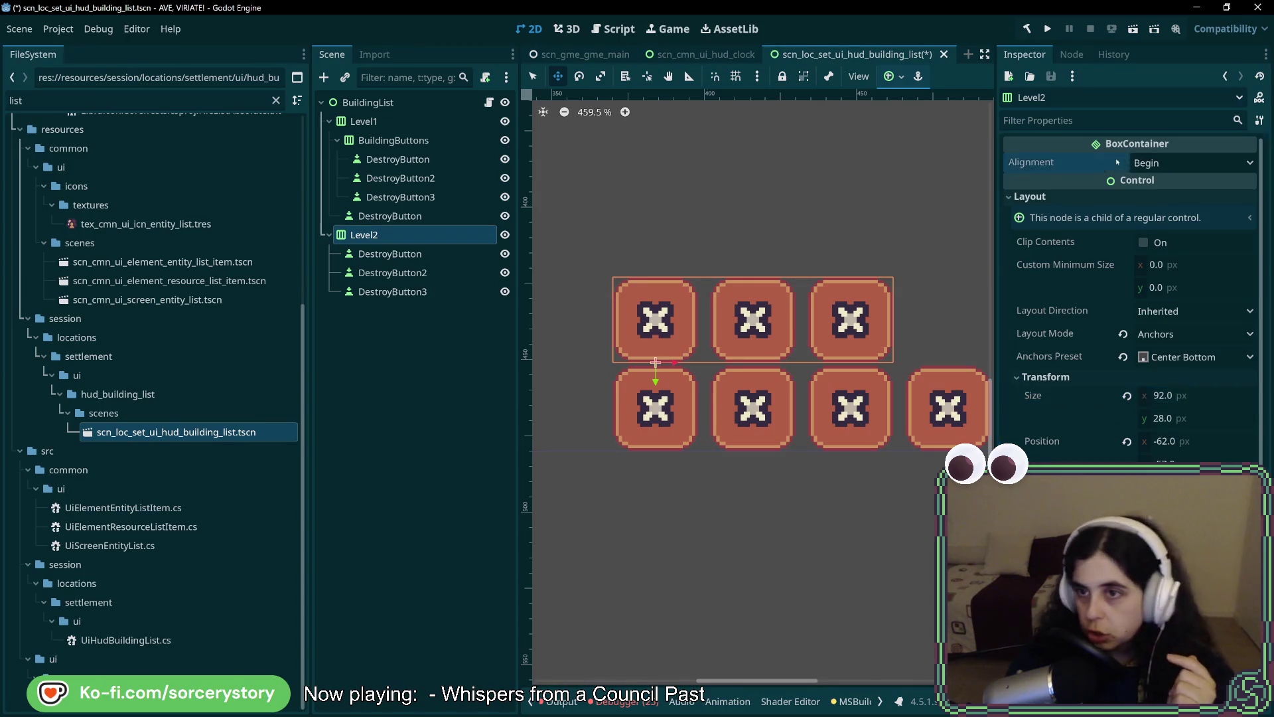
Widen the Level2 row to 149.11 px and move it left to x -126.
mouse_move(1168, 396)
left_mouse_down()
mouse_move(1206, 395)
mouse_move(1136, 334)
left_mouse_up()
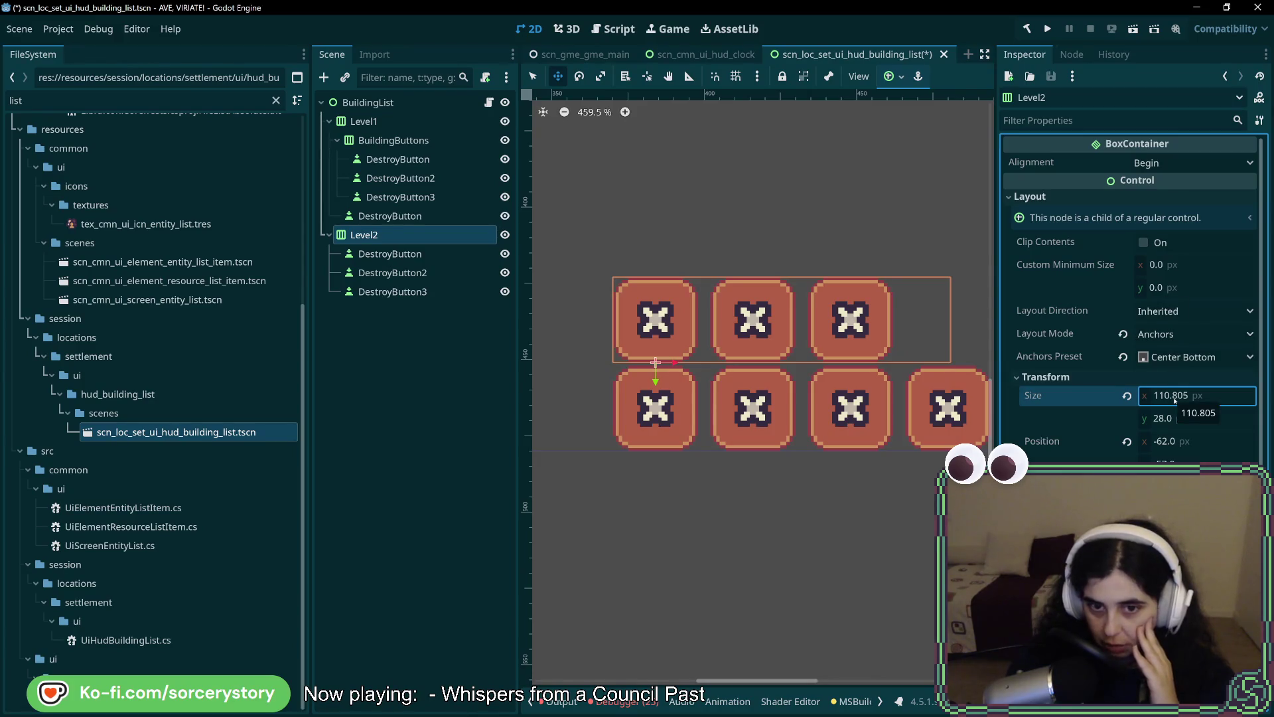
left_click_drag(1174, 399, 1215, 399)
mouse_move(788, 359)
left_mouse_down()
mouse_move(770, 336)
mouse_move(806, 344)
mouse_move(725, 350)
left_mouse_up()
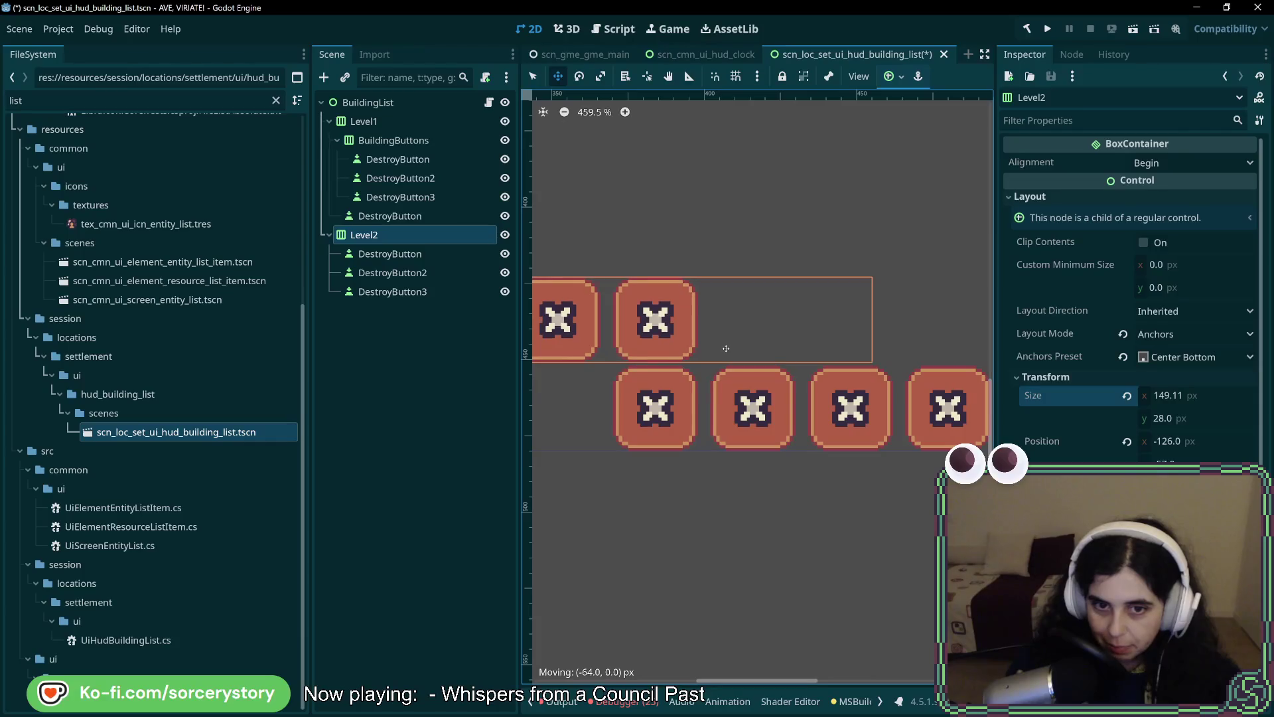
scroll(768, 352, "left", 5)
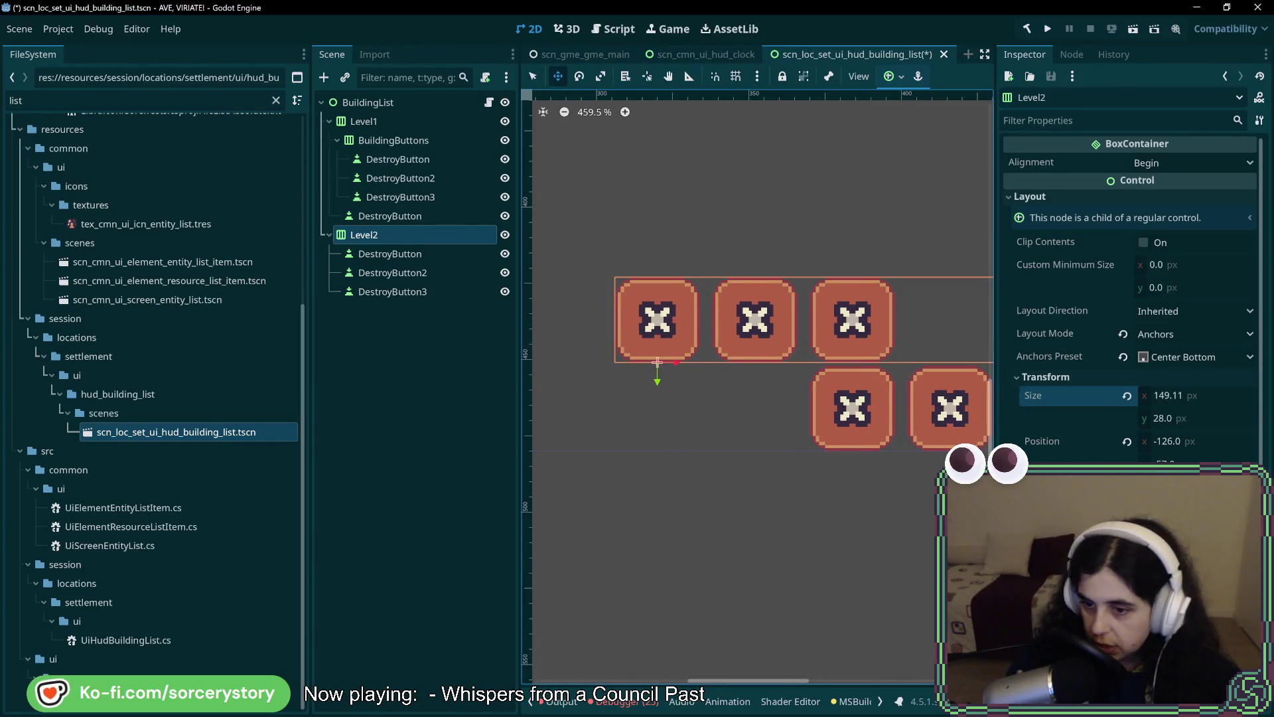
scroll(1128, 298, "down", 4)
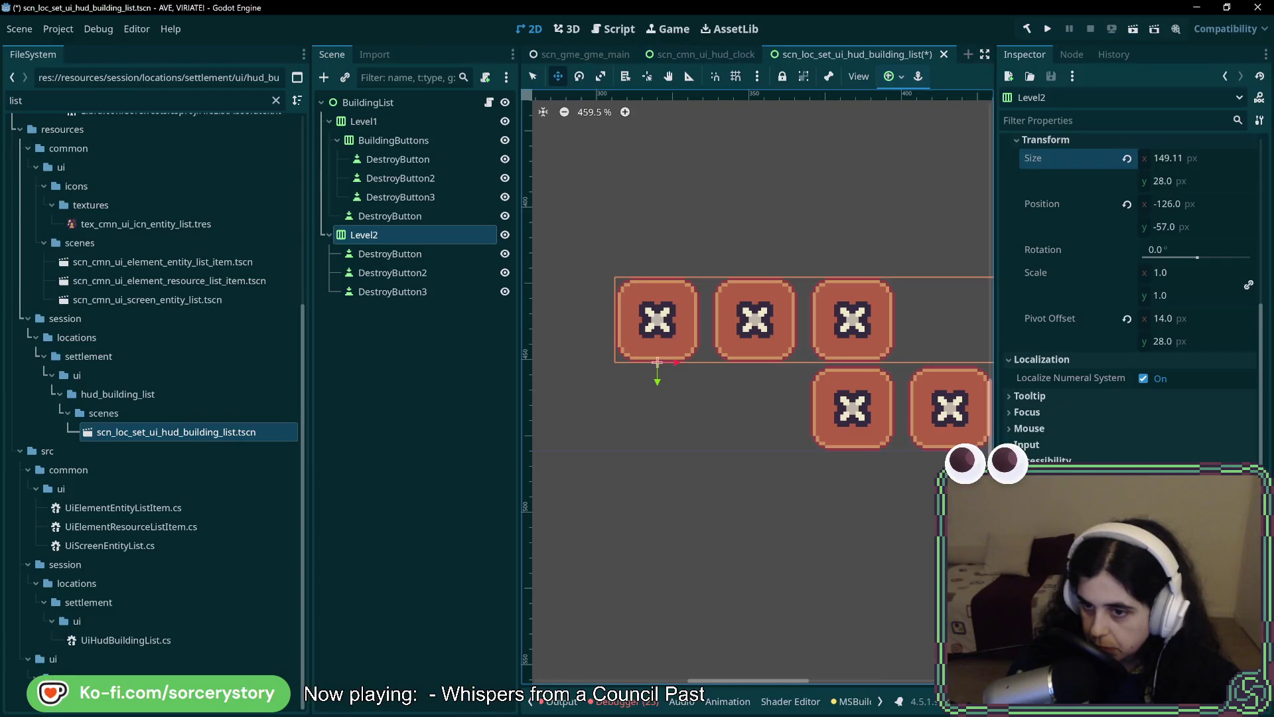
Check Level2's Input and Mouse filter properties, then select its Size x field.
left_click(1026, 445)
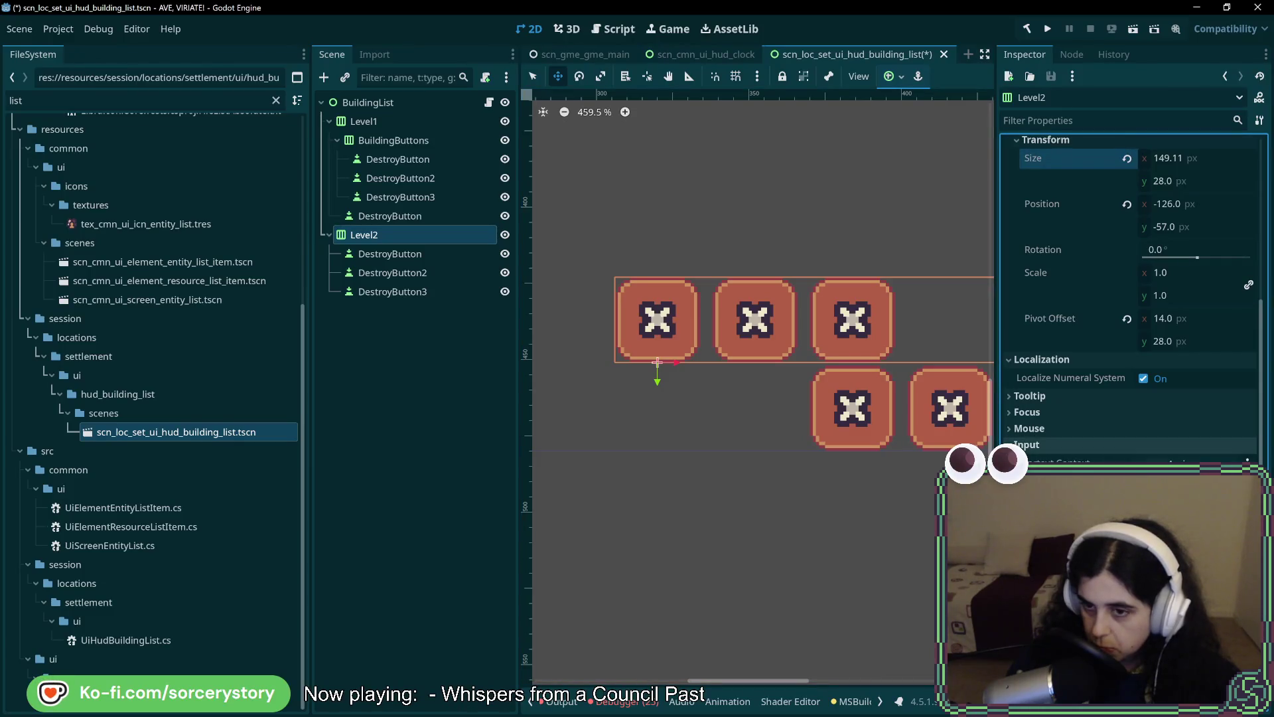
left_click(1029, 429)
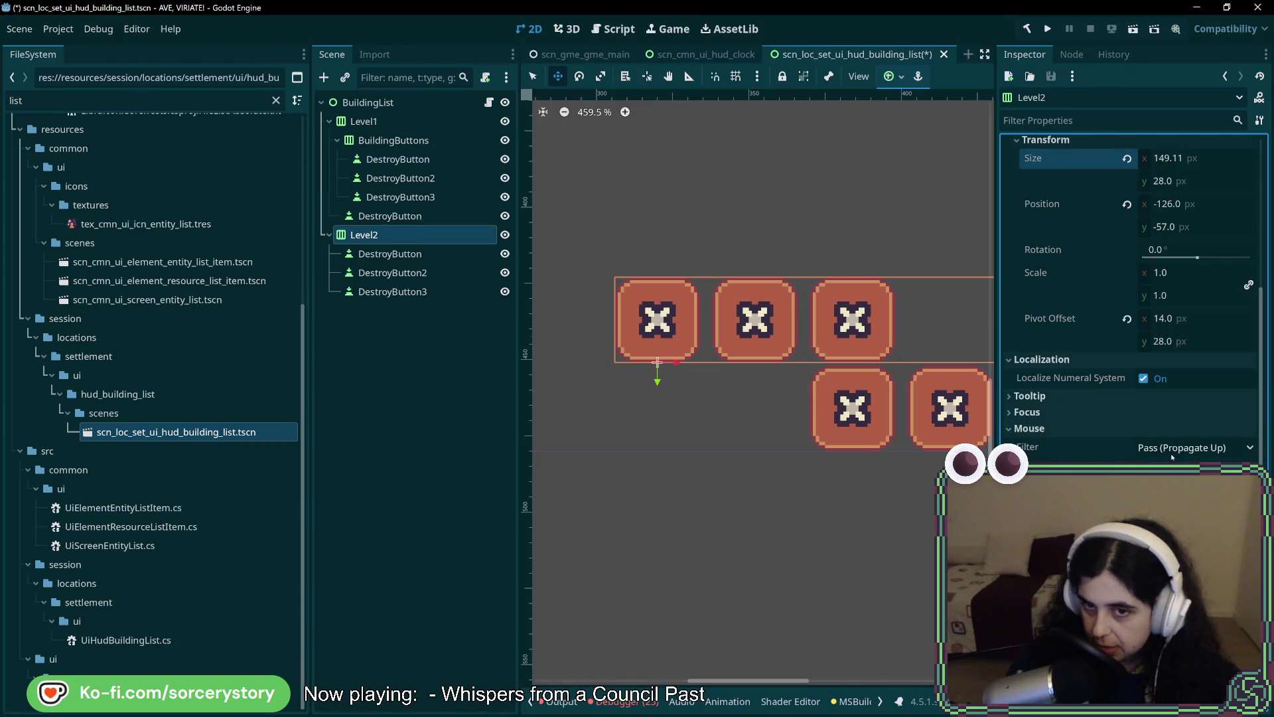
scroll(799, 405, "down", 10)
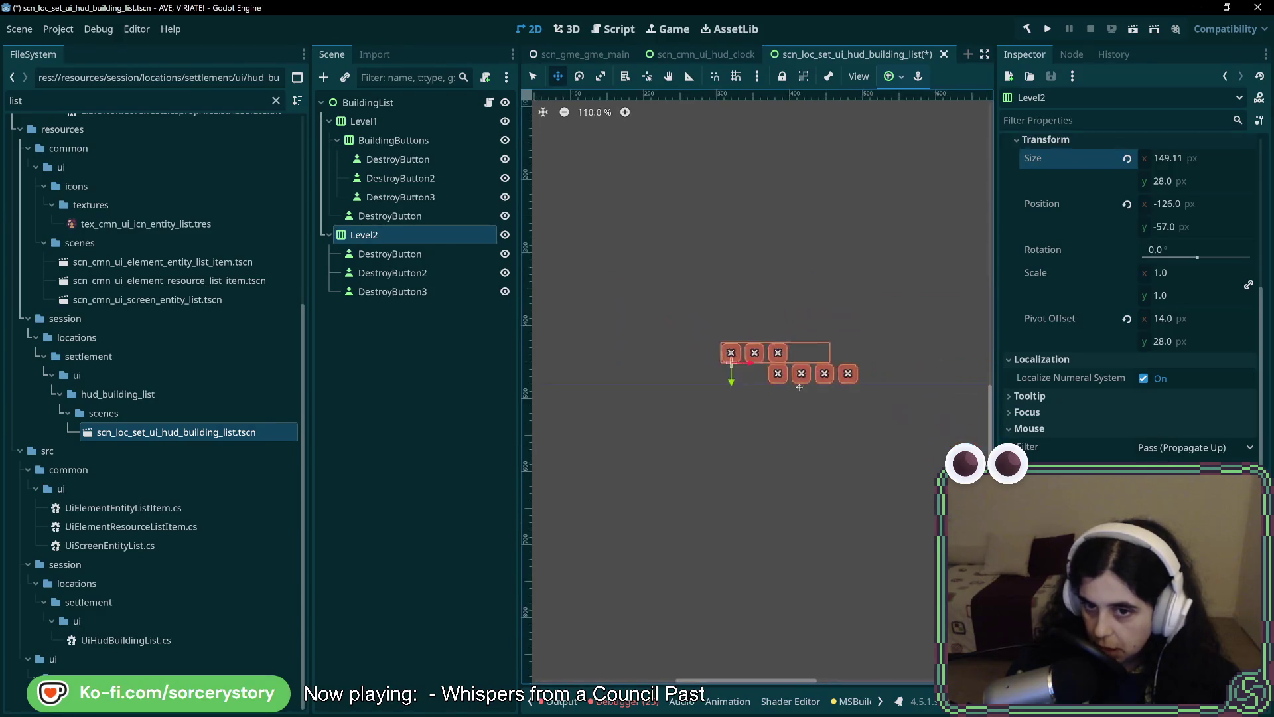
scroll(799, 405, "up", 5)
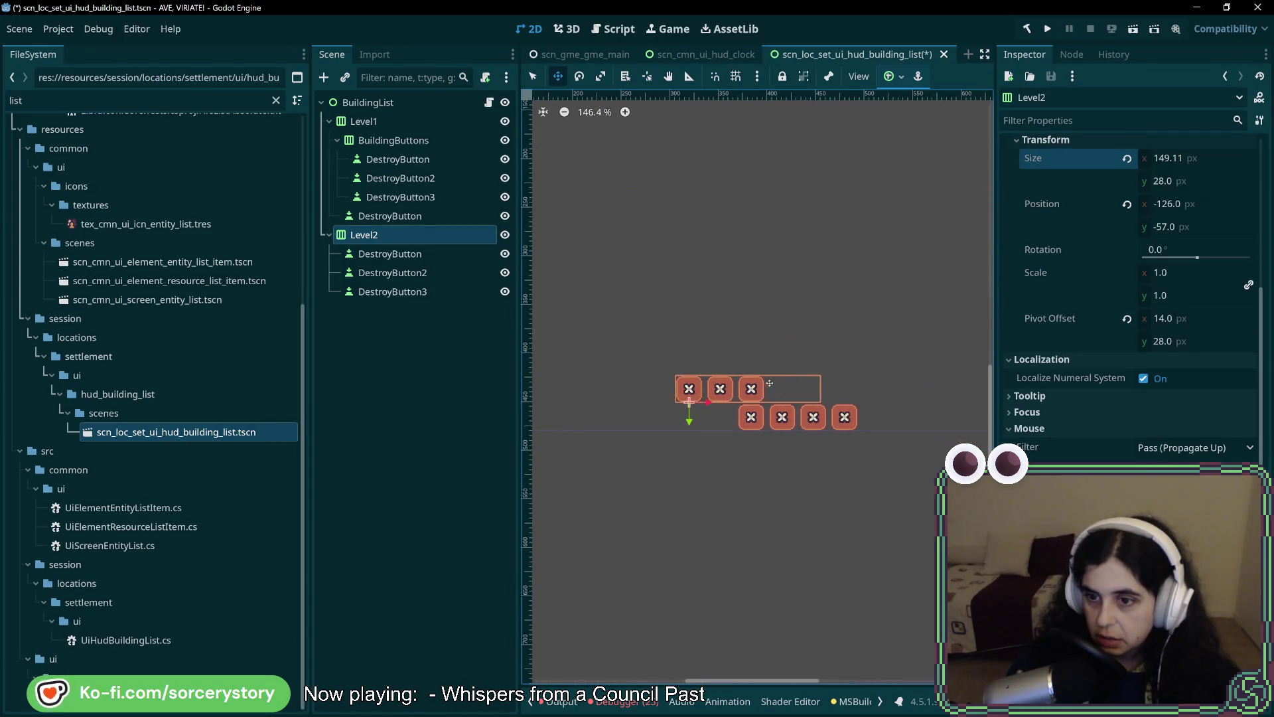
left_click_drag(816, 386, 806, 419)
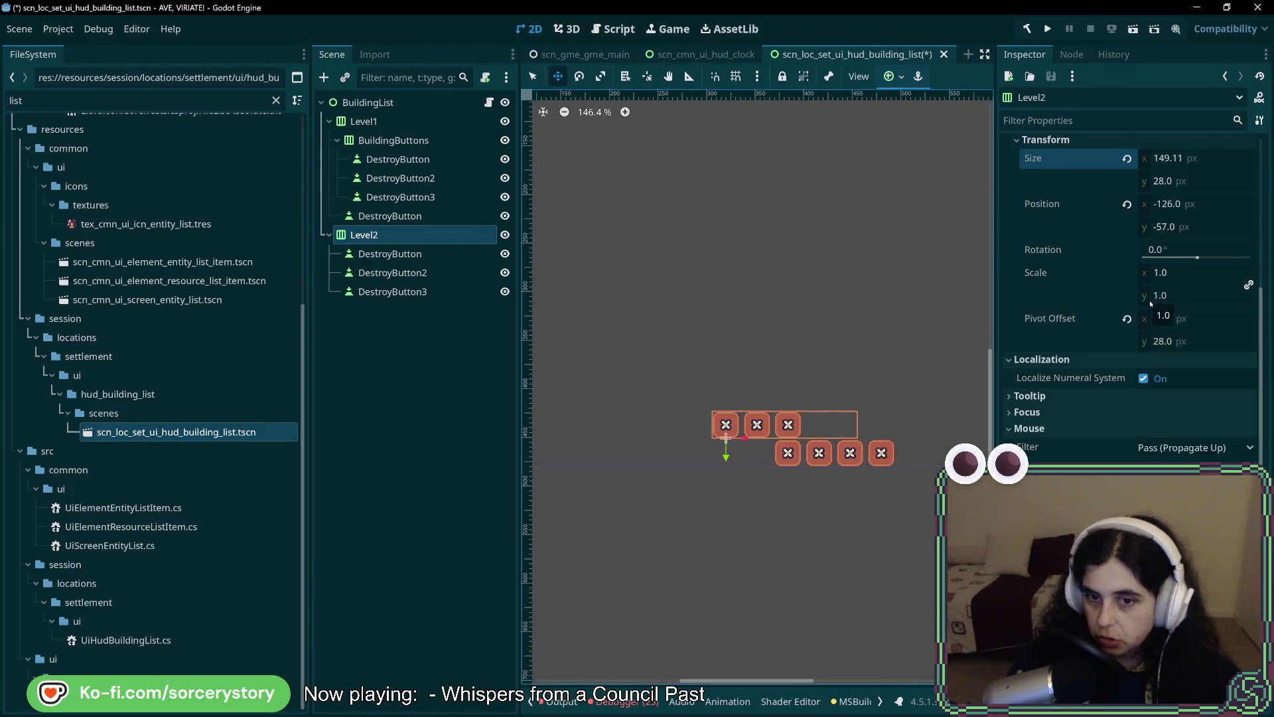
scroll(1149, 300, "up", 4)
left_click(1188, 398)
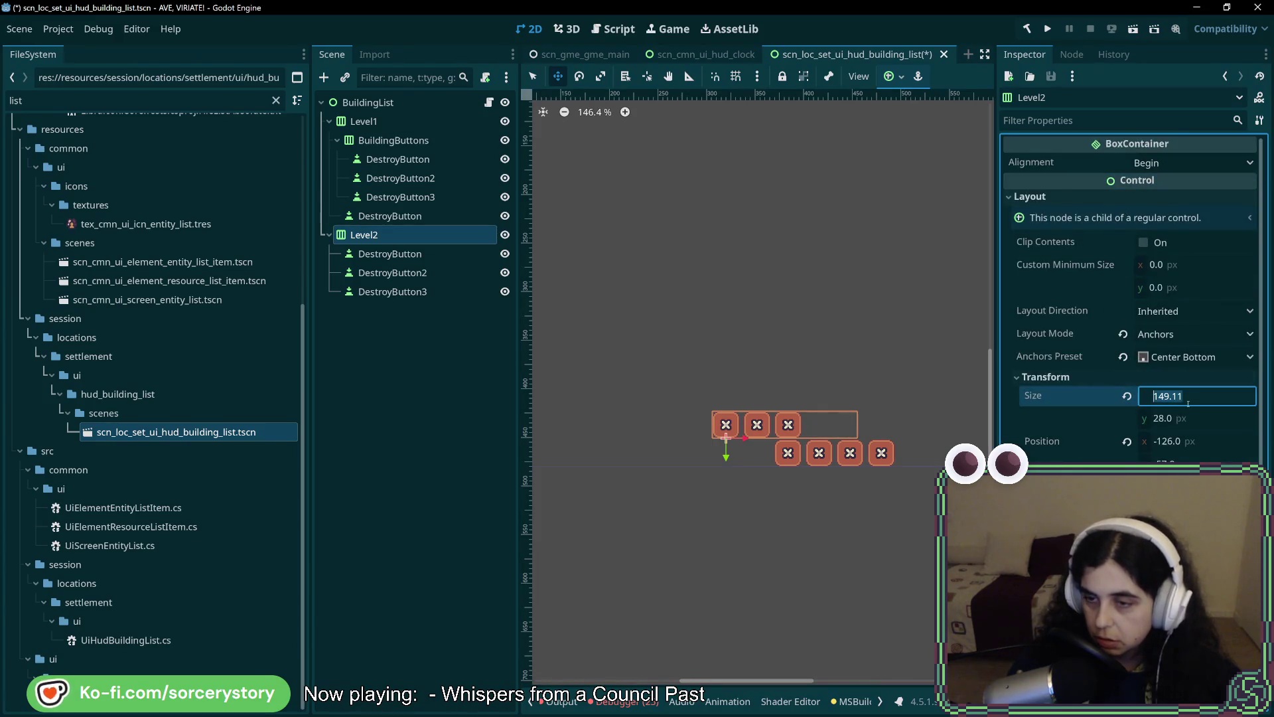
Set Level2's width to 320 and move it left to x -208.
type("320")
key("Return")
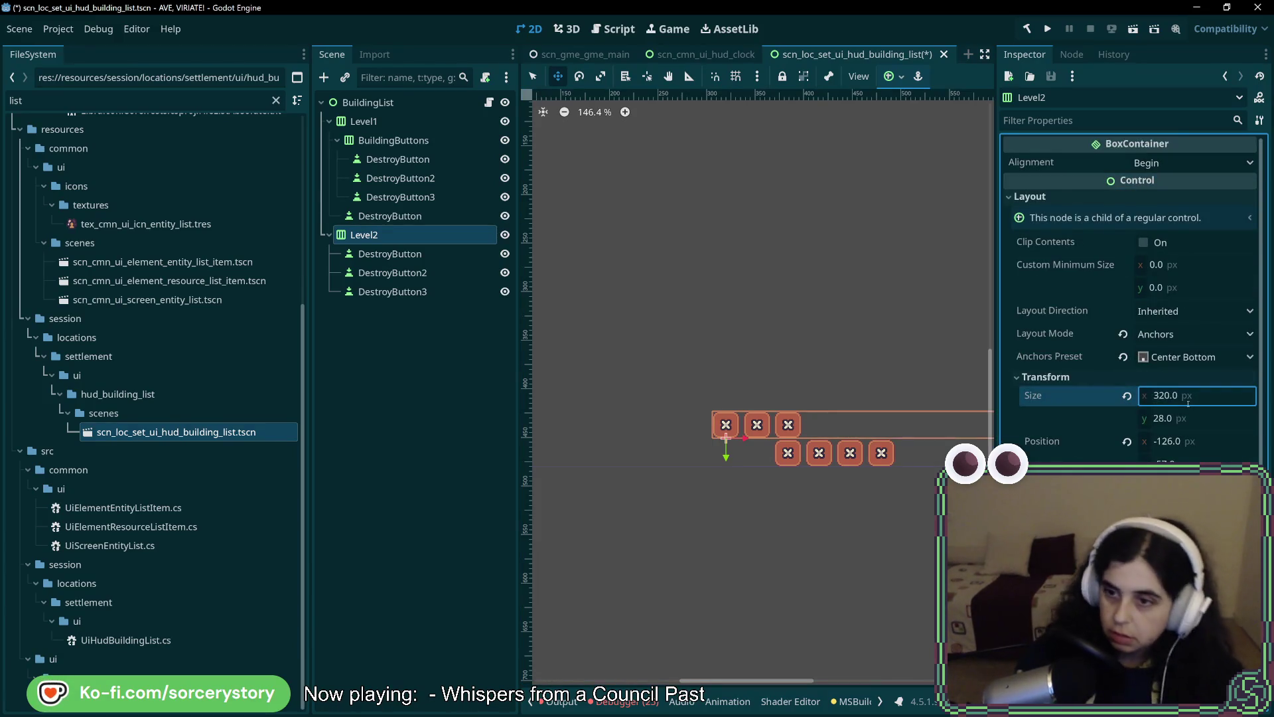
scroll(851, 466, "right", 5)
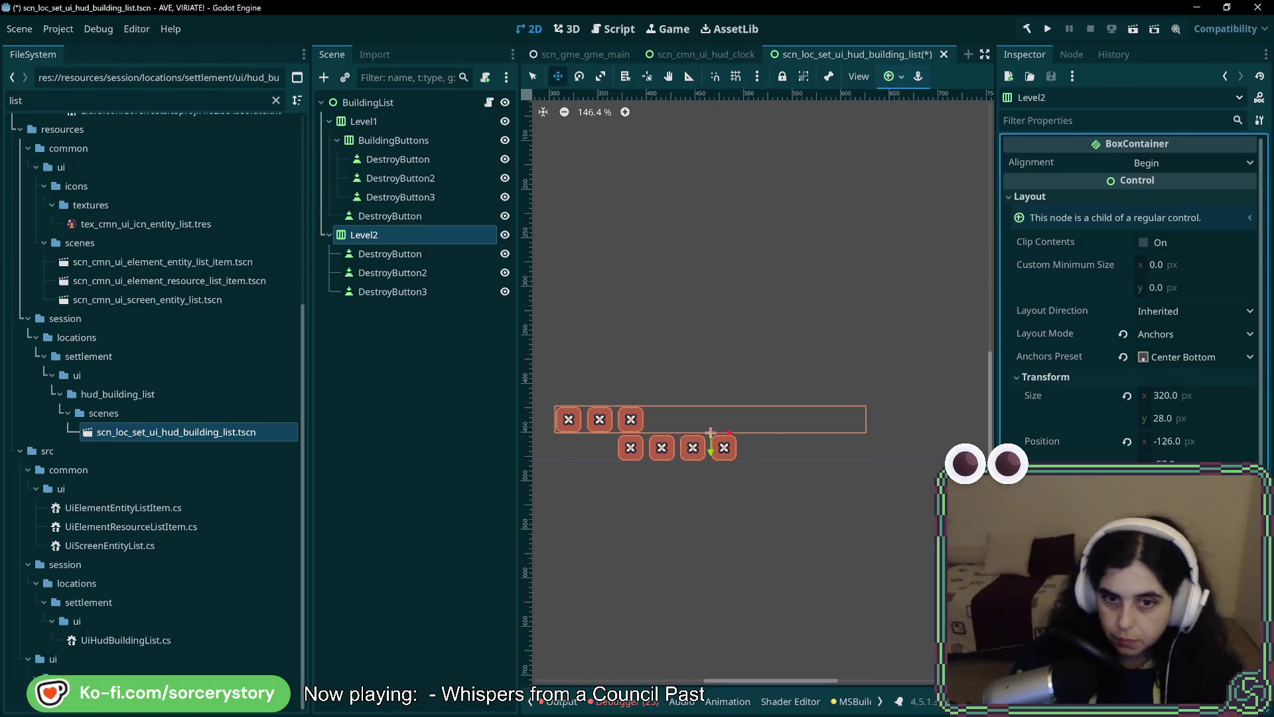
left_click_drag(730, 432, 629, 440)
scroll(644, 434, "up", 5)
scroll(645, 434, "up", 5)
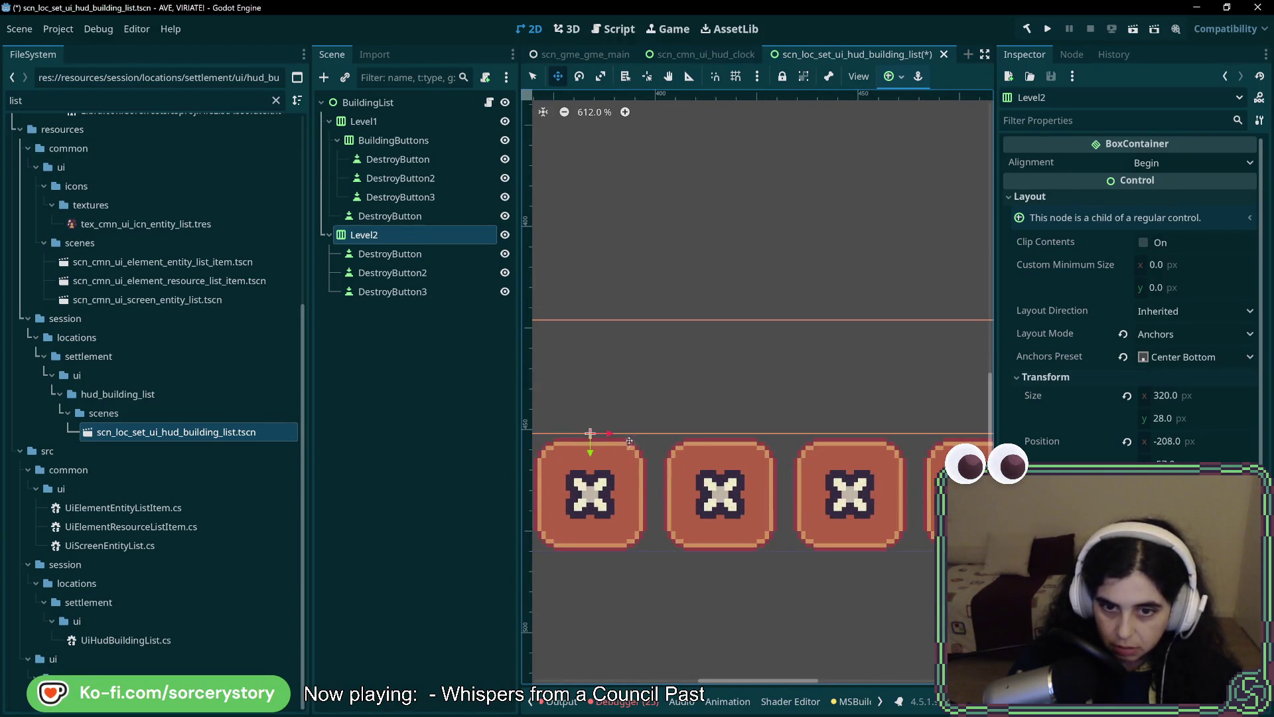
scroll(630, 441, "down", 9)
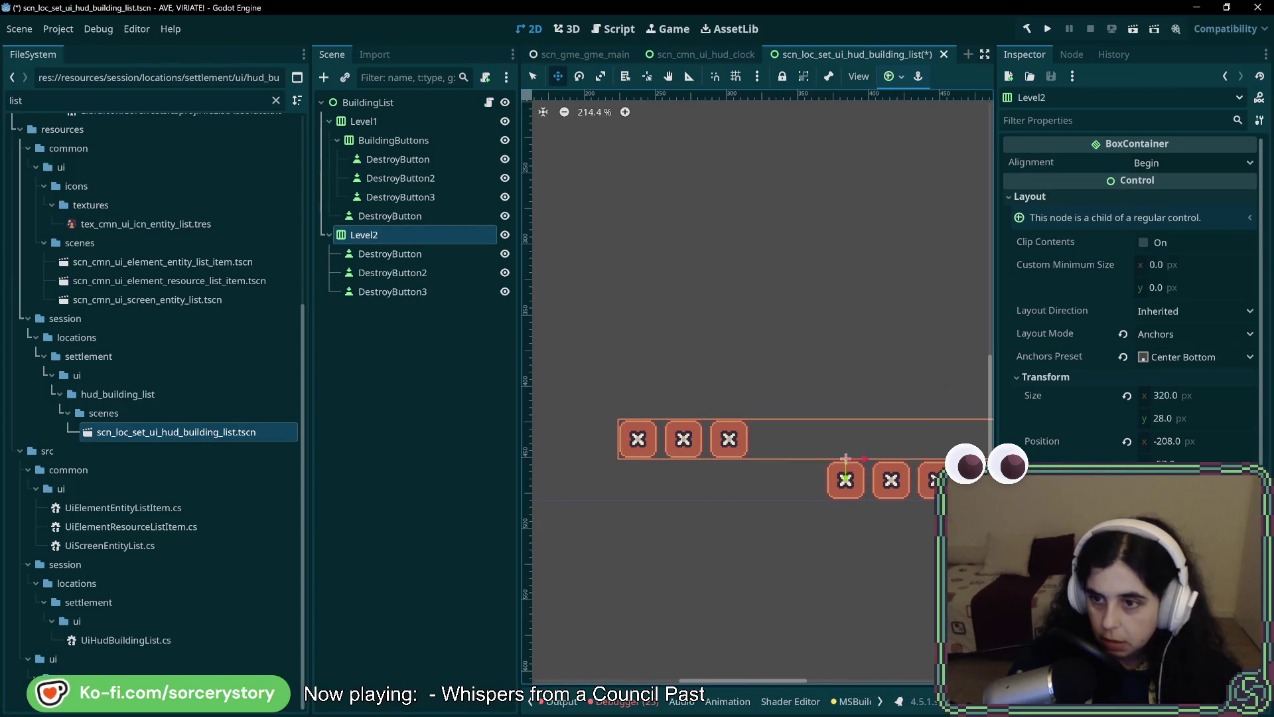
Set Level2's BoxContainer alignment to Center.
left_click(1189, 163)
left_click(1172, 199)
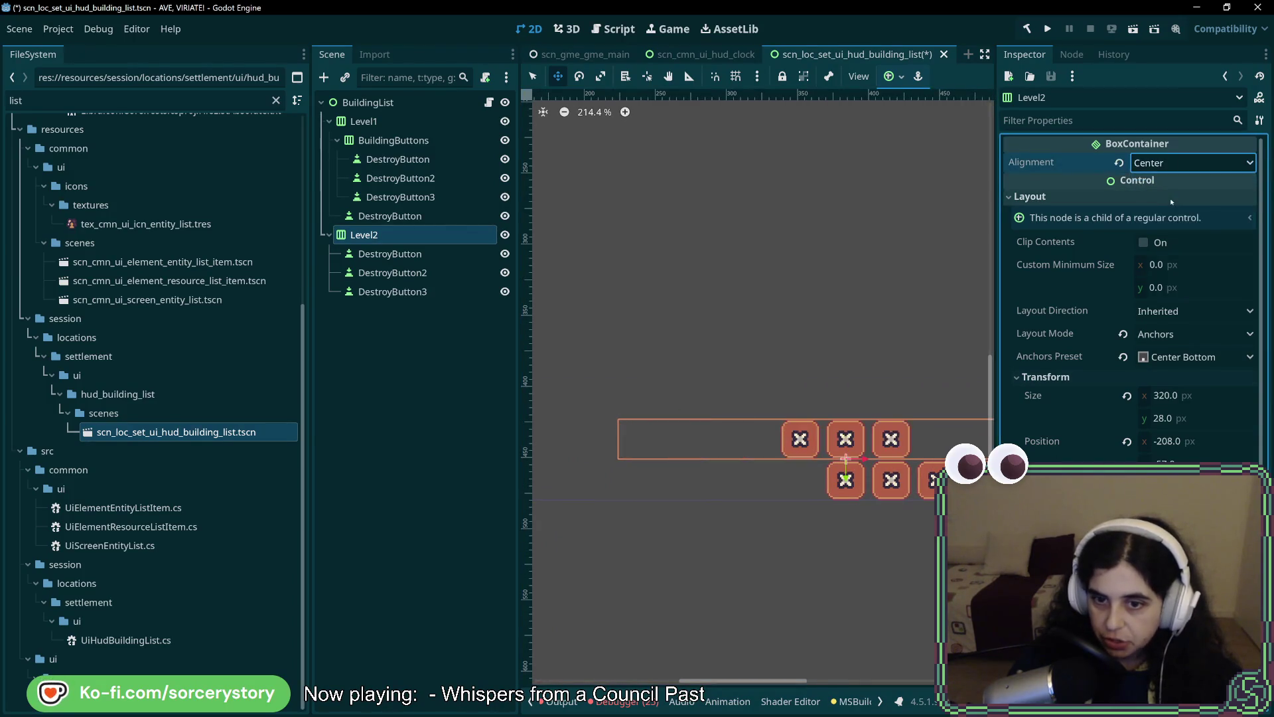
left_click(397, 254)
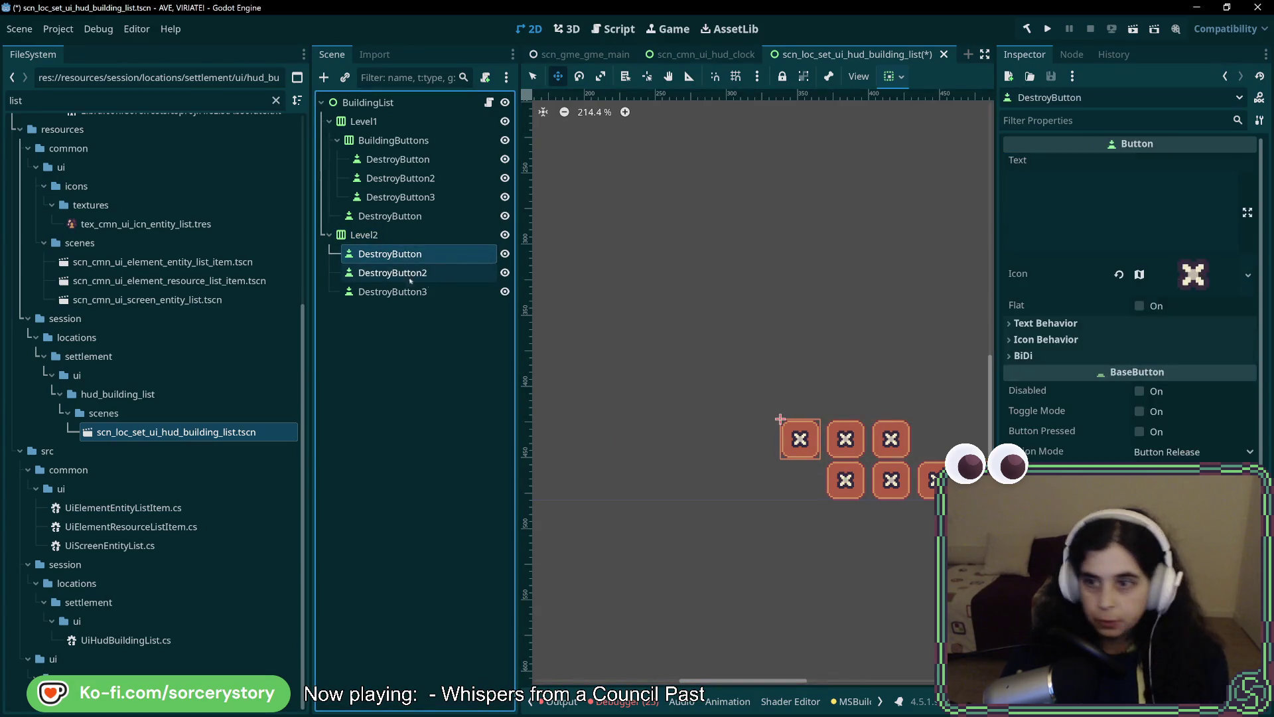
Replace DestroyButton2's X icon with the pink building texture via Quick Load.
left_click(402, 274)
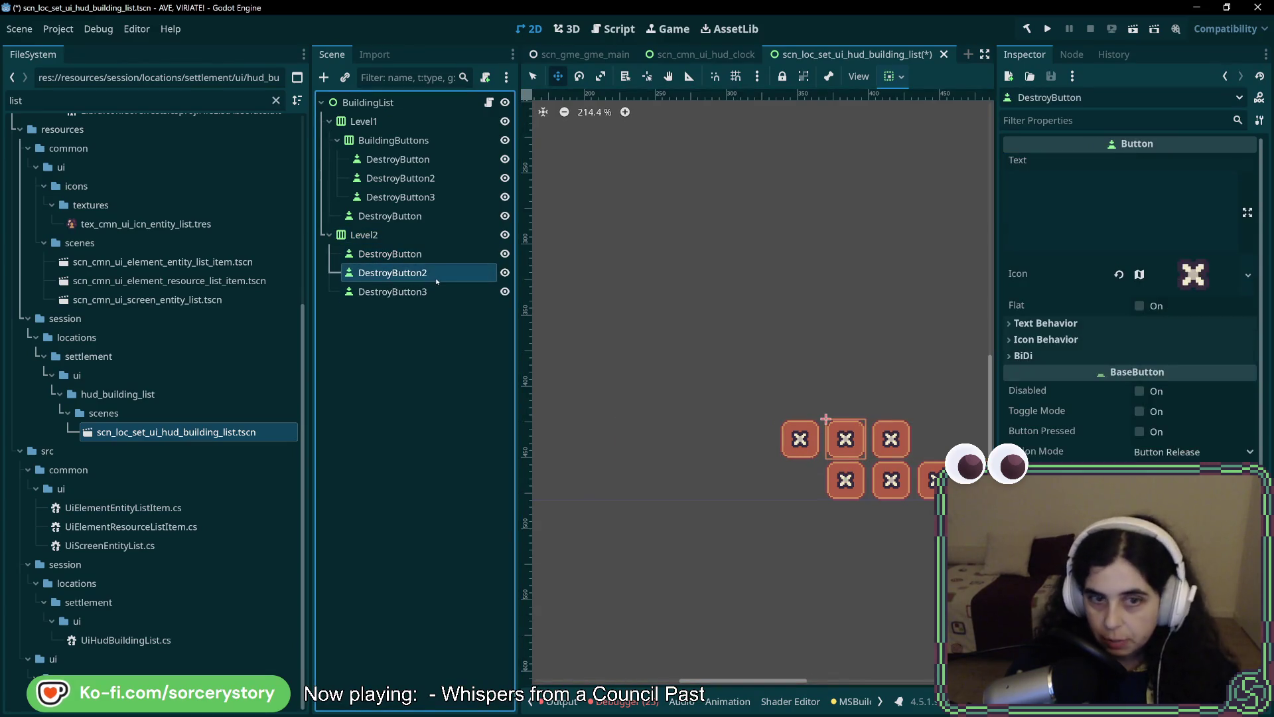
left_click(1202, 284)
left_click(1248, 275)
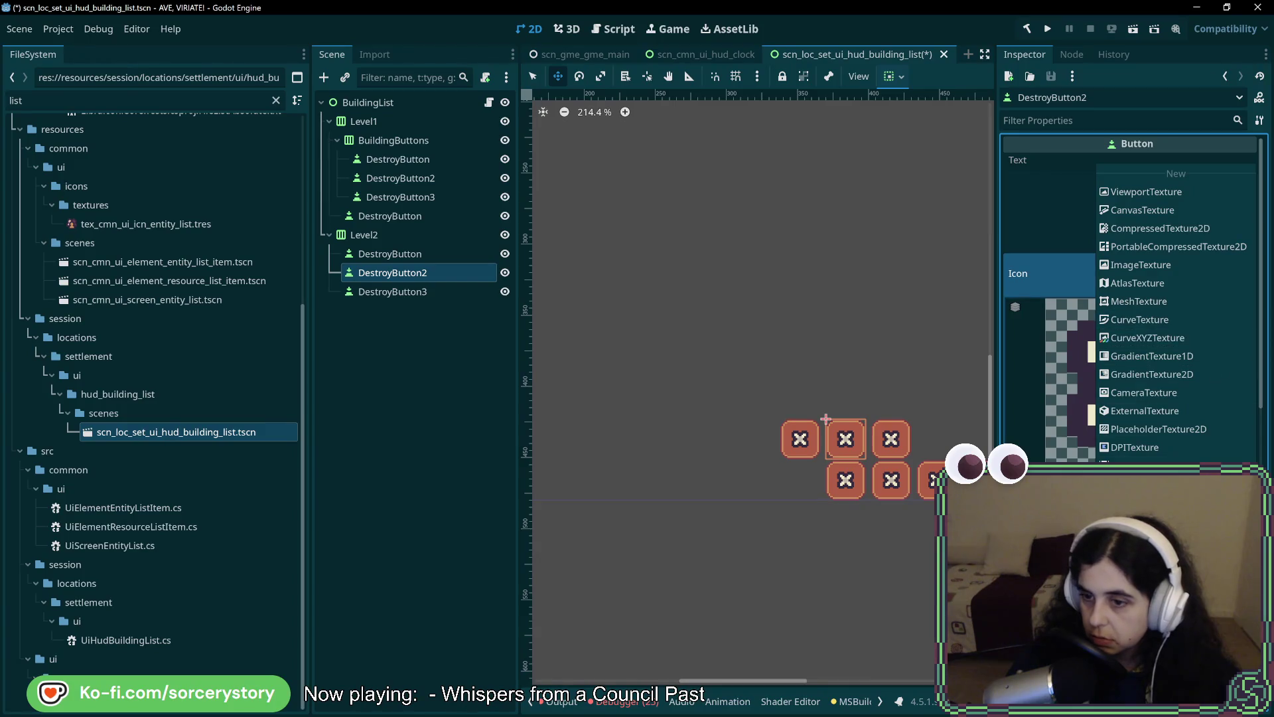
left_click(1148, 505)
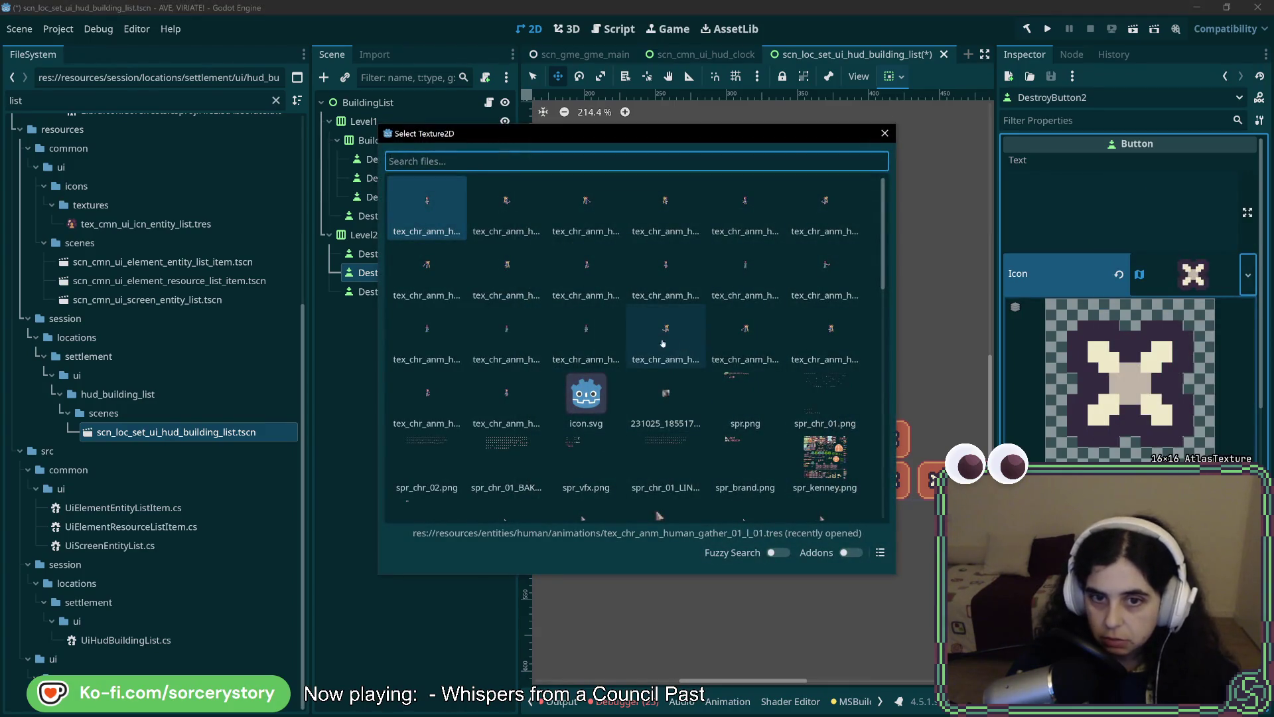
double_click(662, 338)
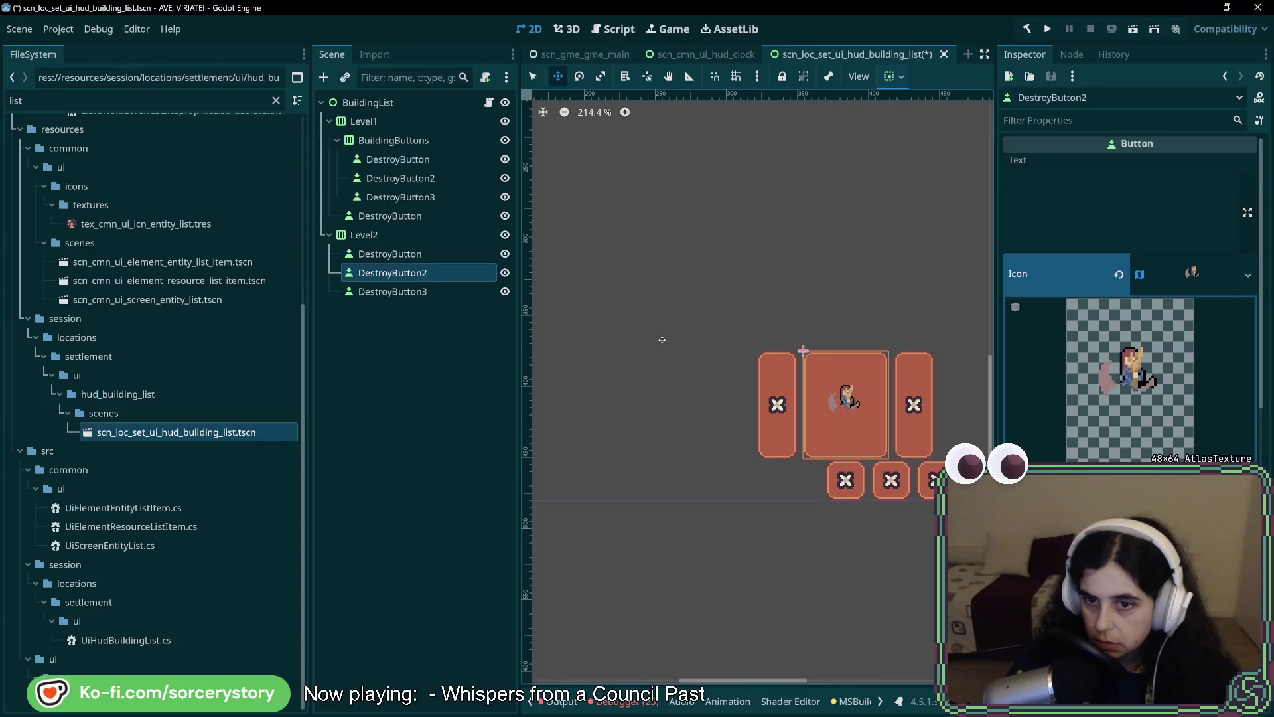
left_click(1247, 281)
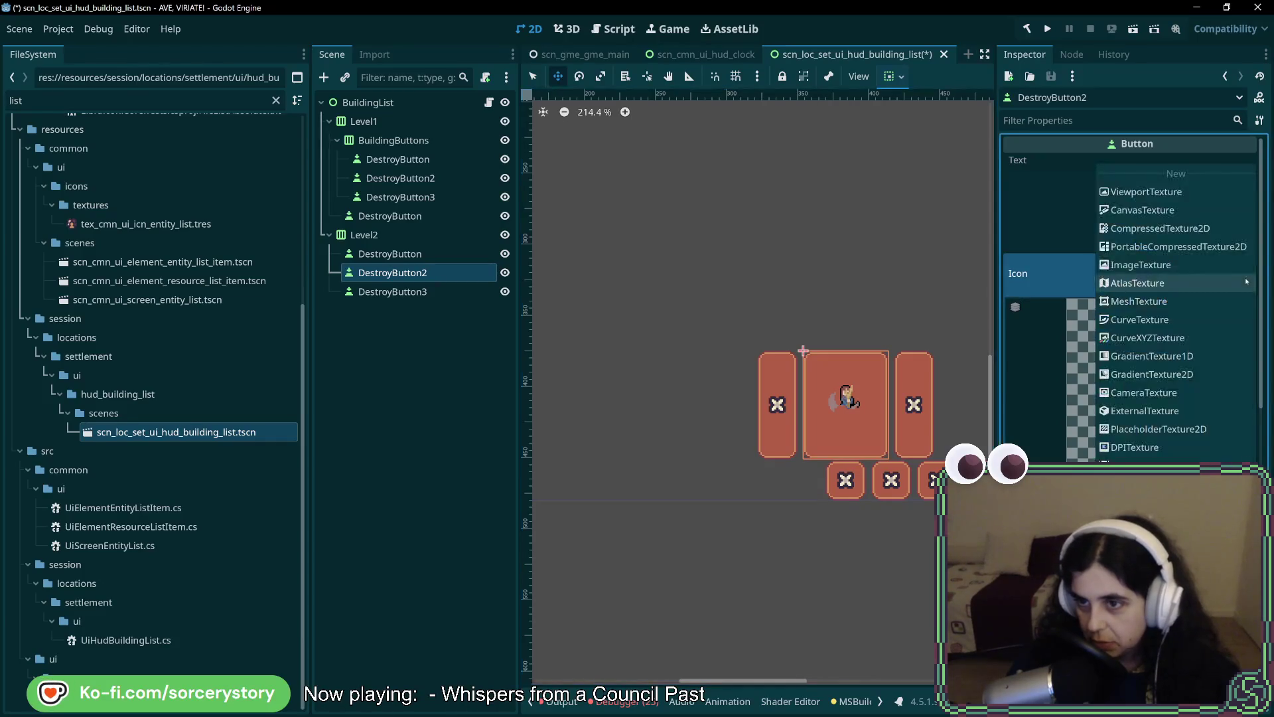
left_click(1142, 484)
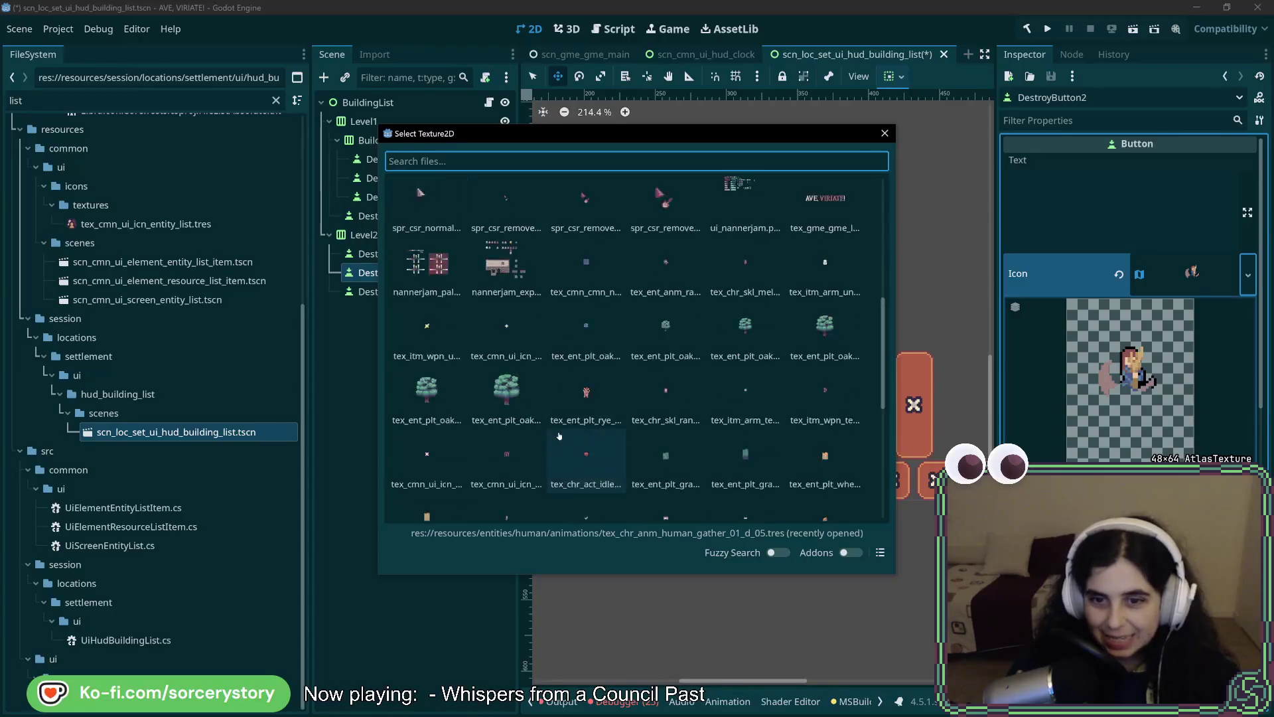
left_click(825, 358)
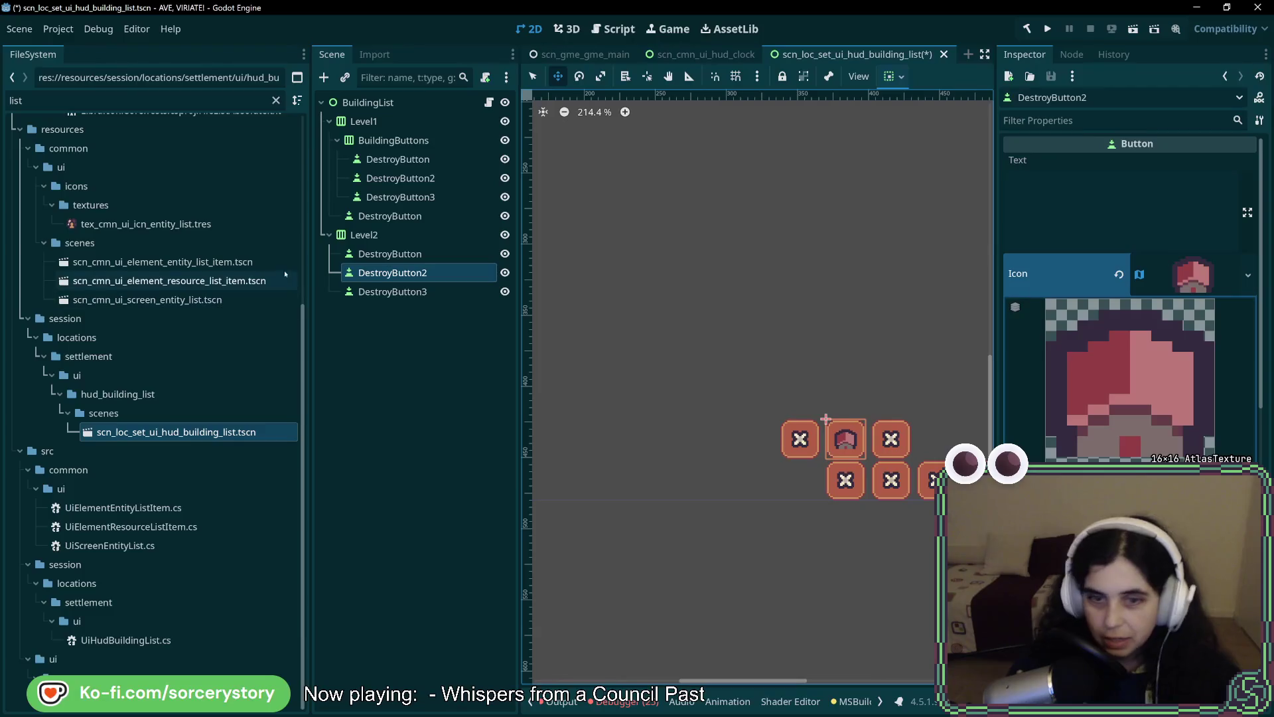
Give DestroyButton3 a building texture icon, then review all three Level2 buttons.
left_click(872, 420)
left_click(1248, 275)
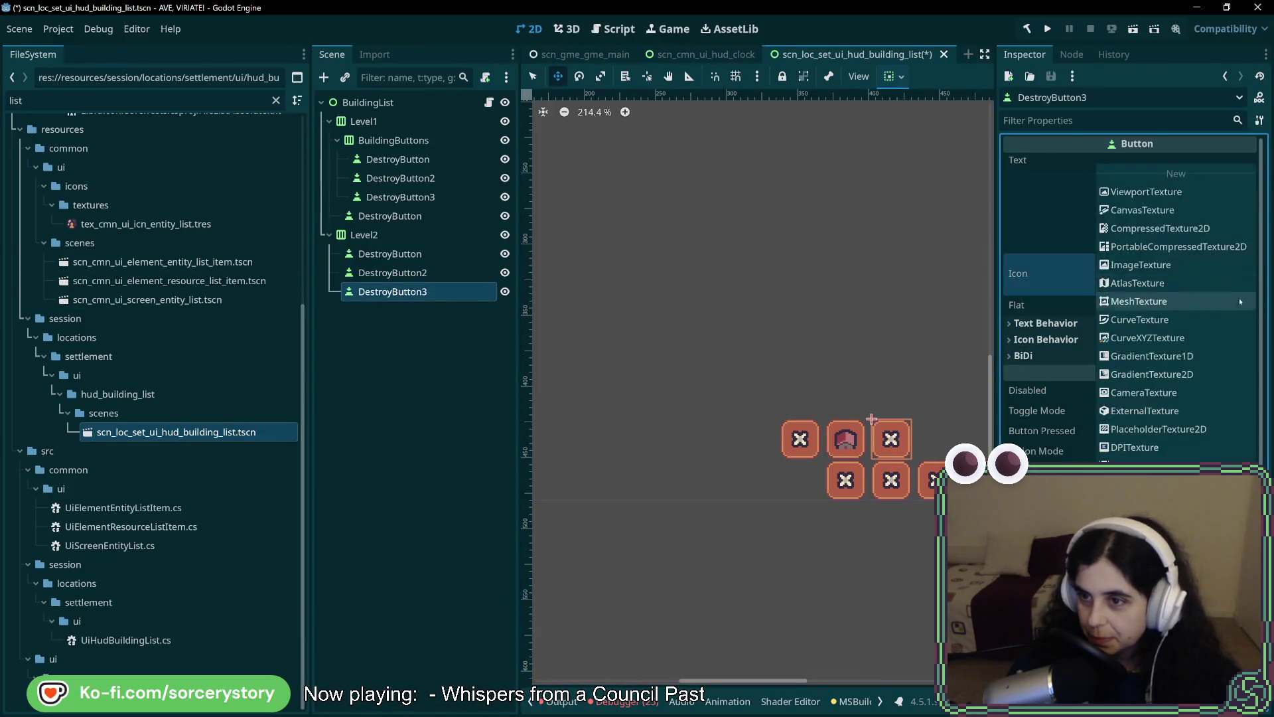
left_click(1142, 483)
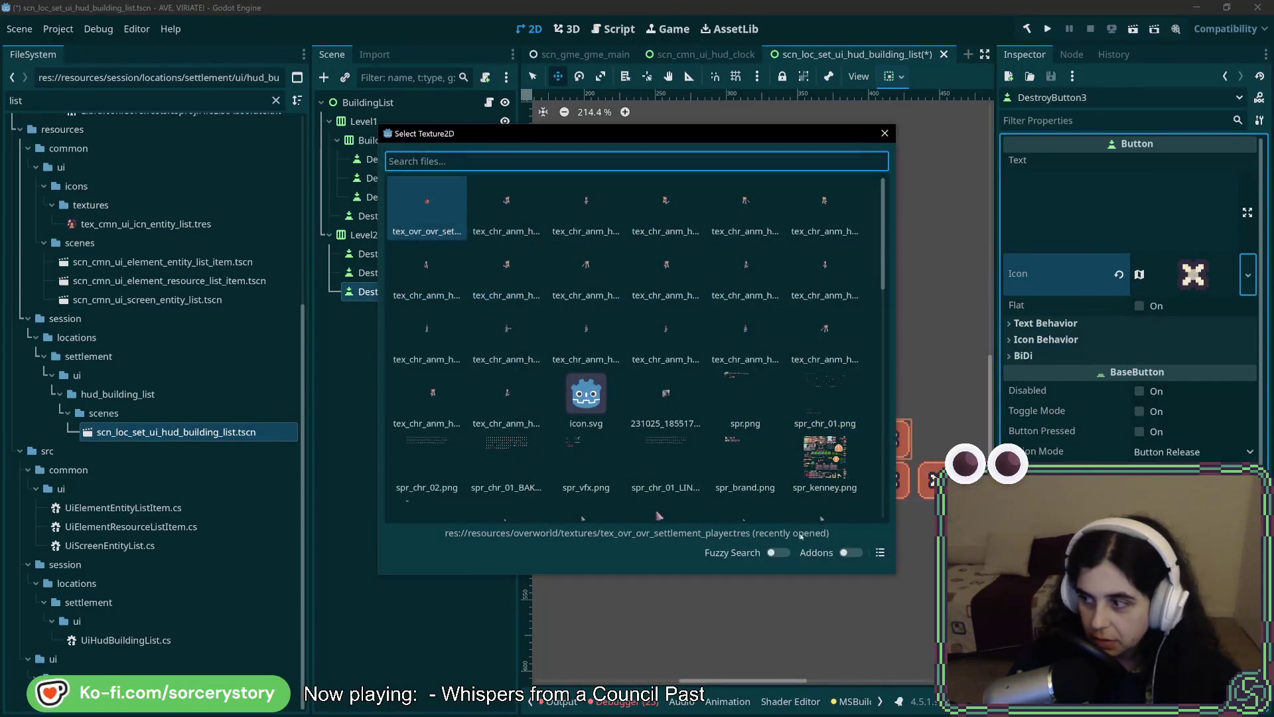
scroll(778, 417, "down", 5)
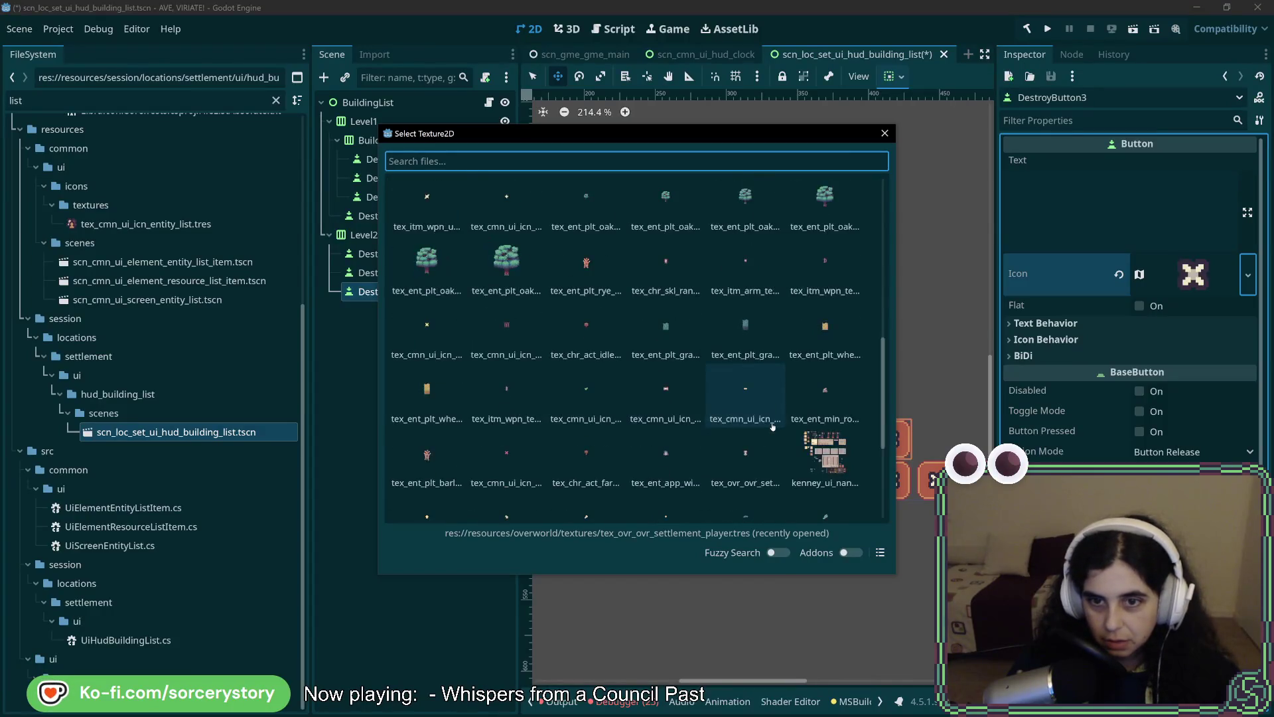
double_click(587, 365)
scroll(594, 356, "up", 5)
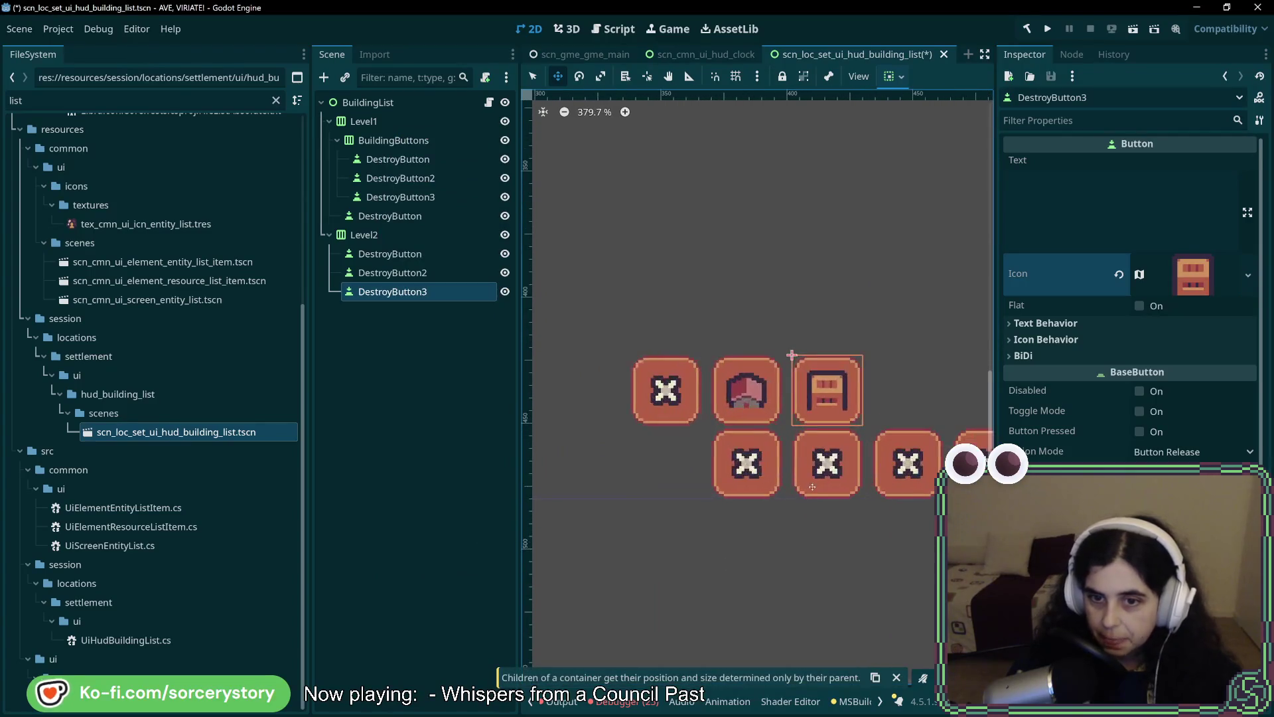
left_click(398, 253)
left_click(405, 273)
left_click(418, 292)
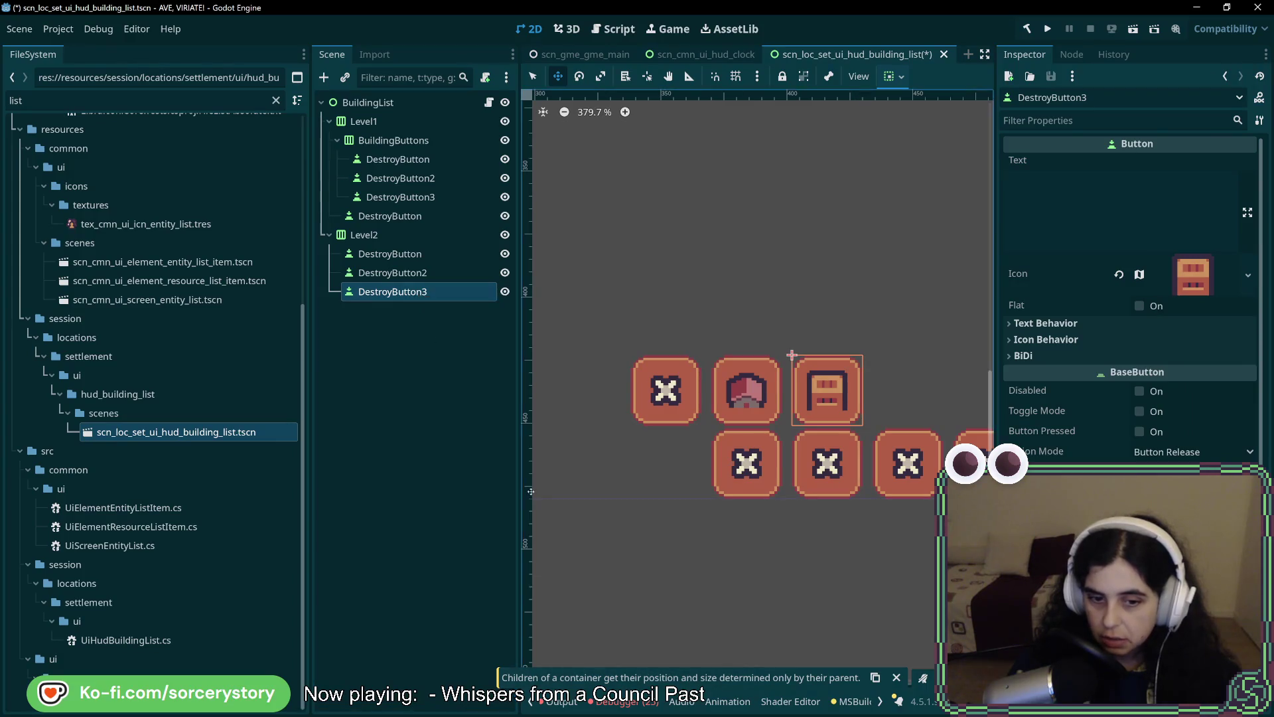
scroll(597, 469, "down", 10)
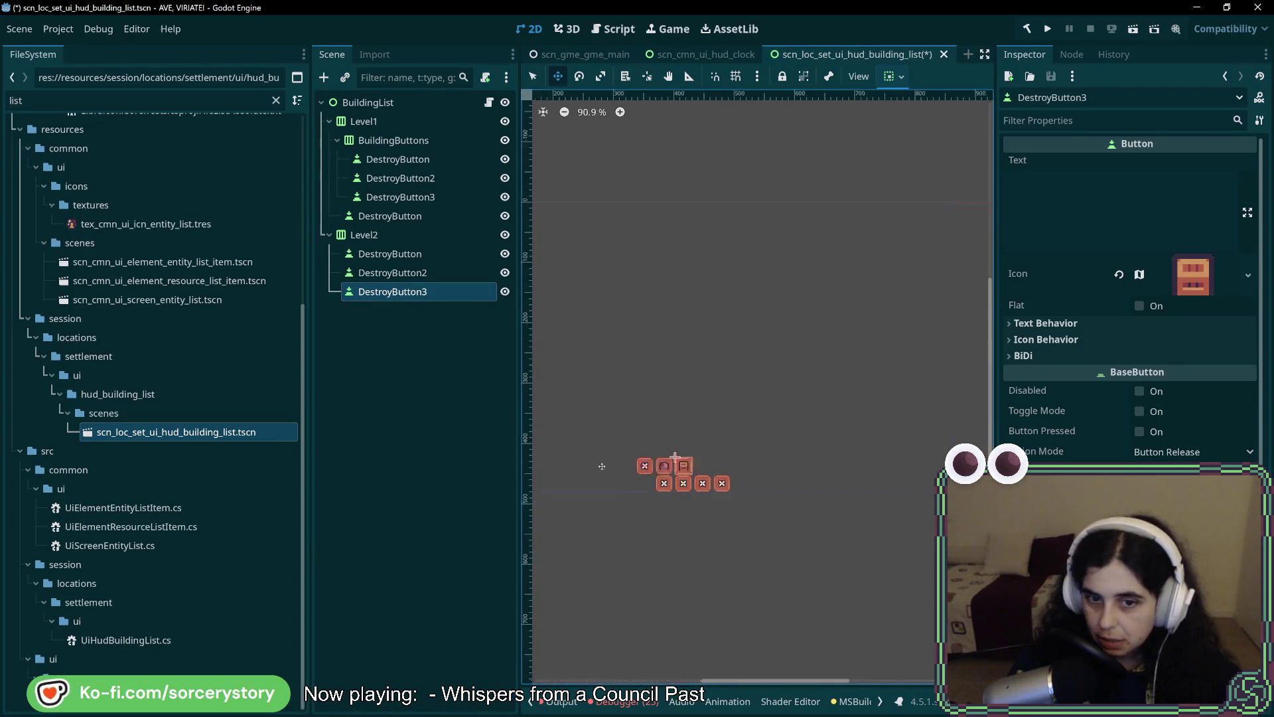
Set Level2's BoxContainer alignment back to Begin.
left_click(404, 235)
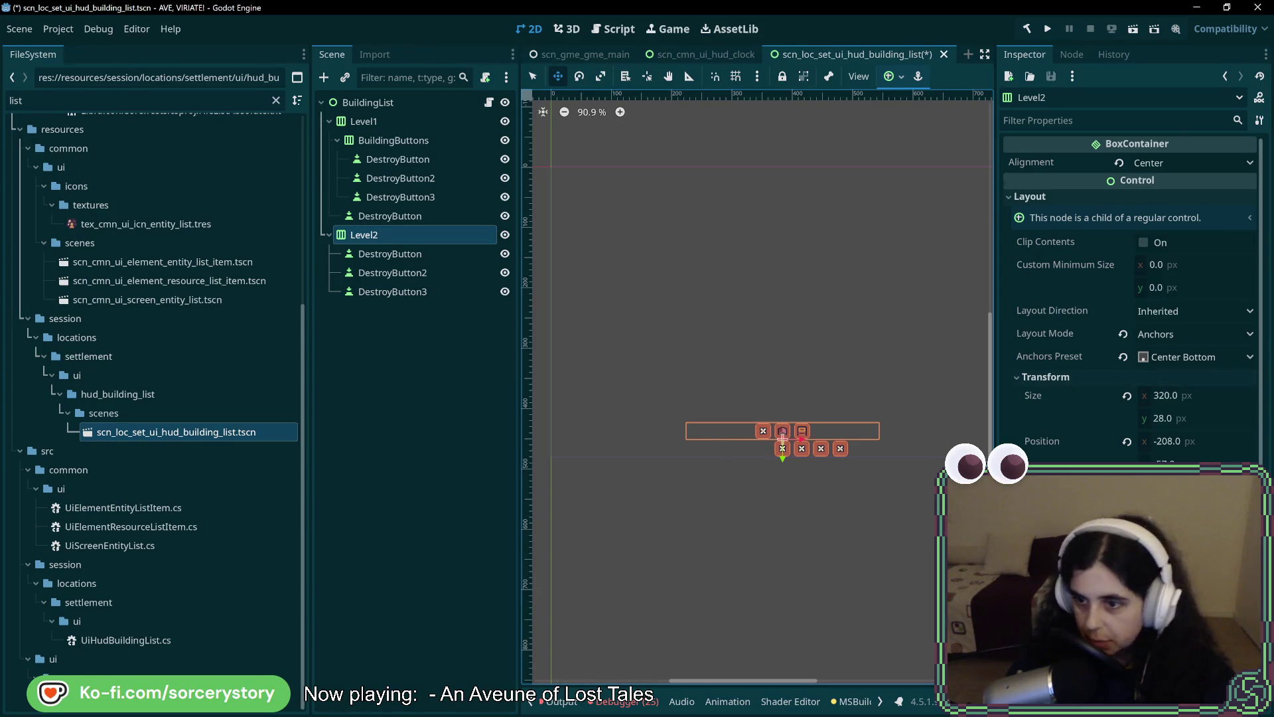
left_click(1152, 162)
left_click(1152, 178)
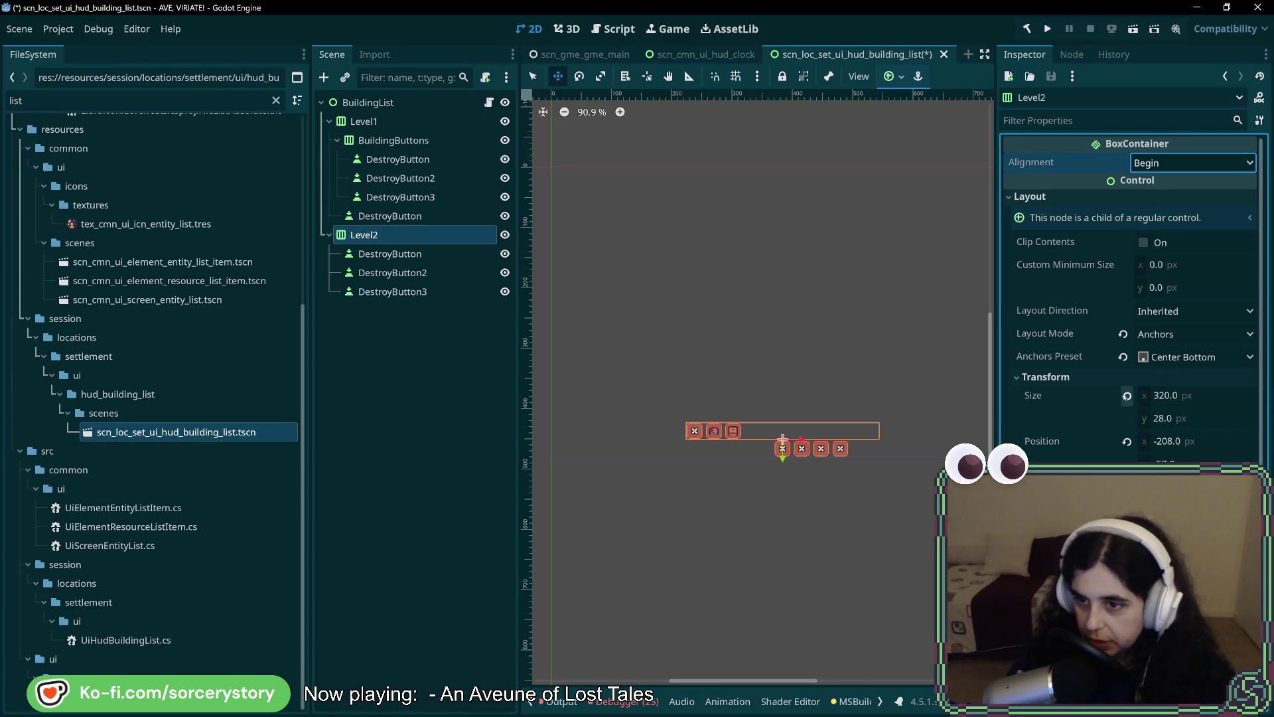
Move the 92 px Level2 row to x -94 above Level1's row.
scroll(872, 431, "up", 6)
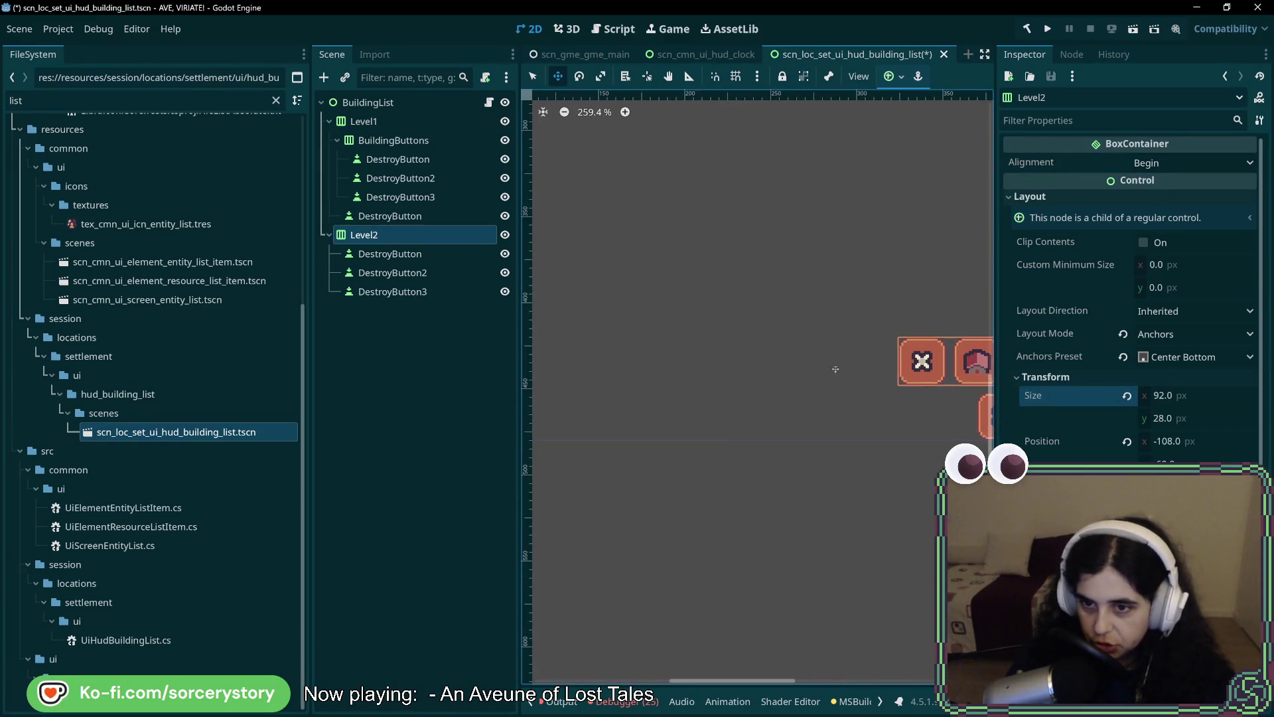
scroll(871, 407, "right", 5)
mouse_move(598, 386)
left_mouse_down()
mouse_move(691, 391)
mouse_move(626, 393)
left_mouse_up()
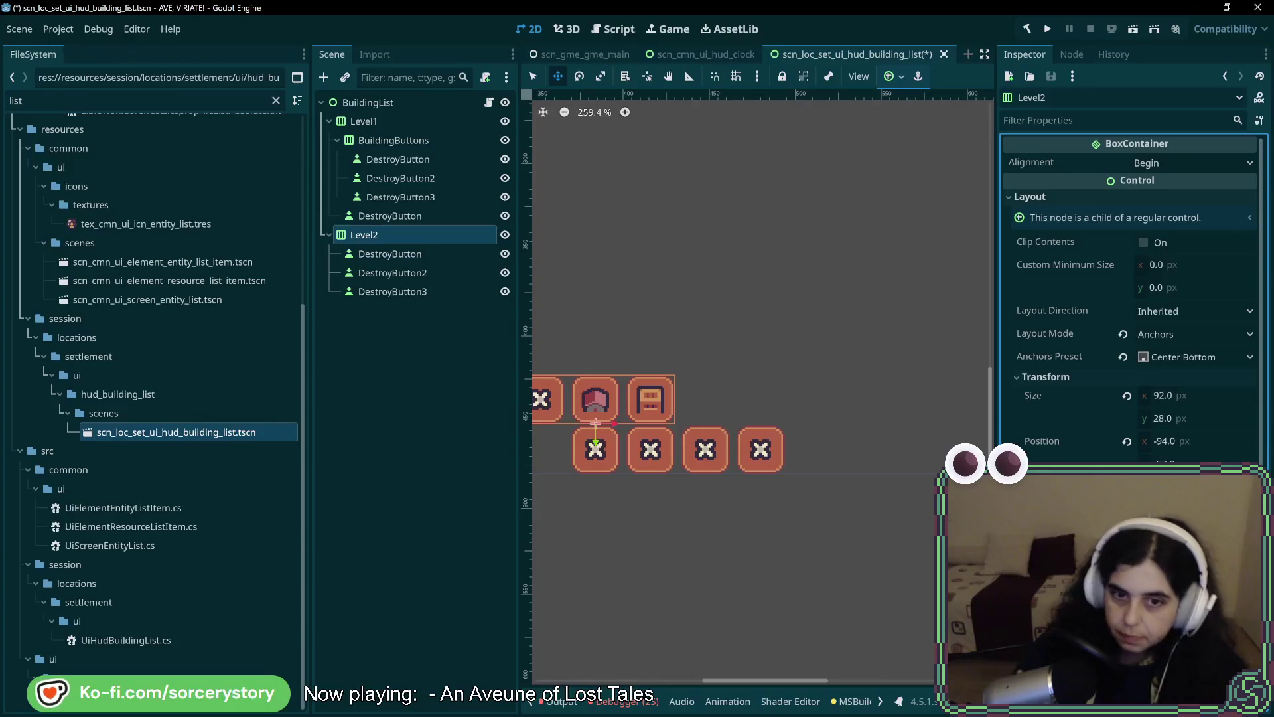
scroll(713, 369, "left", 5)
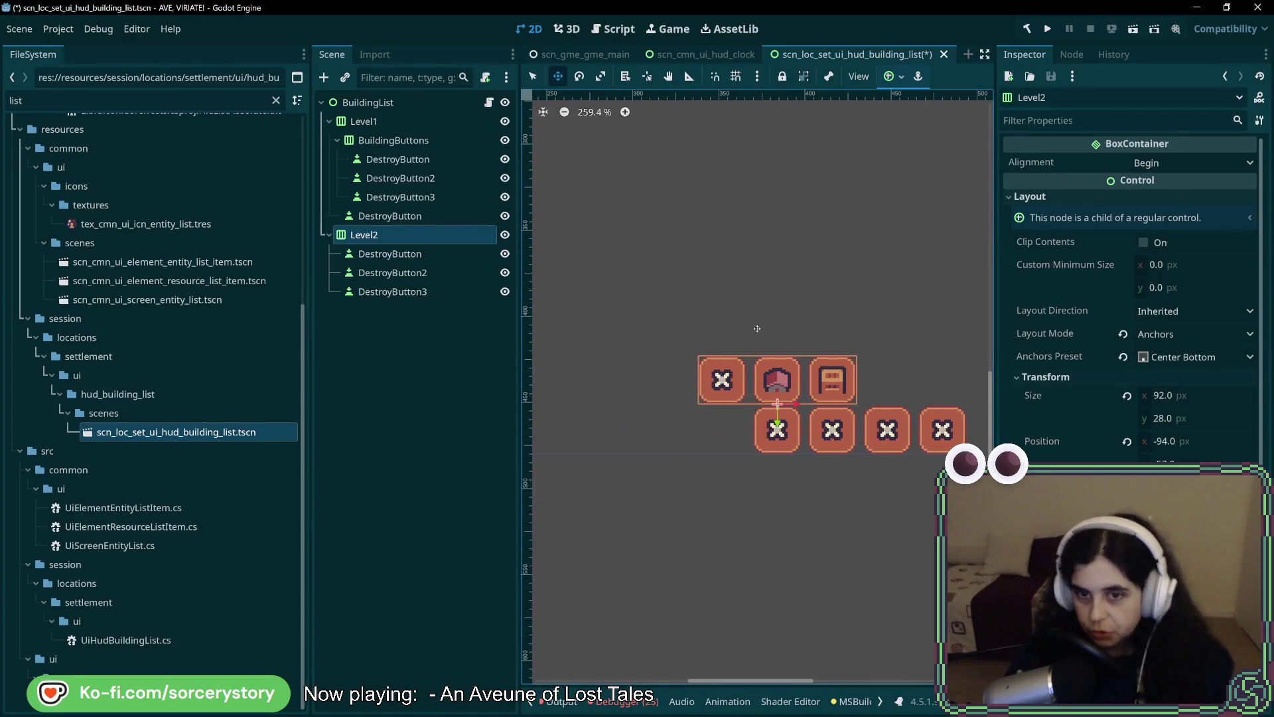
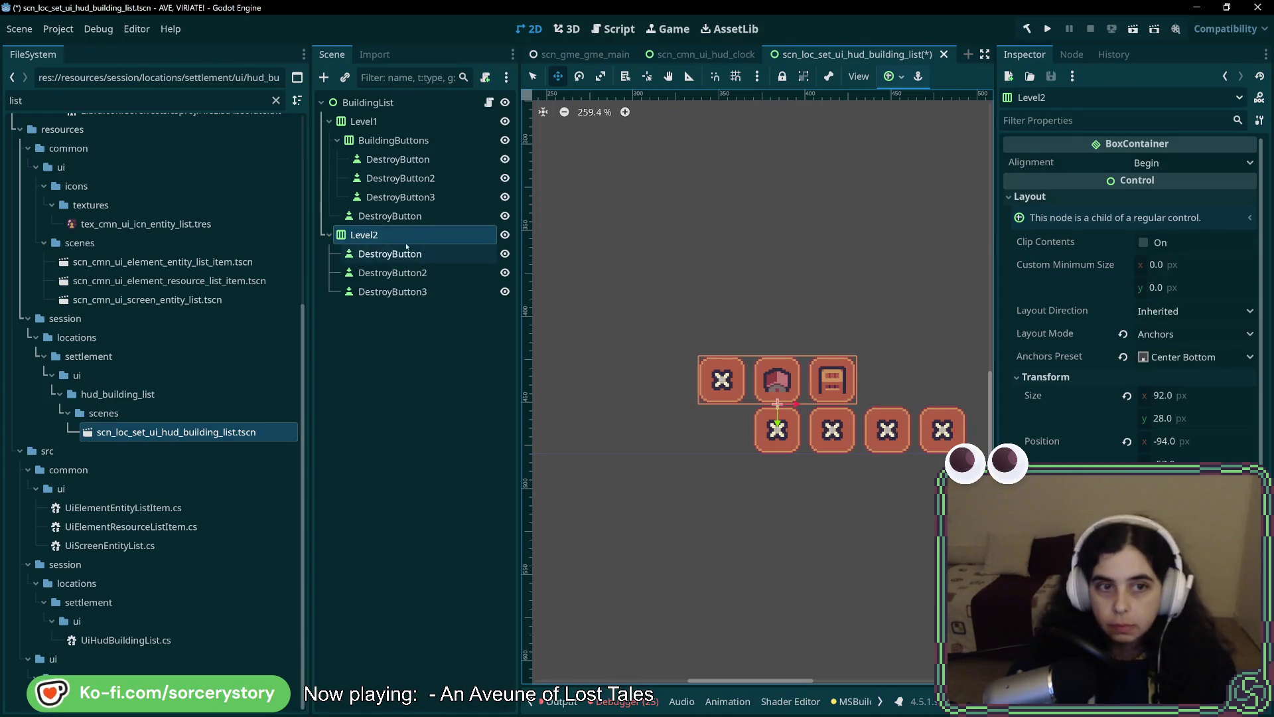
Select the BuildingList root node and open its UiHudBuildingList.cs script in Rider.
left_click(392, 104)
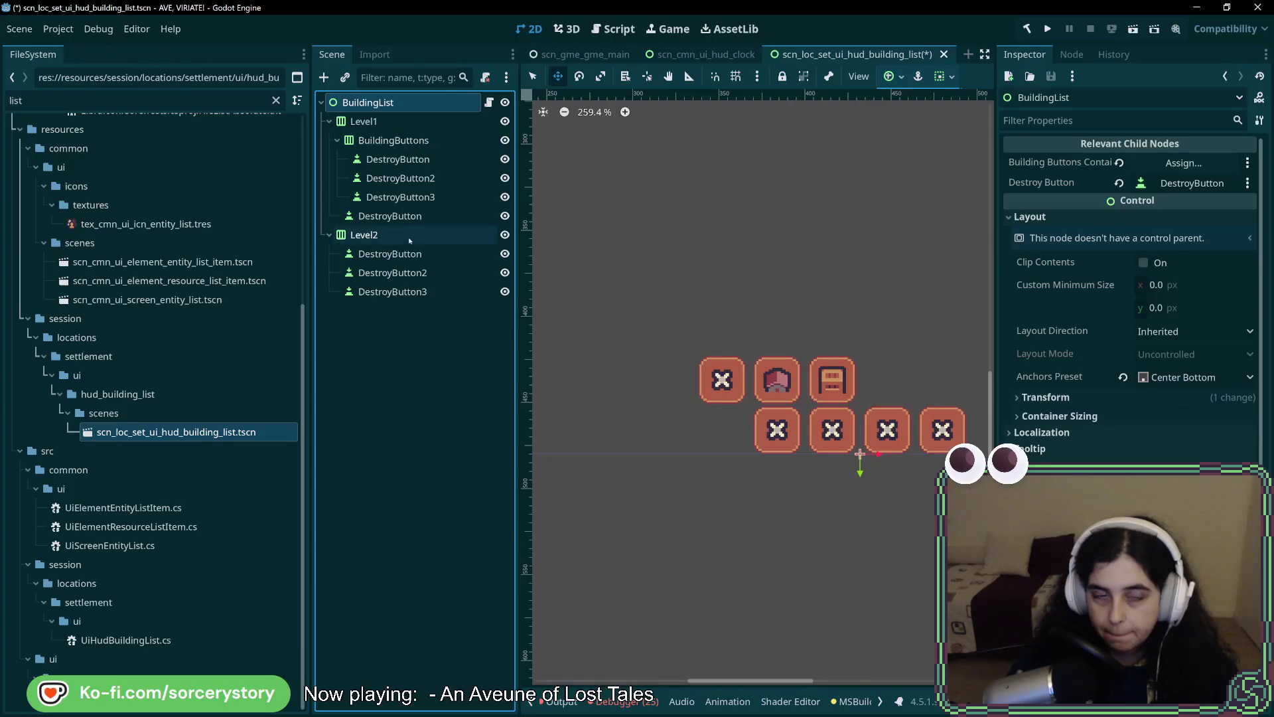
left_click(372, 235)
left_click(414, 104)
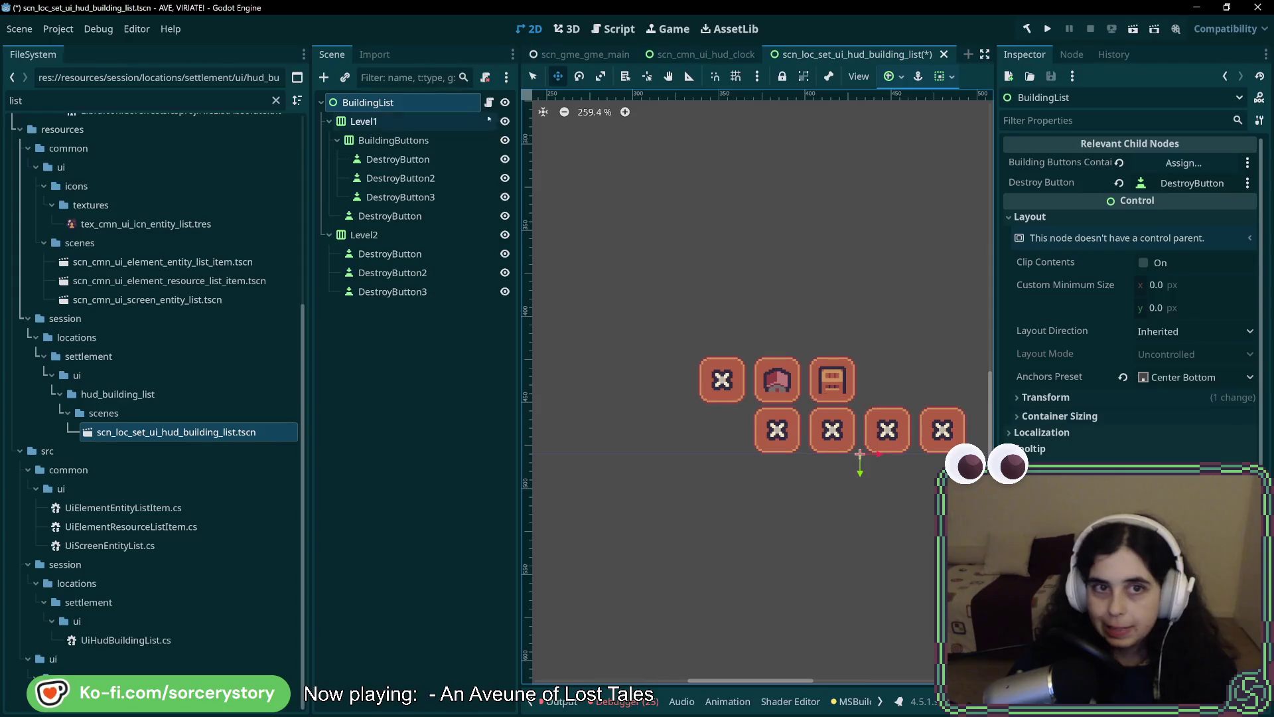
double_click(418, 102)
key("Return")
left_click(489, 102)
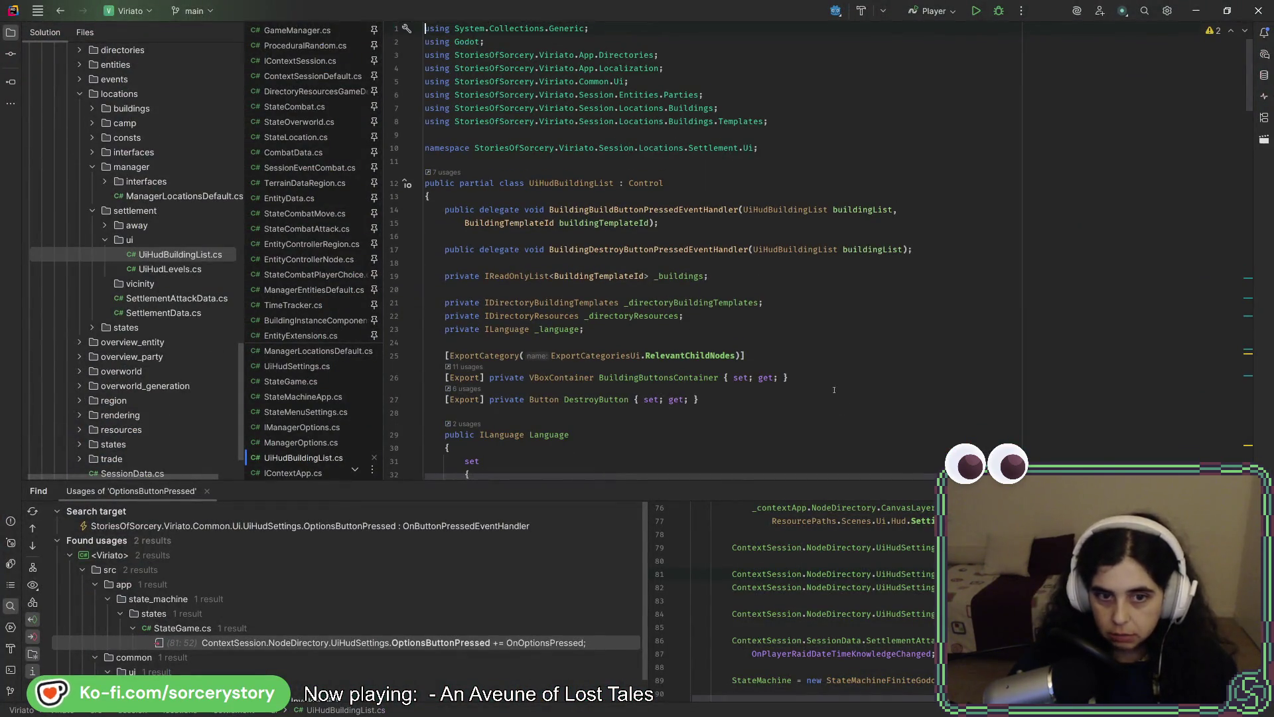
Review the BuildingButtonsContainer and DestroyButton exports, then select the BuildingButtons node in Godot.
scroll(780, 351, "down", 4)
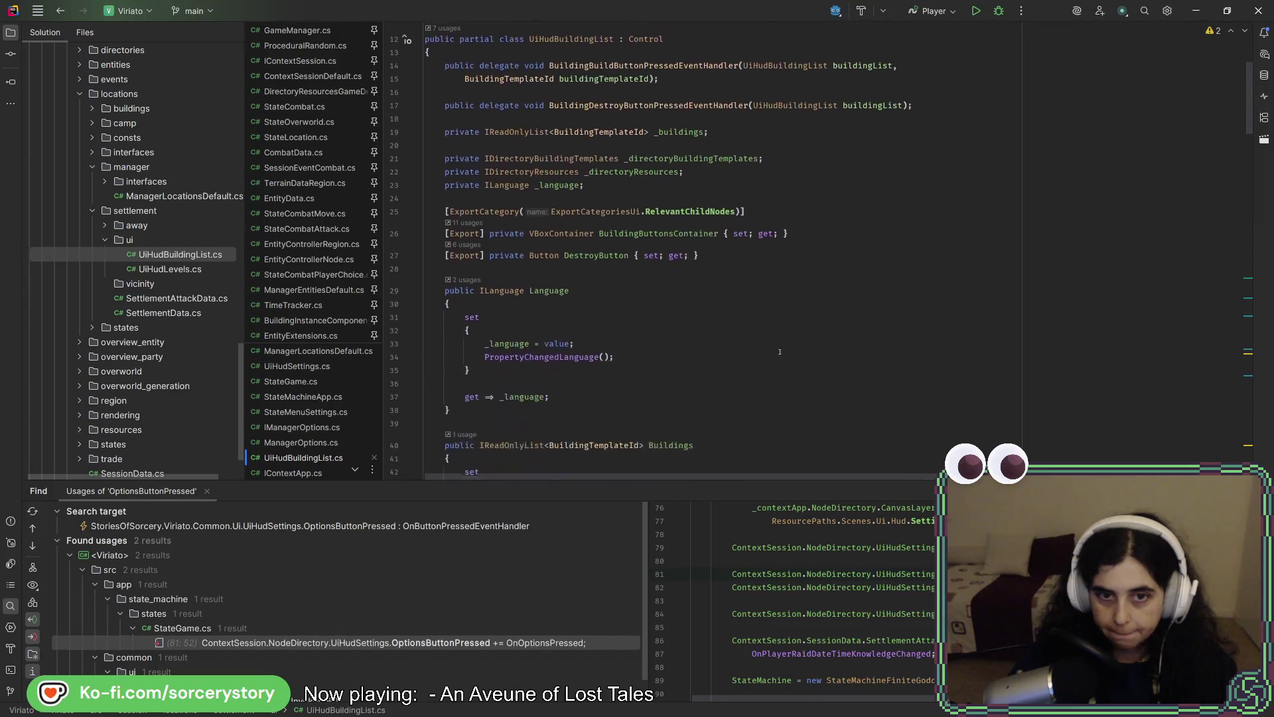
left_click(600, 240)
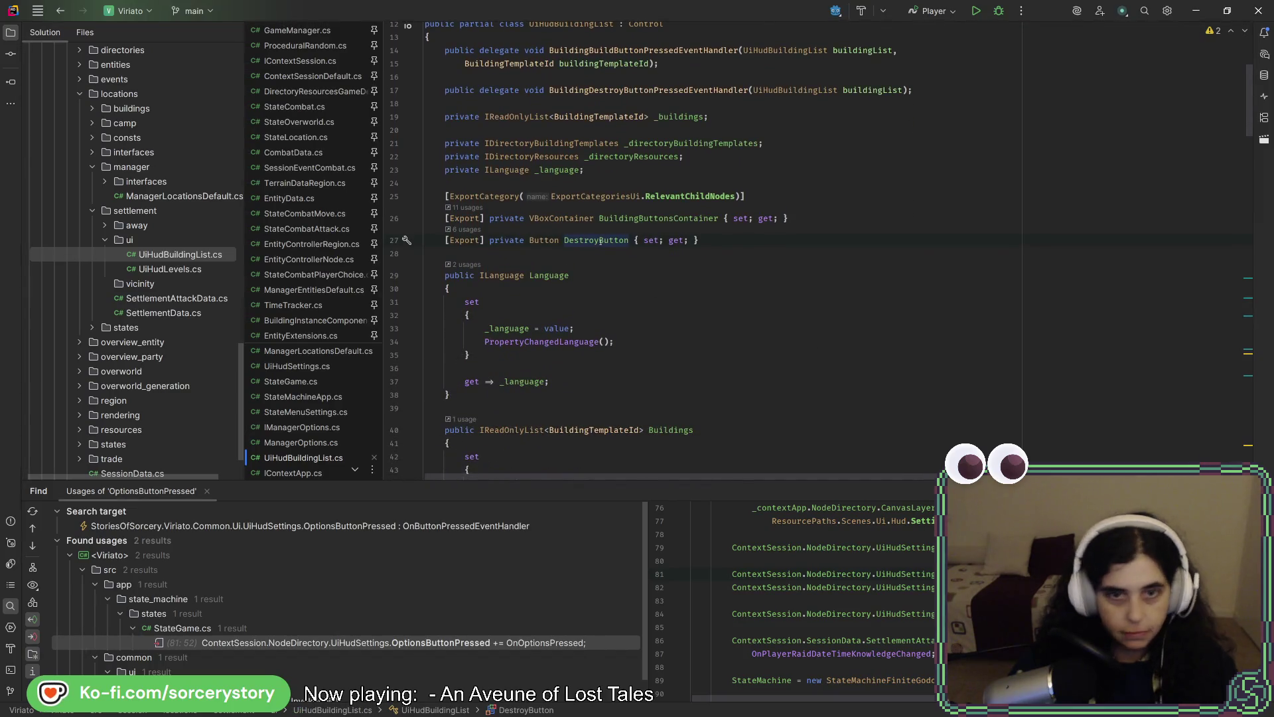
scroll(750, 362, "up", 4)
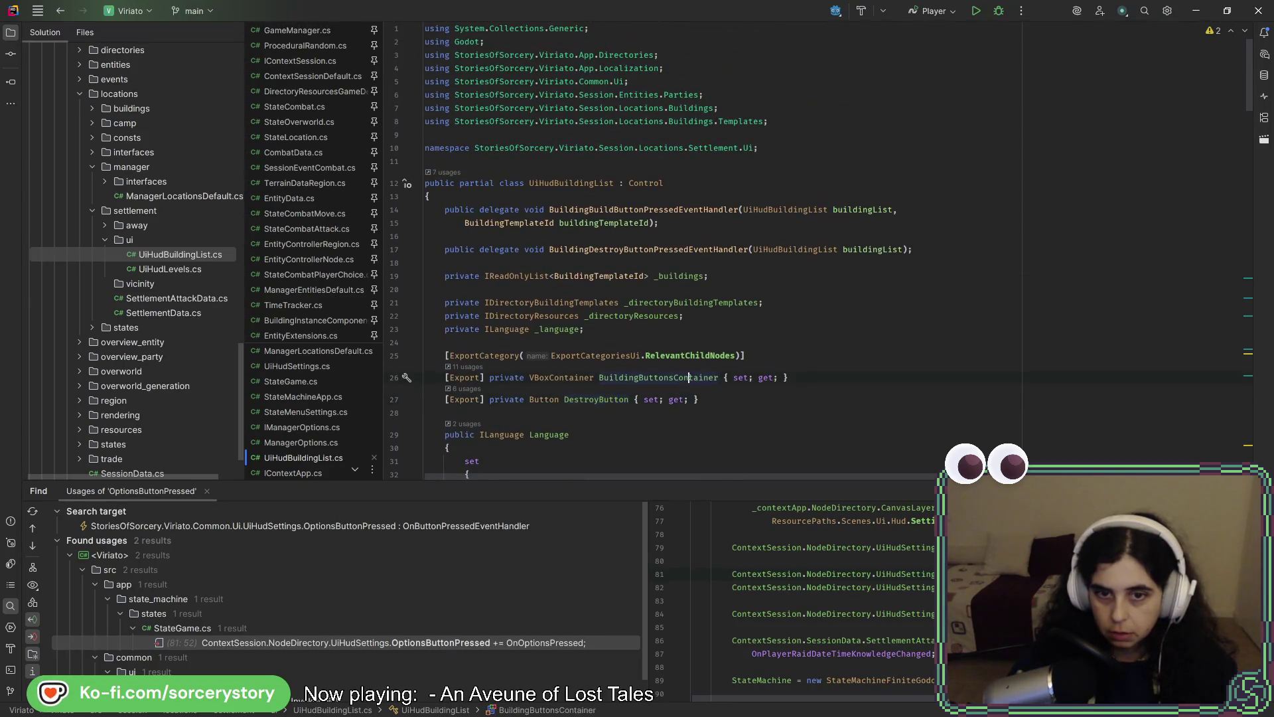
key("alt+Tab")
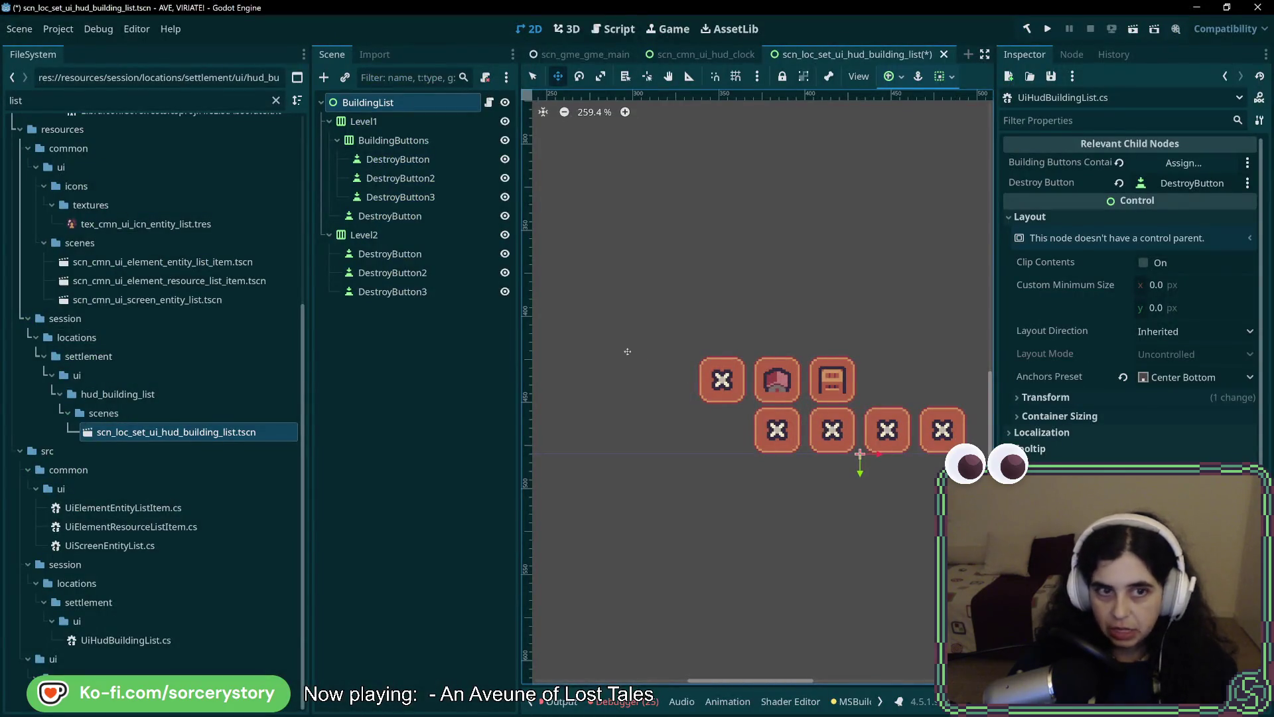
left_click(434, 141)
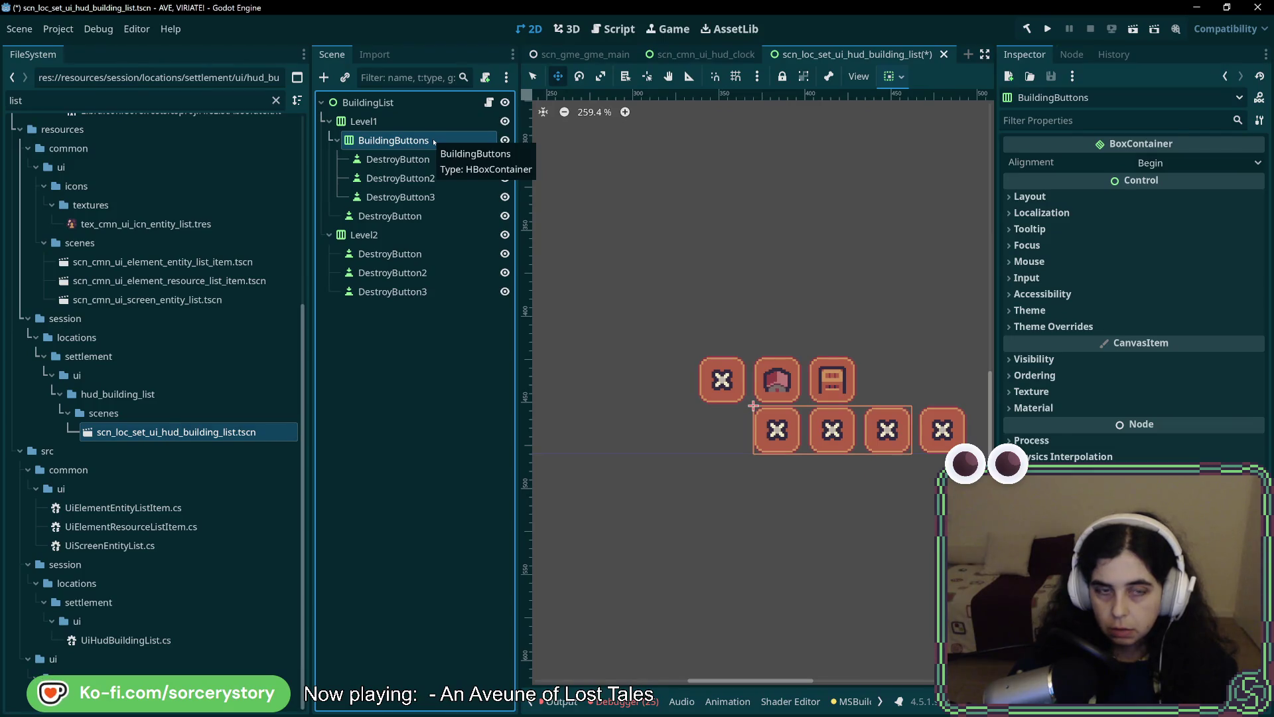
key("alt+Tab")
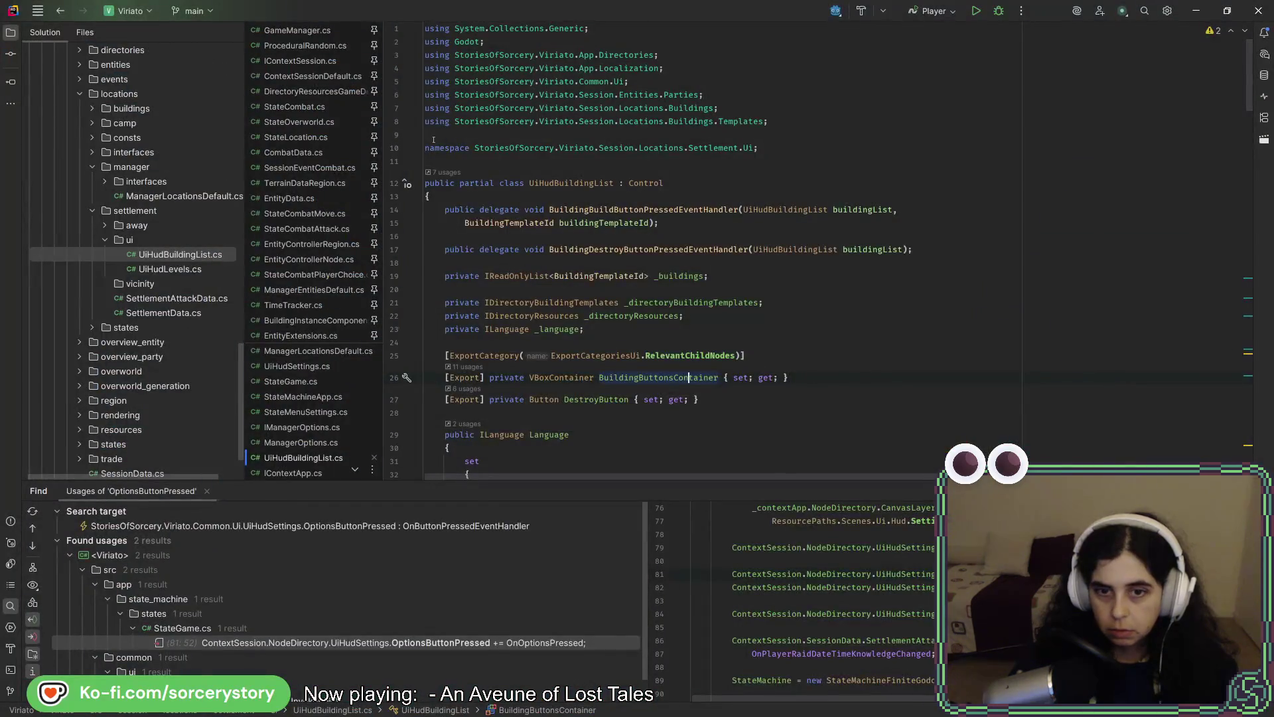
key("alt+Tab")
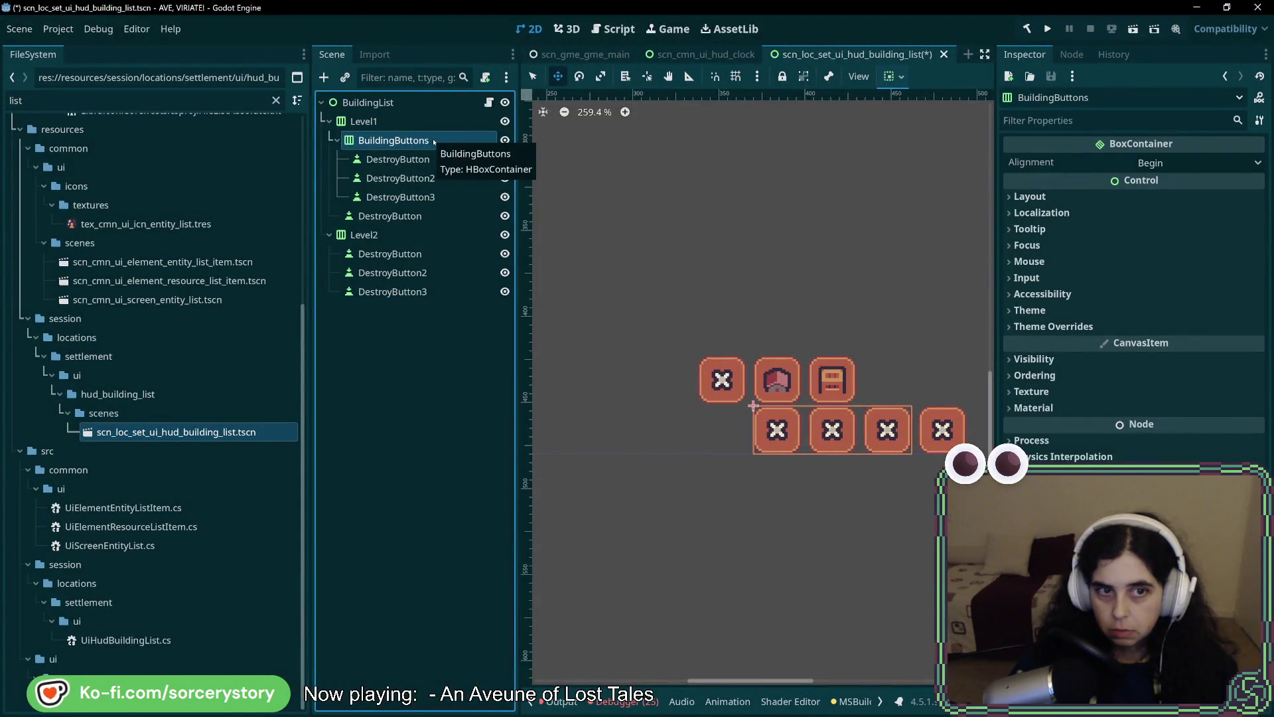
Reparent the Level2 node under a new PanelContainer.
left_click(414, 238)
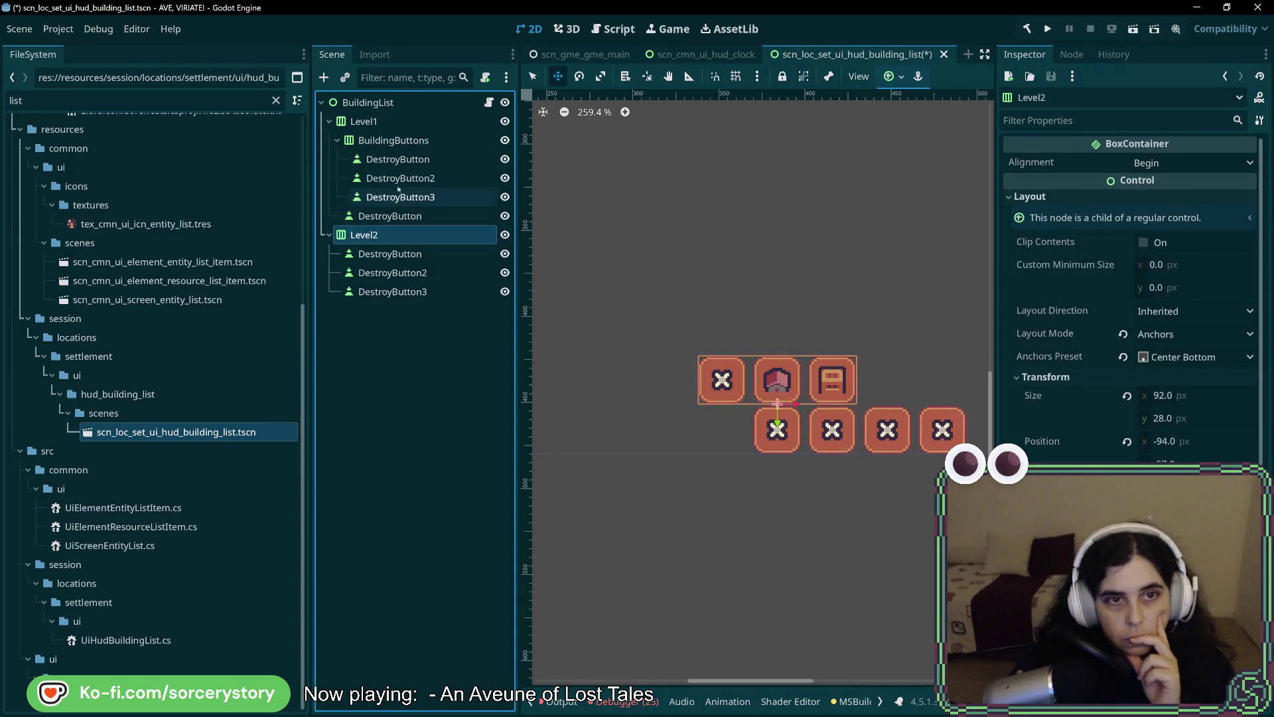
left_click(393, 146)
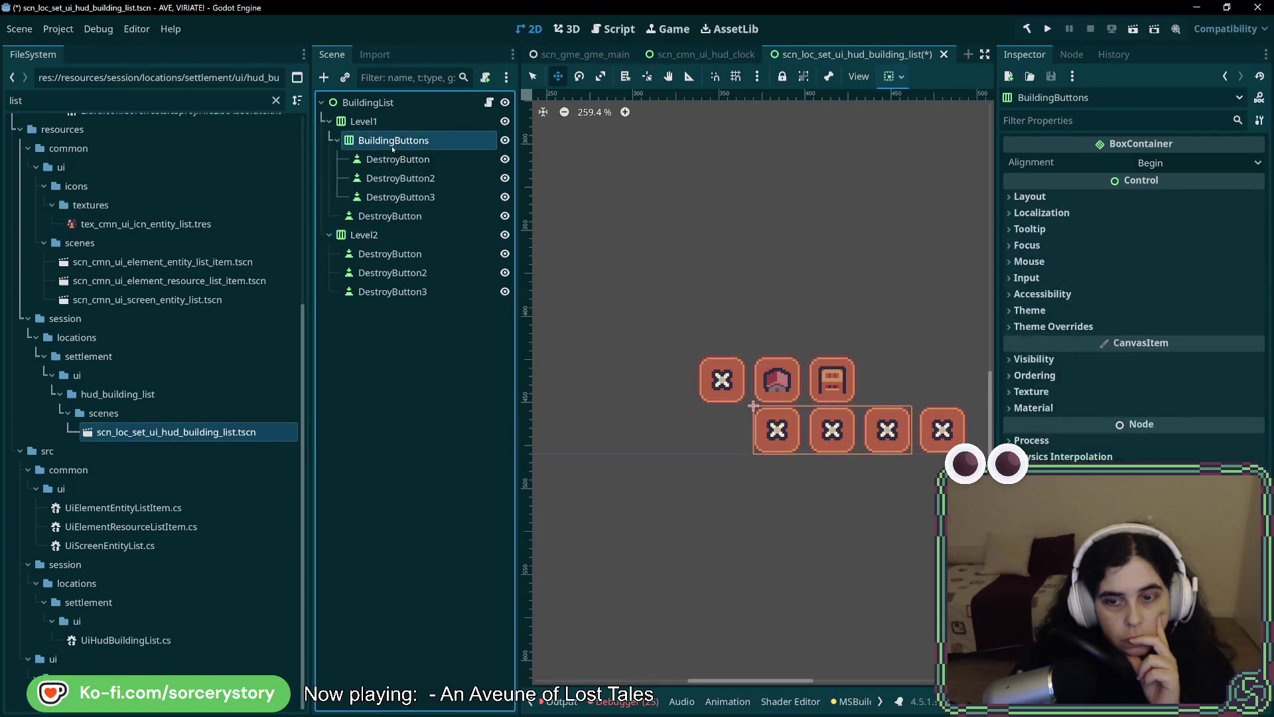
left_click(385, 241)
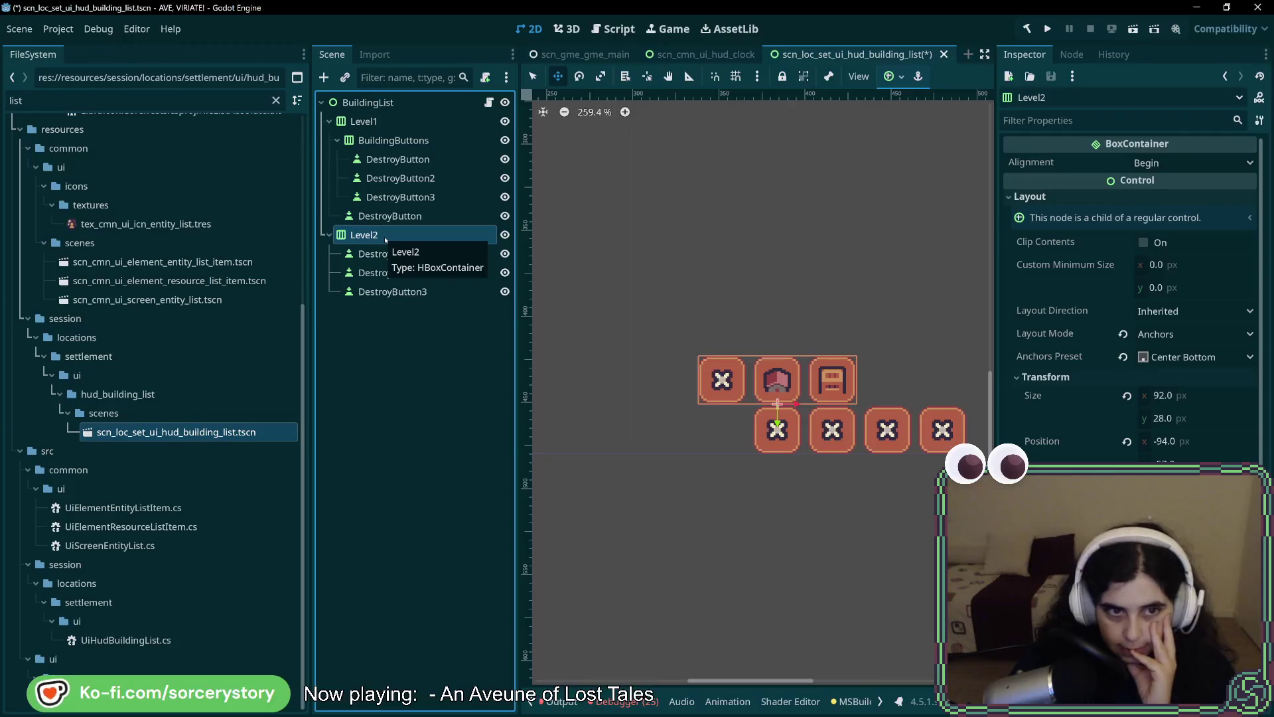
right_click(385, 240)
left_click(475, 531)
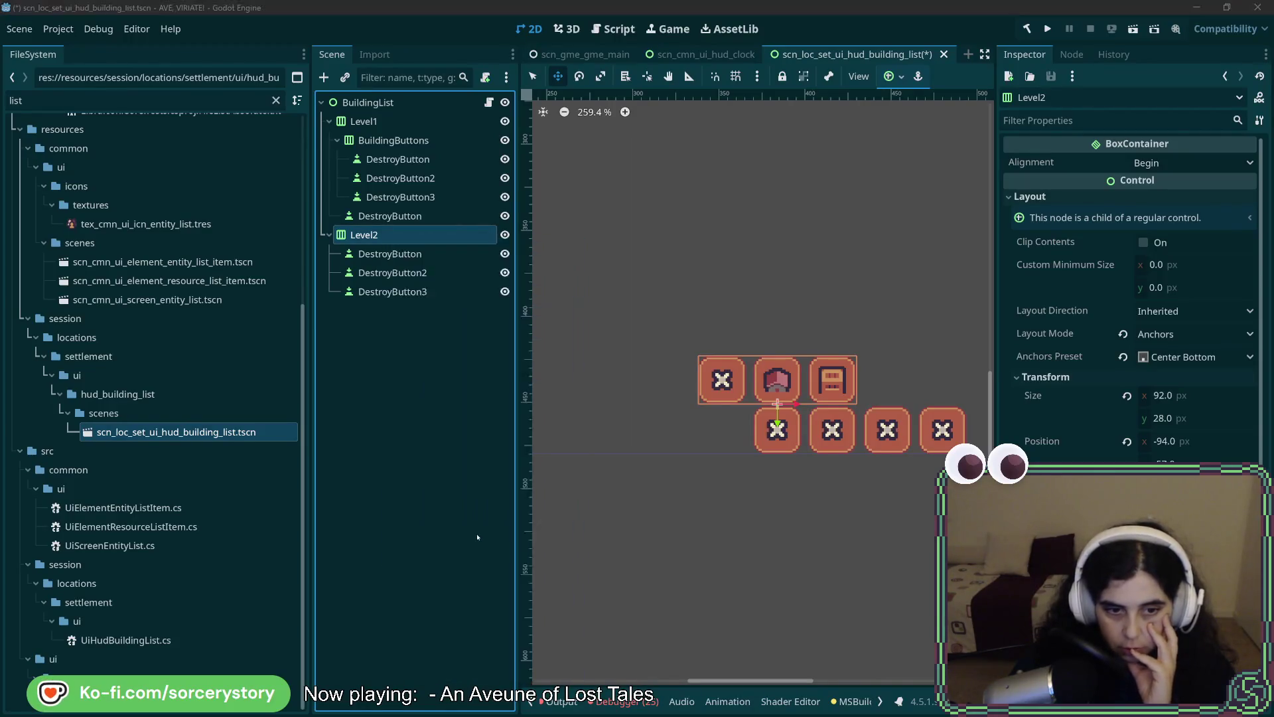
double_click(391, 379)
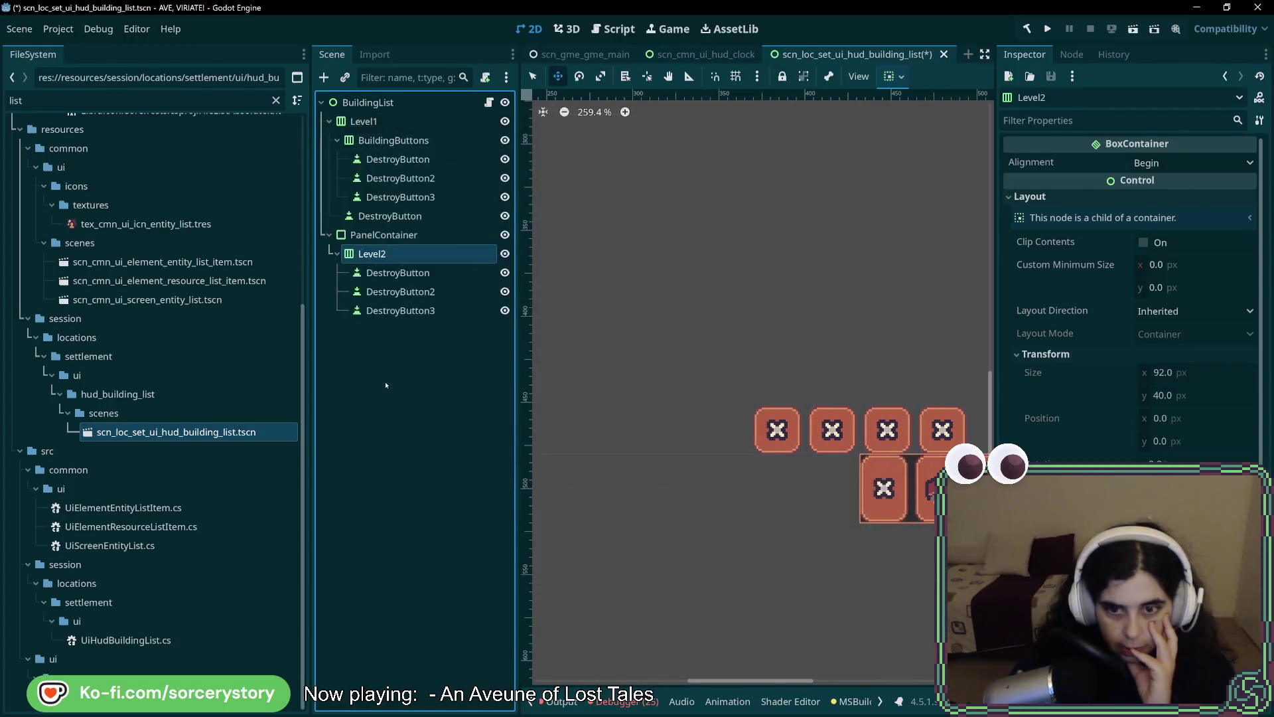
Reset the panel's height to 28 px and move it above the row of X buttons.
scroll(786, 516, "right", 3)
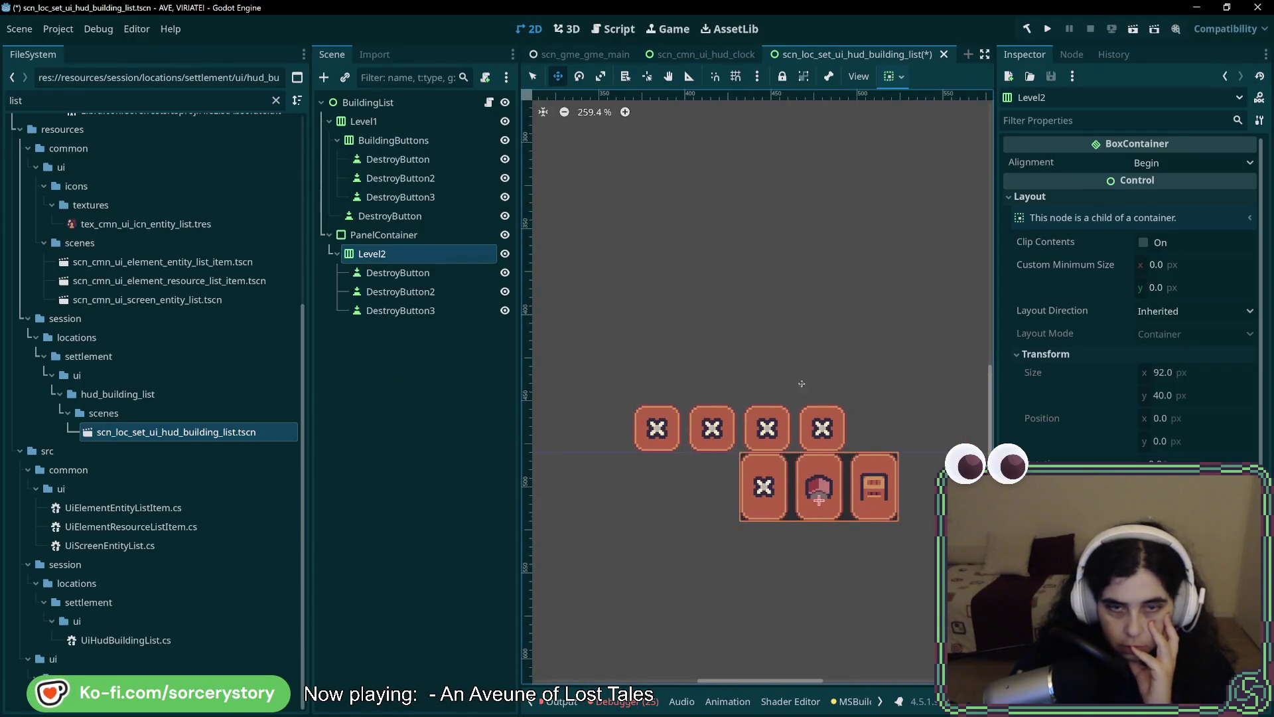
left_click(790, 517)
left_click(1072, 158)
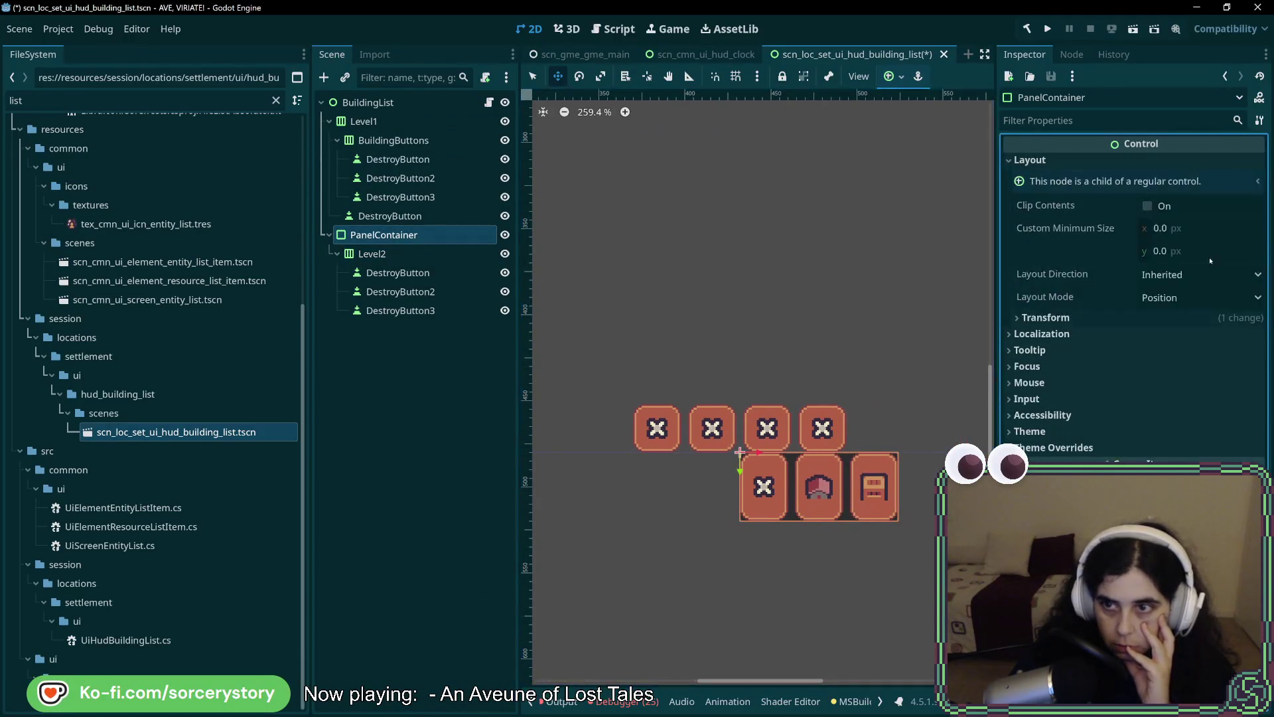
left_click(1127, 337)
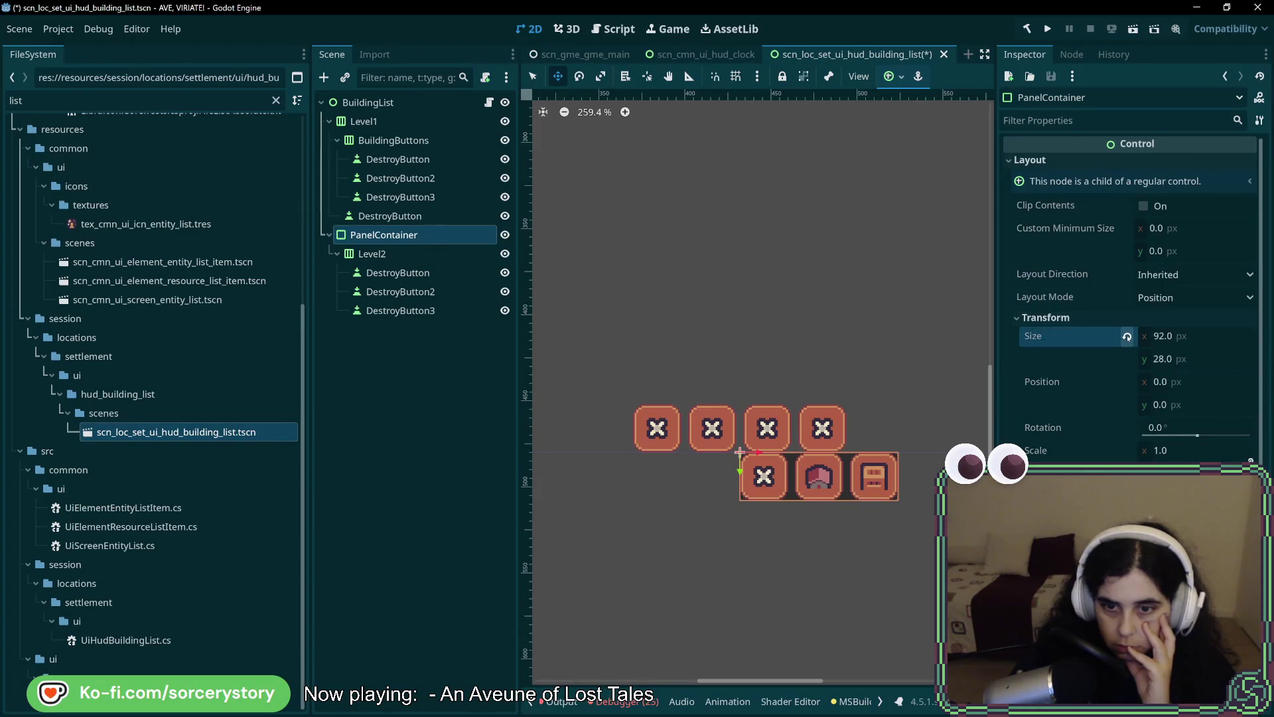
left_click(399, 255)
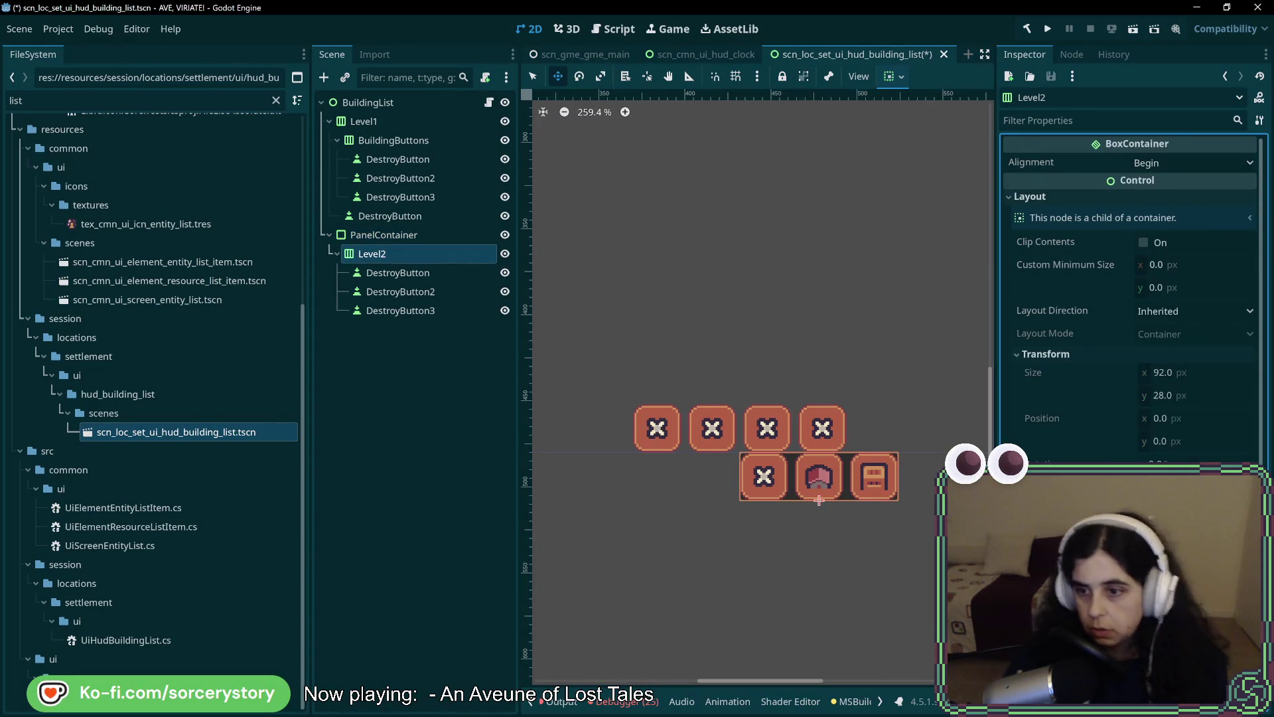
left_click(384, 235)
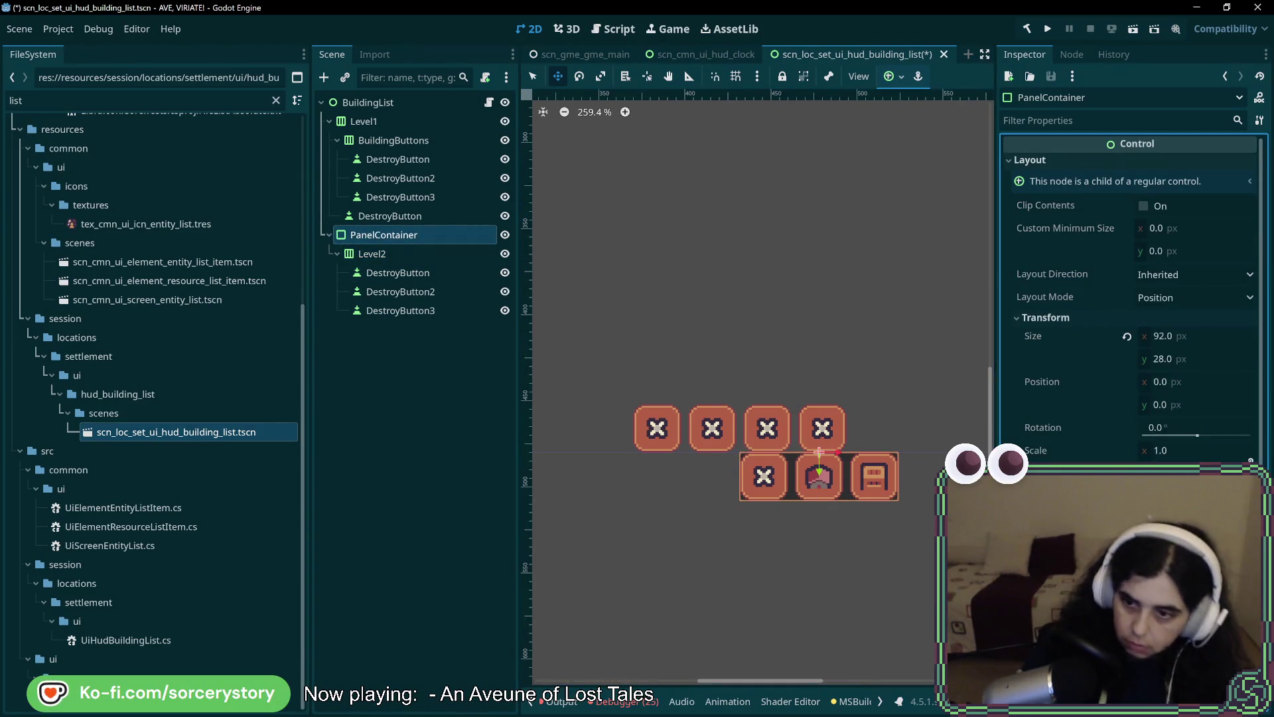
mouse_move(819, 477)
left_mouse_down()
mouse_move(671, 381)
mouse_move(657, 392)
mouse_move(626, 380)
left_mouse_up()
scroll(671, 381, "up", 6)
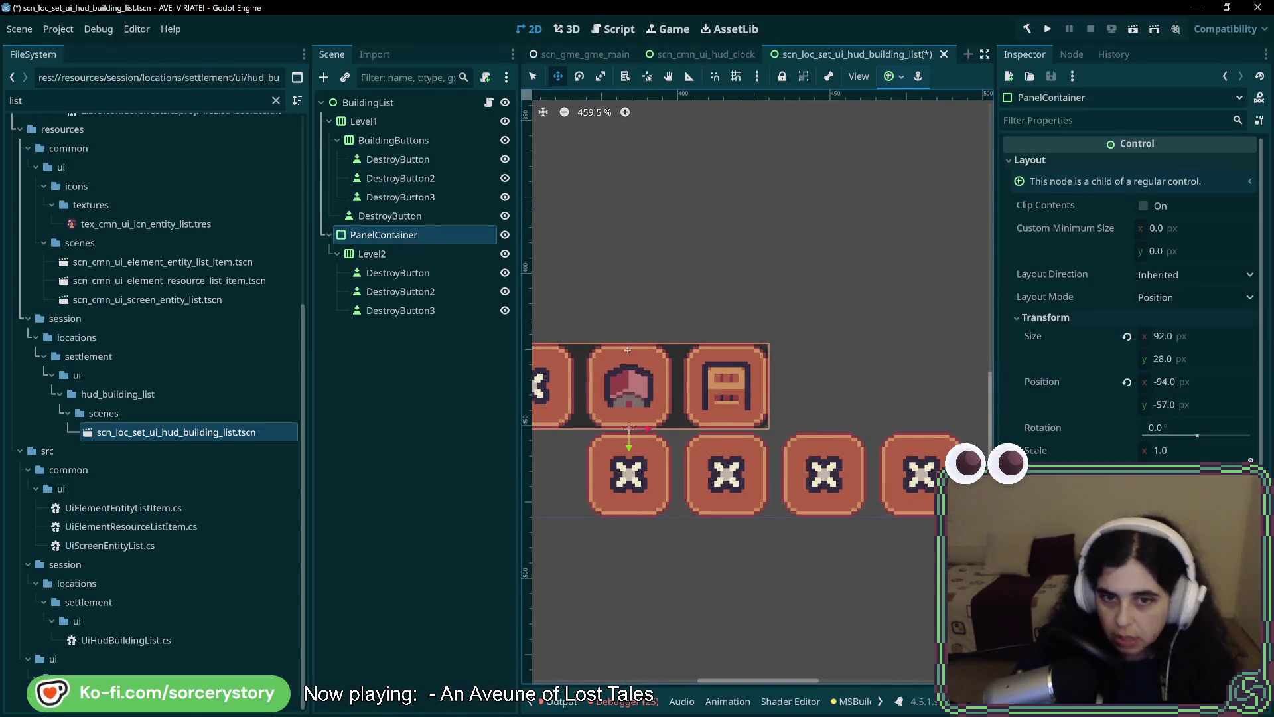
Rename the PanelContainer 'Level 2' and its inner HBox 'ButtonStrip'.
double_click(395, 236)
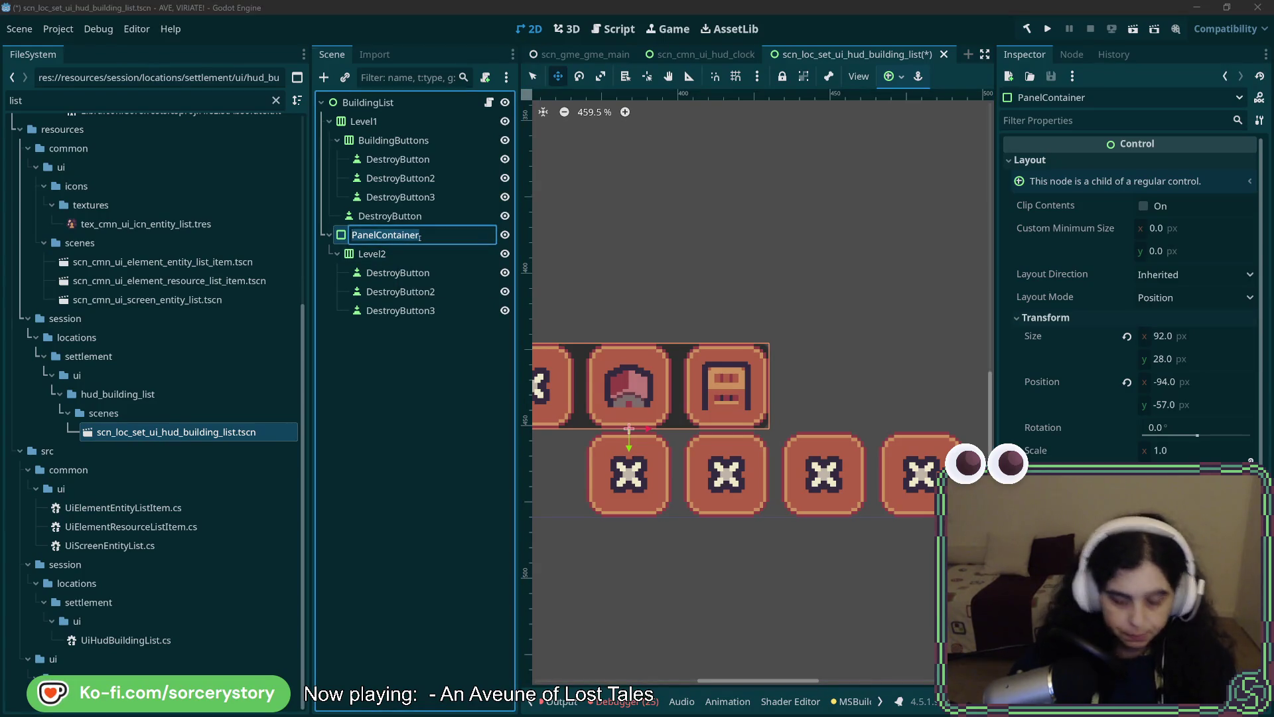
type("Level 2")
key("Return")
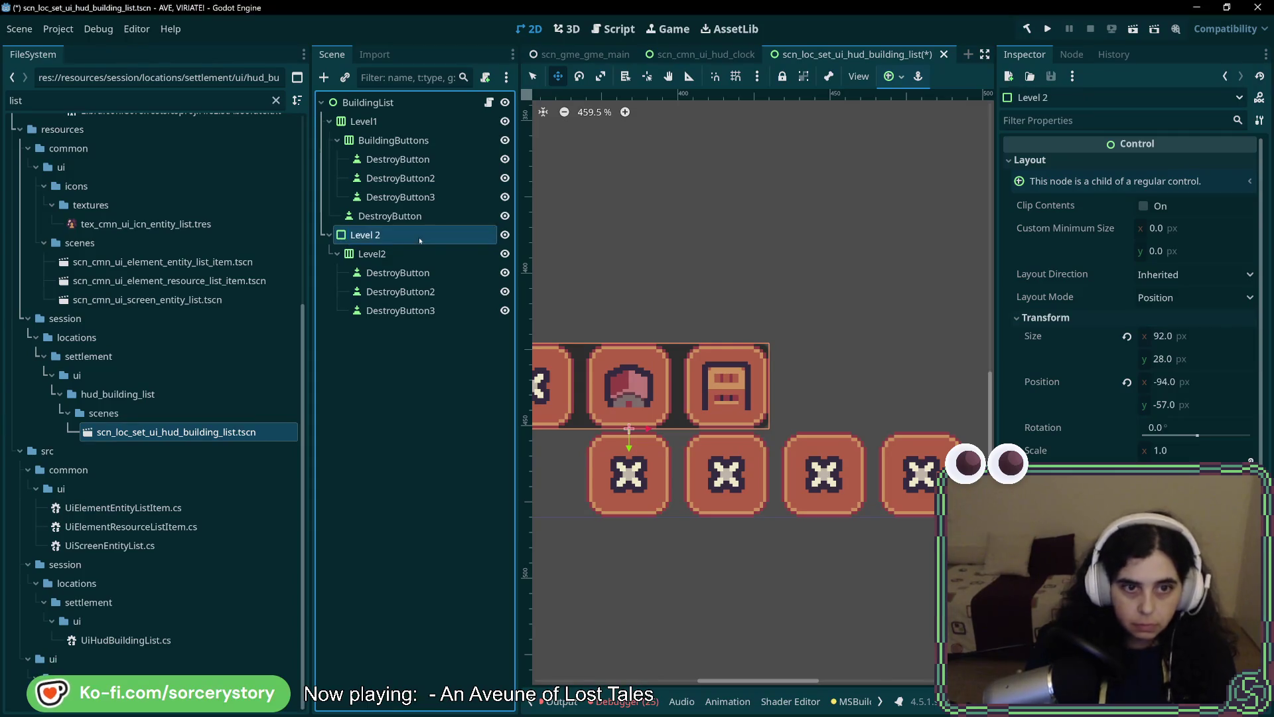
double_click(388, 254)
type("ButtonS")
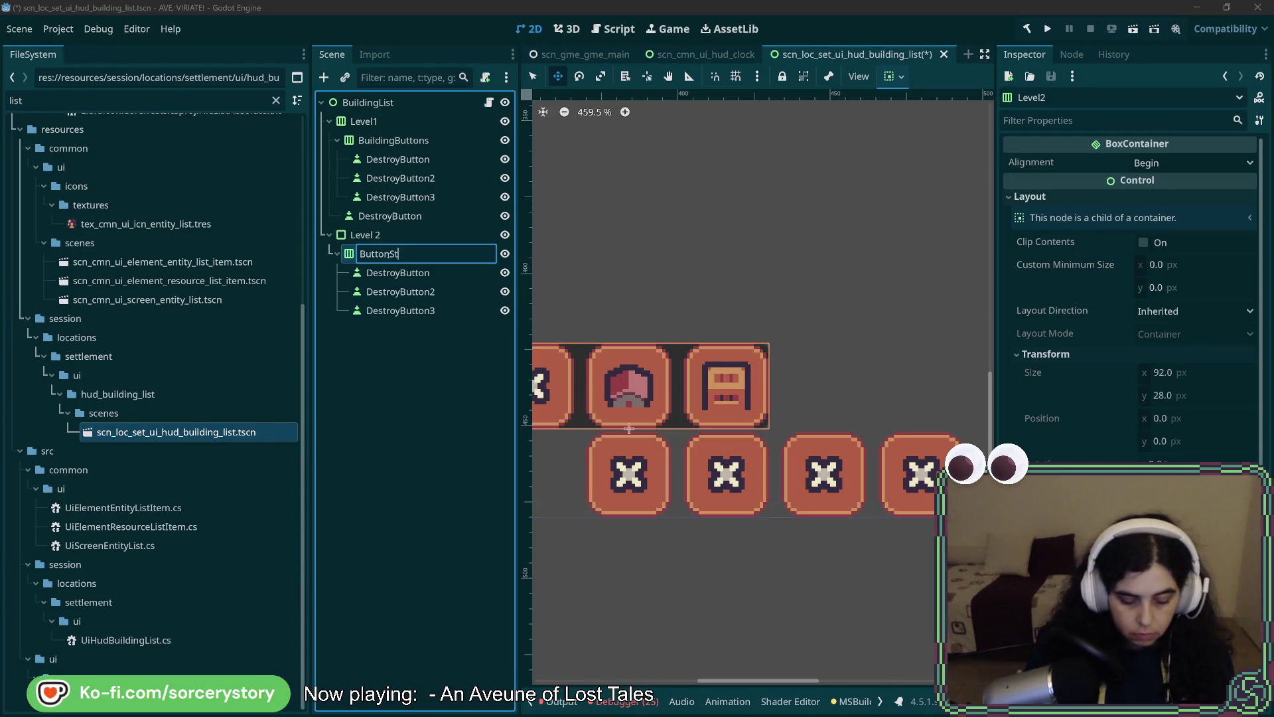
type("trip")
key("Return")
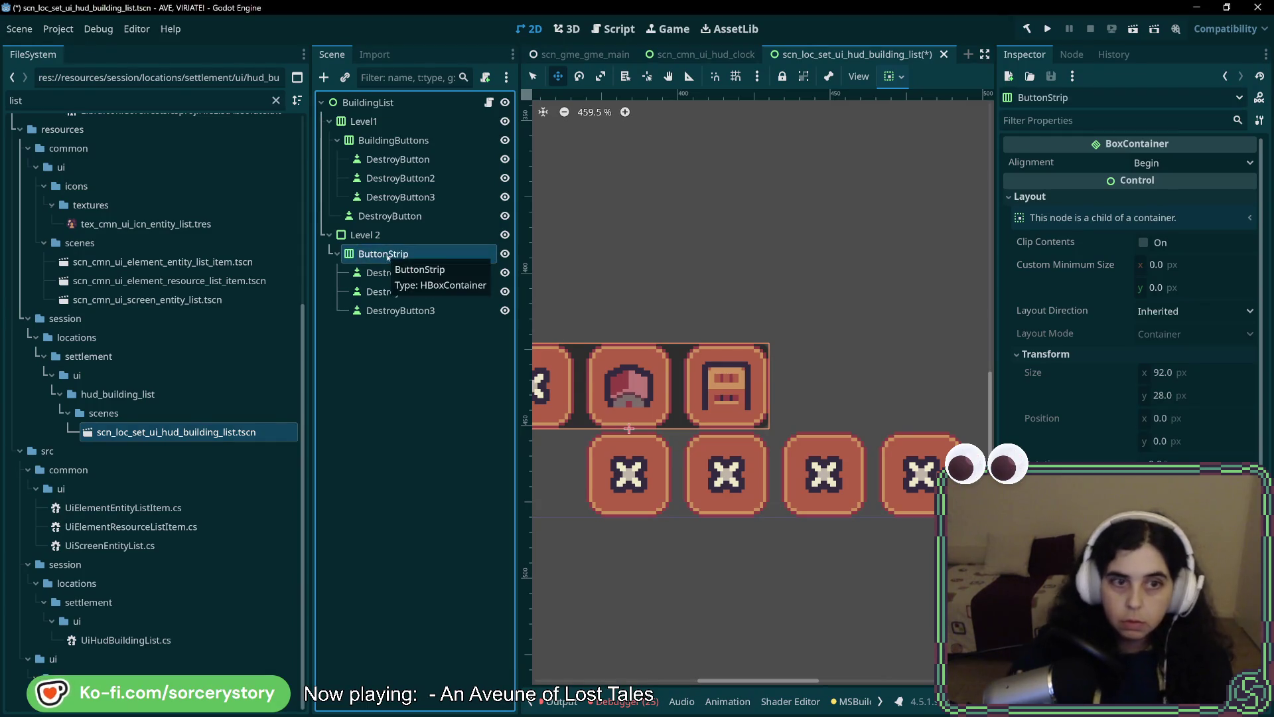
left_click_drag(669, 277, 801, 262)
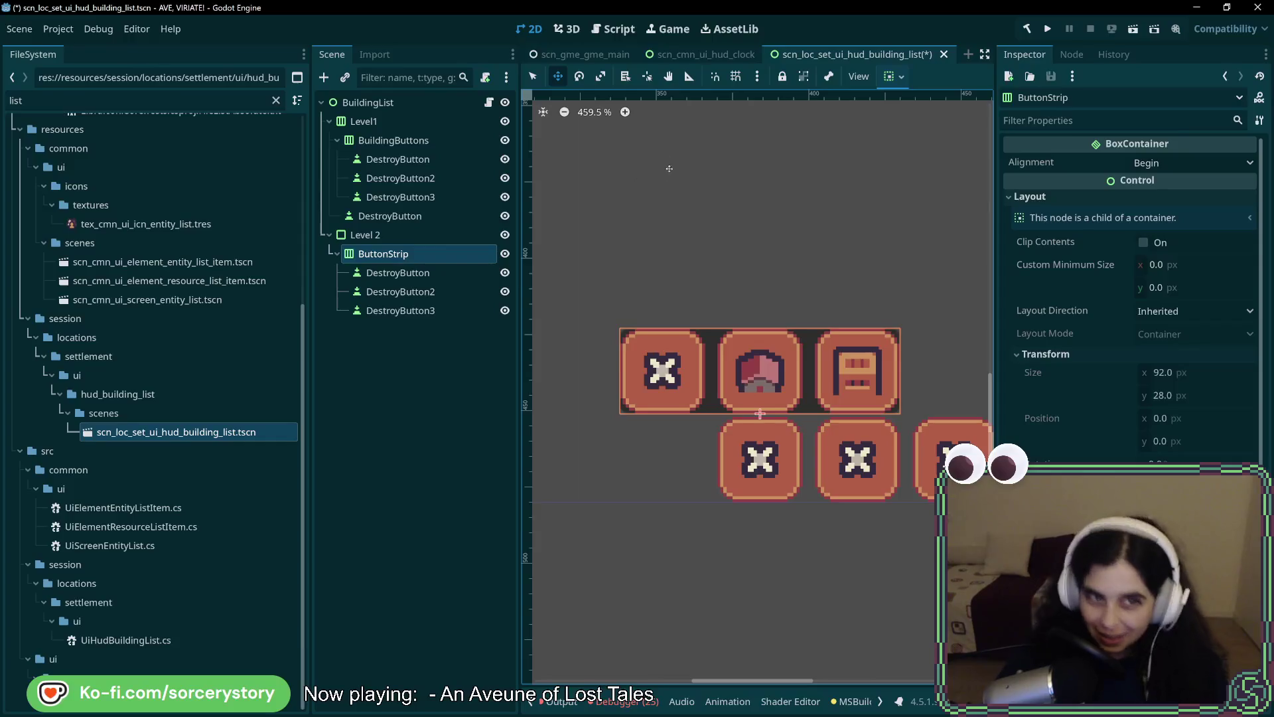
Inspect the DestroyButton nodes in Level1's BuildingButtons and Level 2's ButtonStrip.
left_click(408, 141)
left_click(405, 159)
left_click(408, 197)
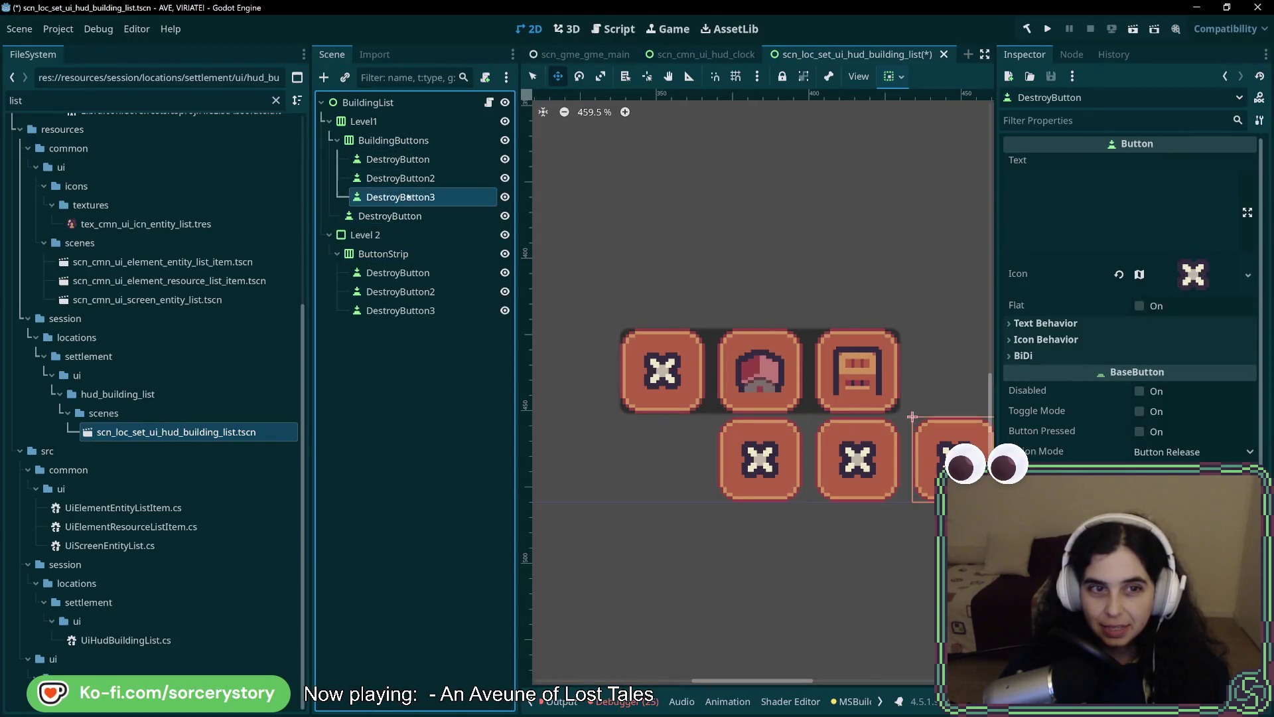
left_click(410, 140)
left_click(413, 122)
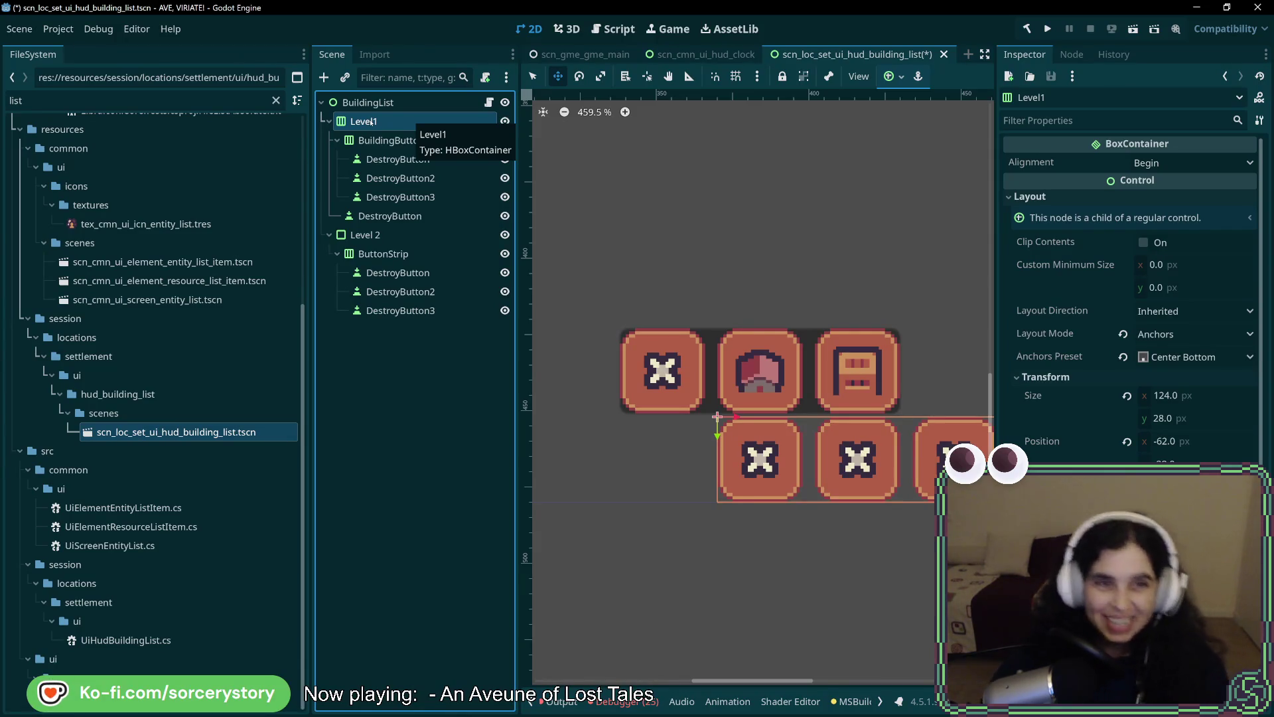
key("Down")
key("Down")
key("Down")
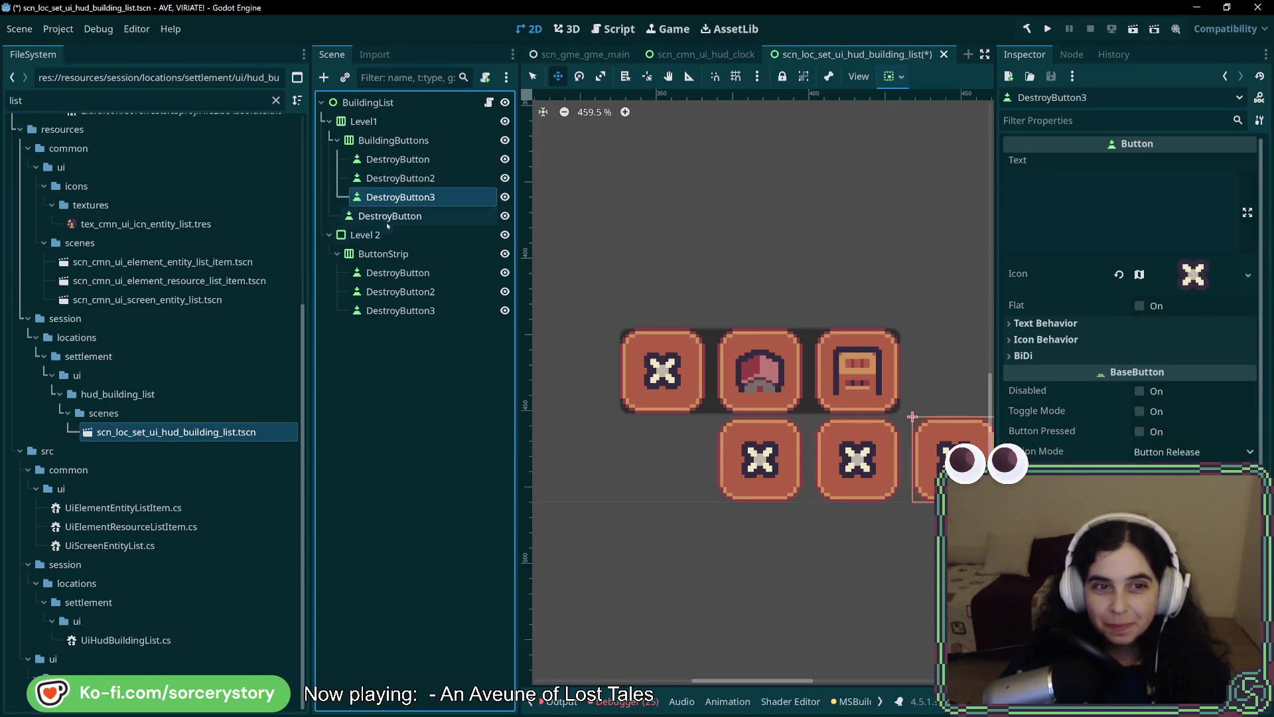
key("Down")
key("Down")
key("Down")
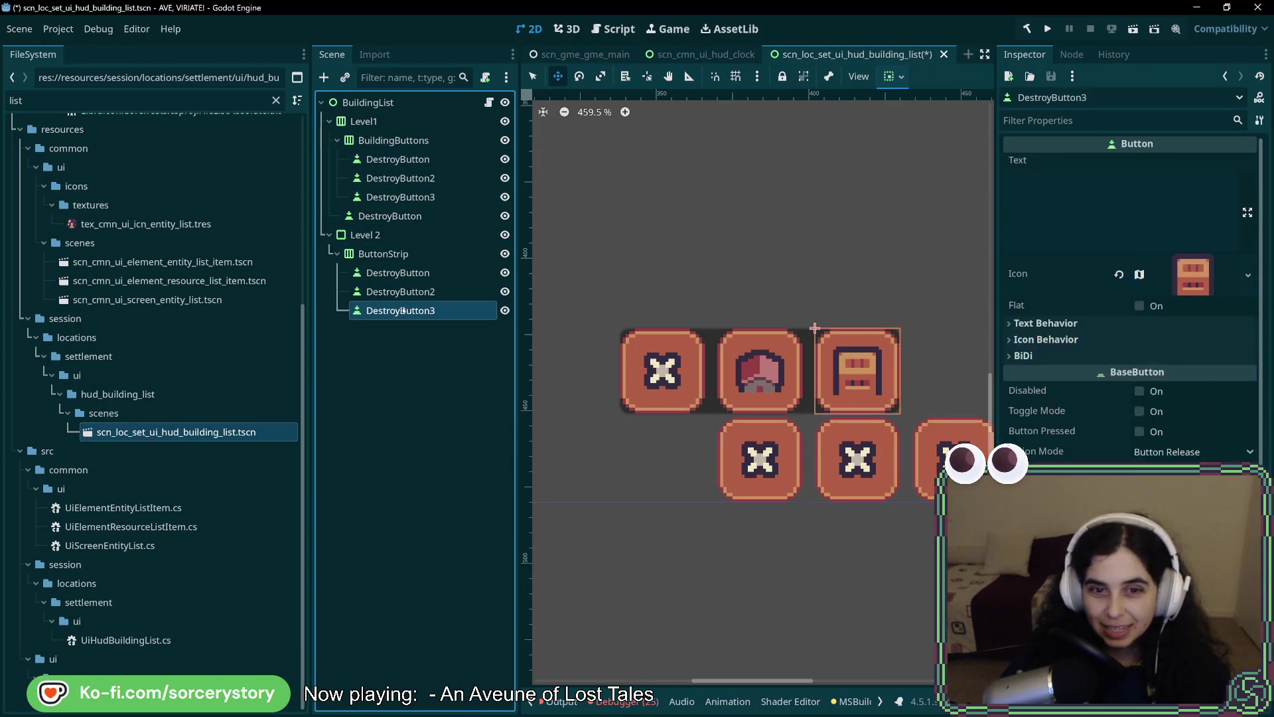
left_click(398, 291)
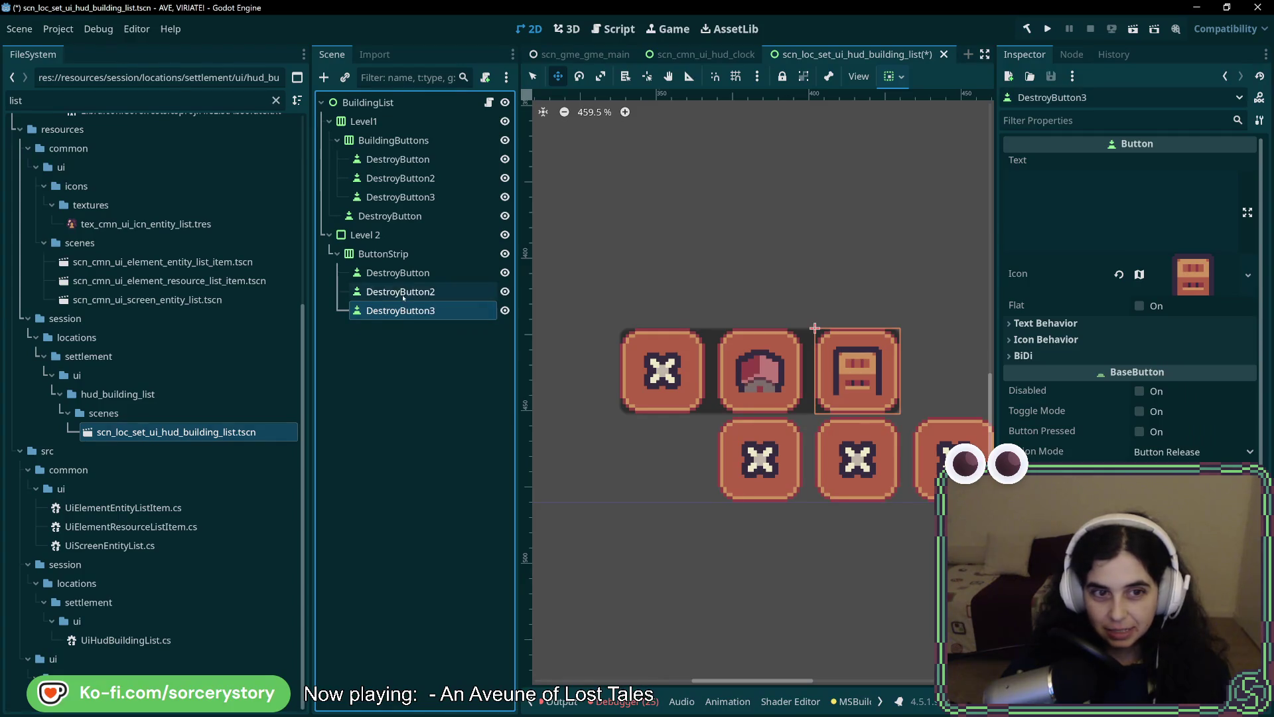
left_click(398, 273)
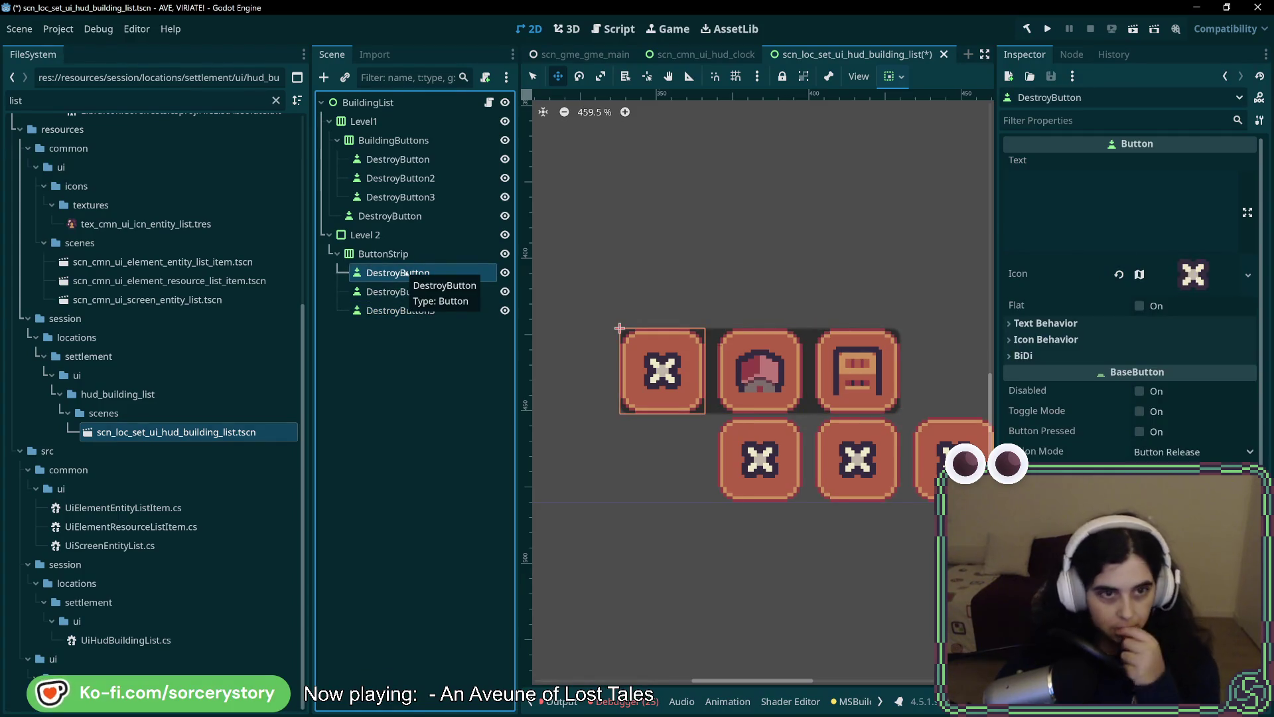
left_click(390, 216)
key("f")
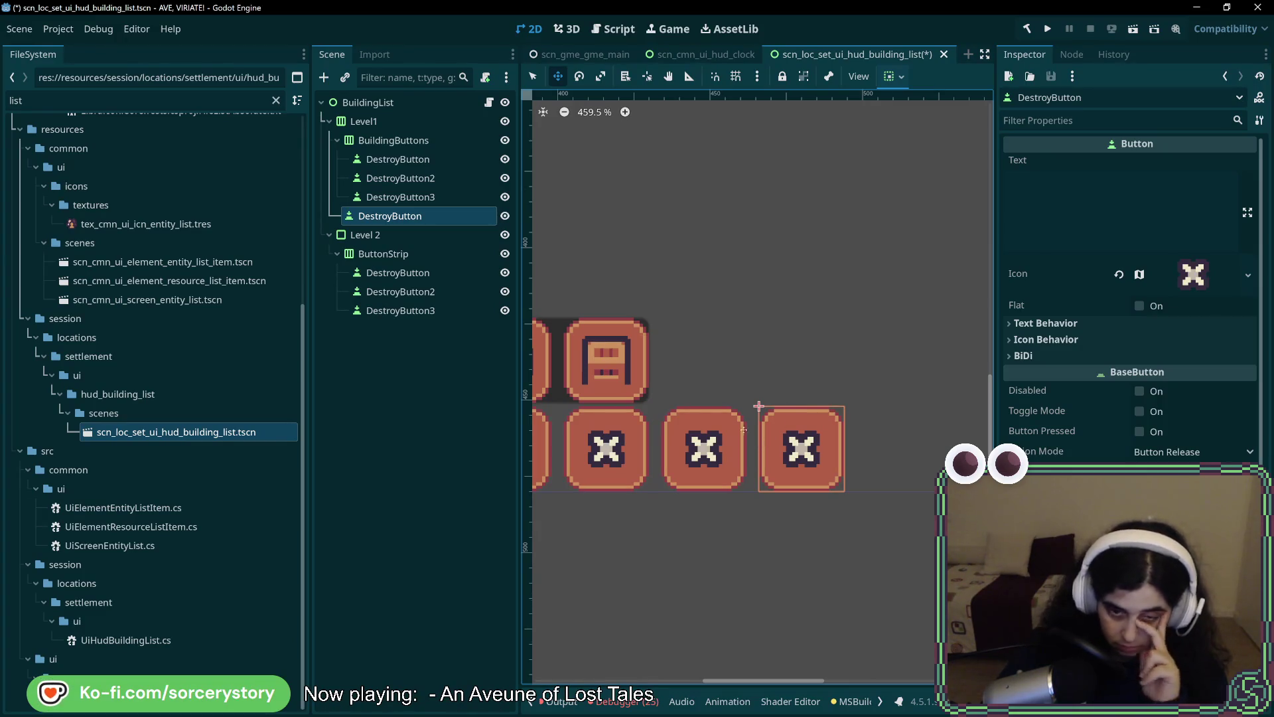
left_click(401, 178)
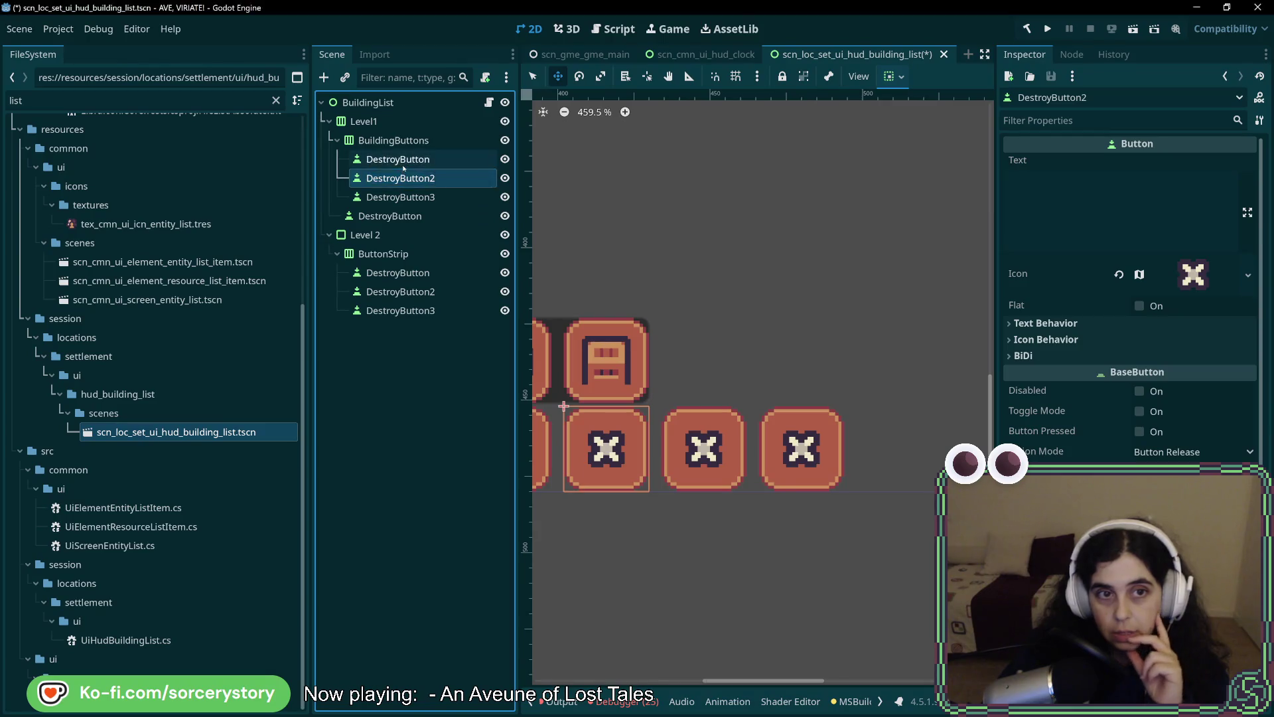
left_click(400, 197)
scroll(796, 398, "left", 5)
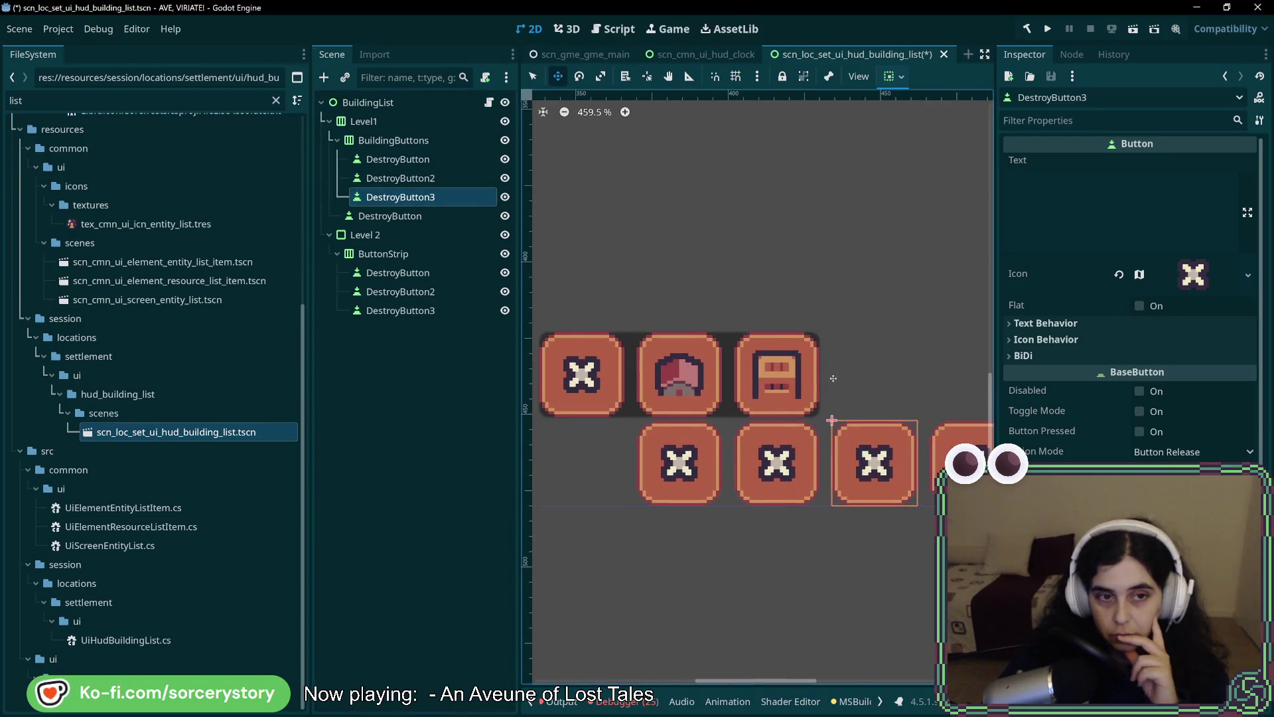
Rename Level1's BuildingButtons container to ButtonStrip and check its three buttons.
double_click(394, 140)
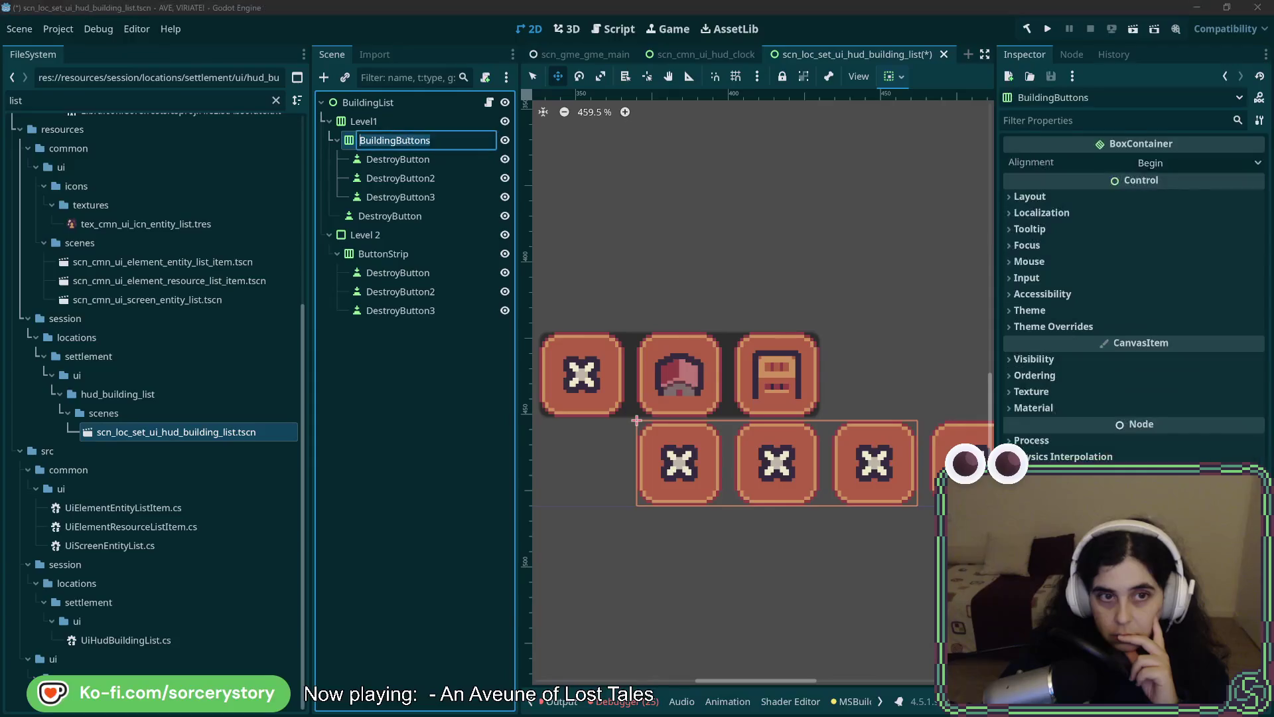
type("Button")
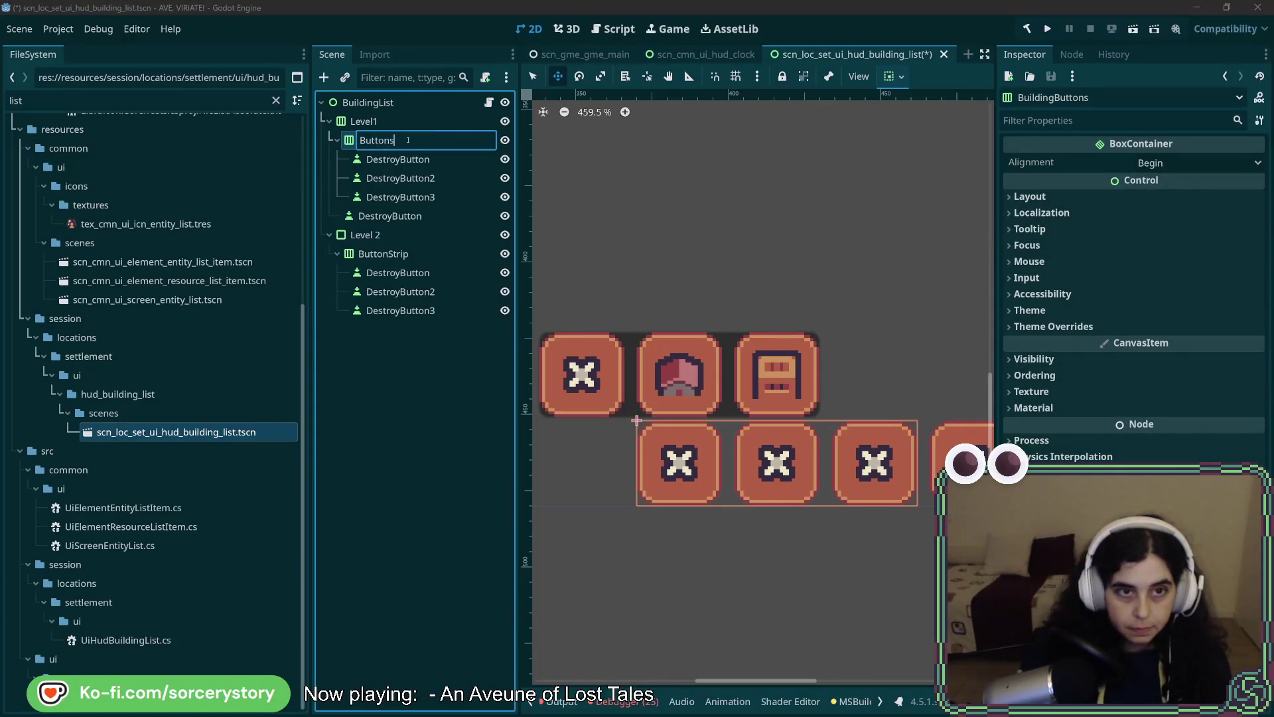
type("Strip")
key("Return")
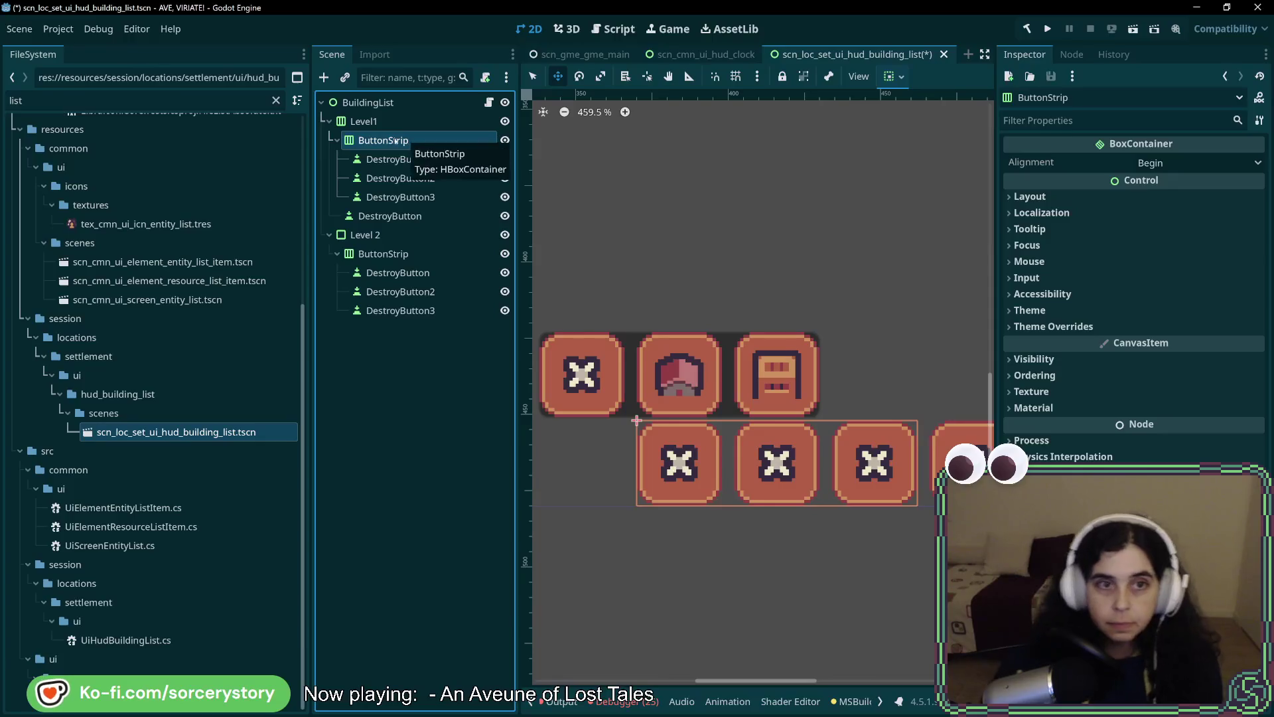
left_click(396, 159)
left_click(396, 179)
left_click(396, 197)
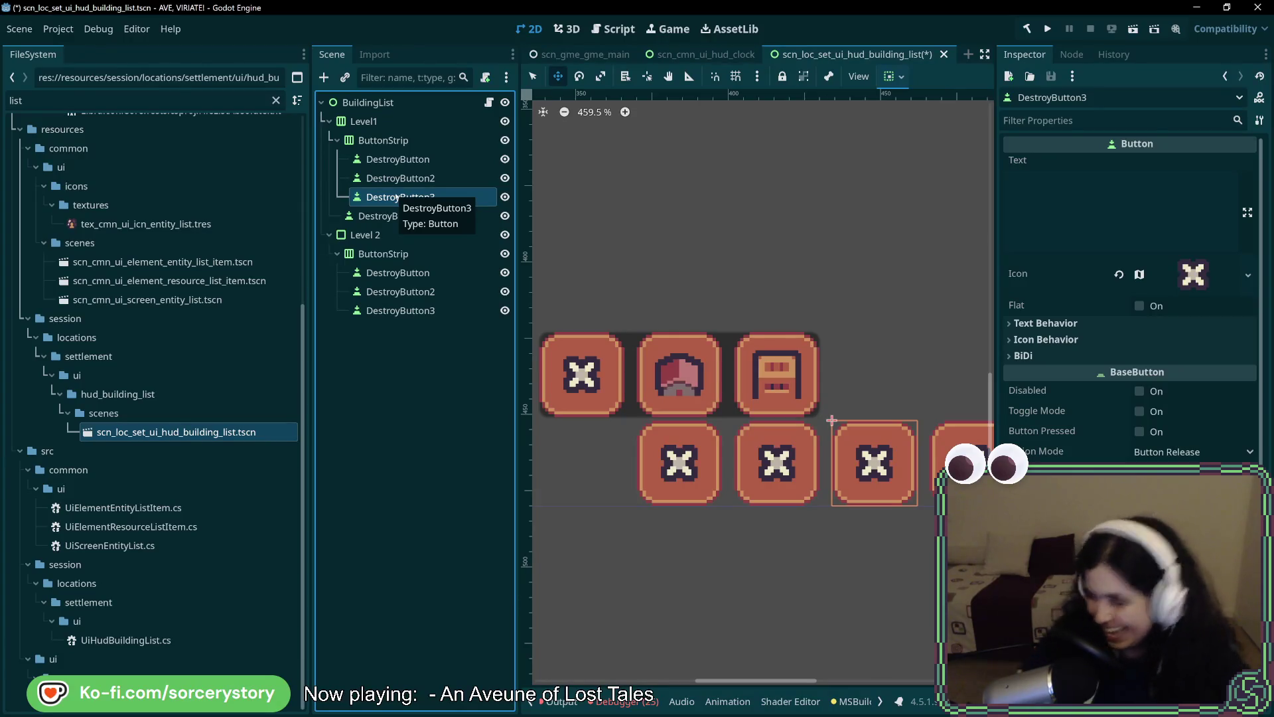
Change Level1's node type to PanelContainer.
left_click(398, 159)
left_click(400, 178)
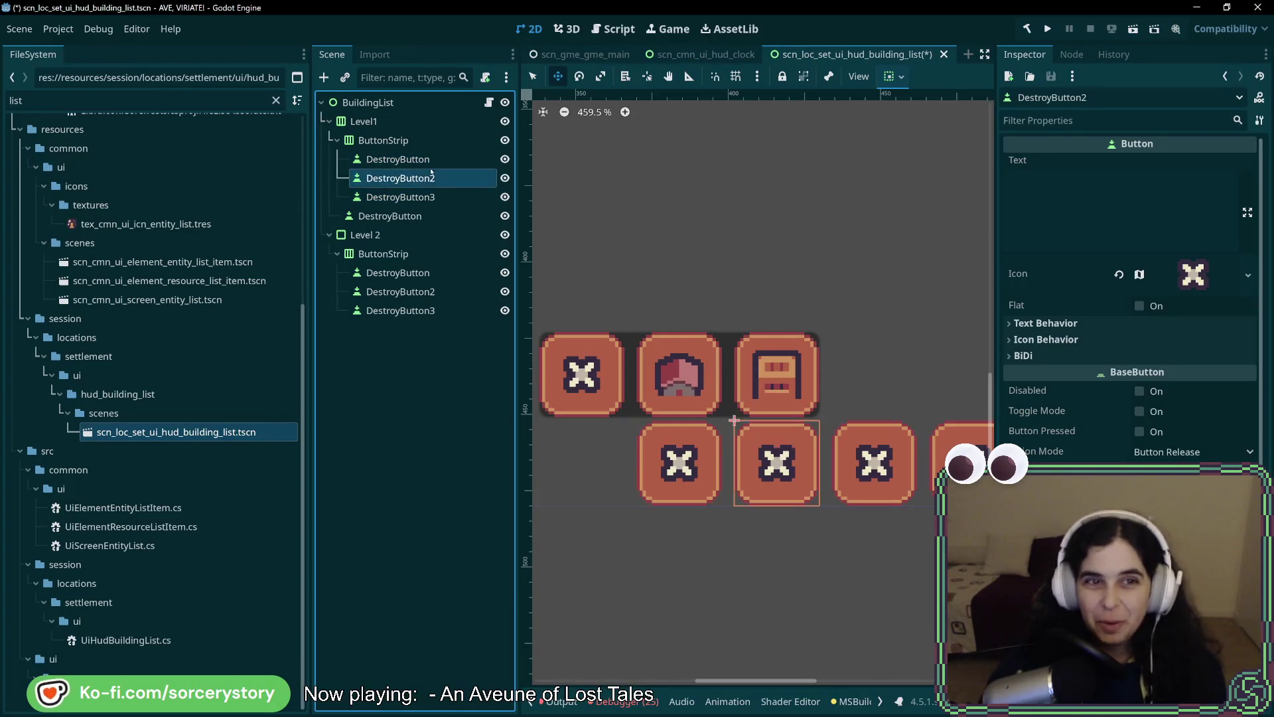
left_click(417, 122)
right_click(418, 128)
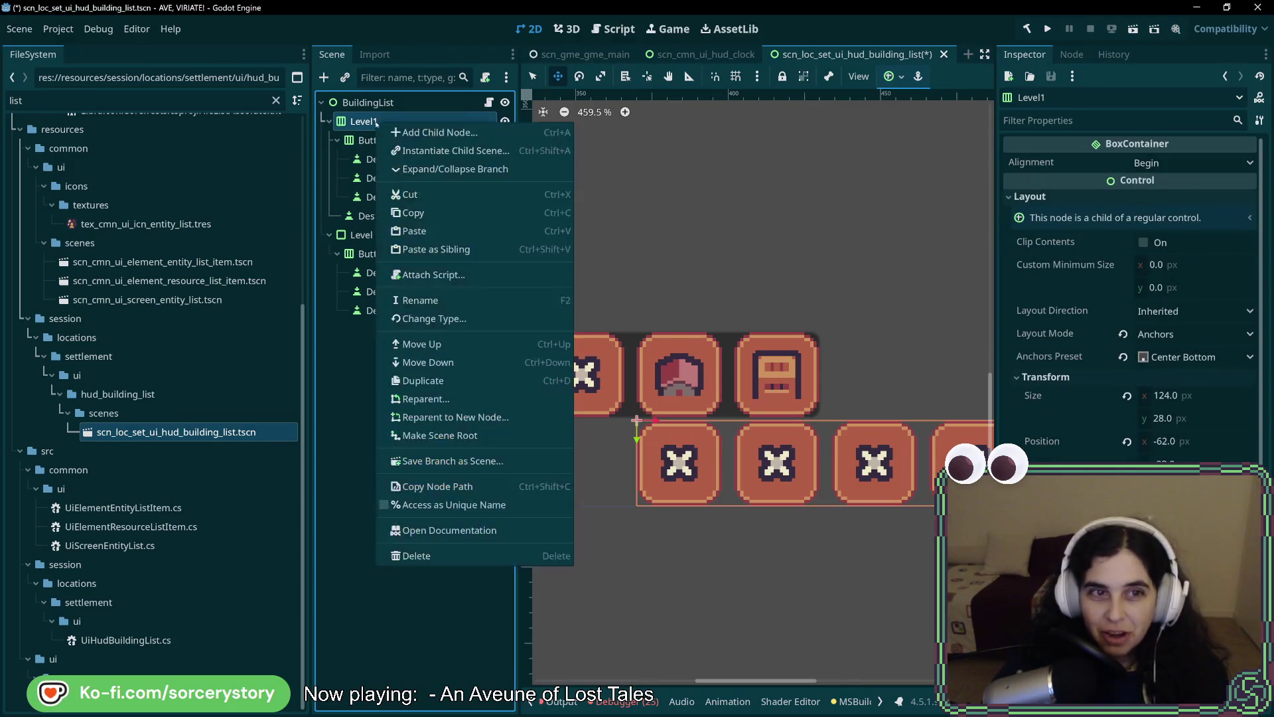
left_click(434, 319)
left_click(372, 381)
double_click(371, 382)
Undo Level1's type change and bring up the node options for Level 2.
scroll(811, 502, "down", 3)
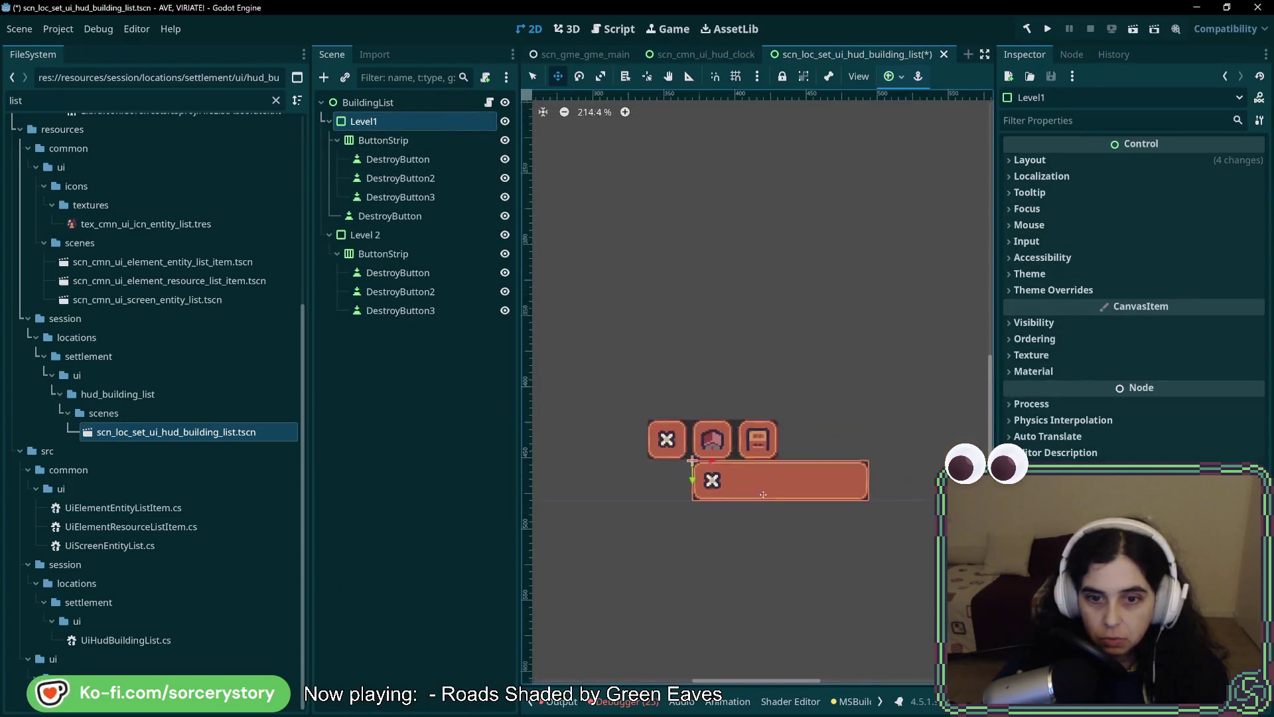
left_click(385, 140)
left_click(400, 197)
left_click(432, 177)
left_click(428, 122)
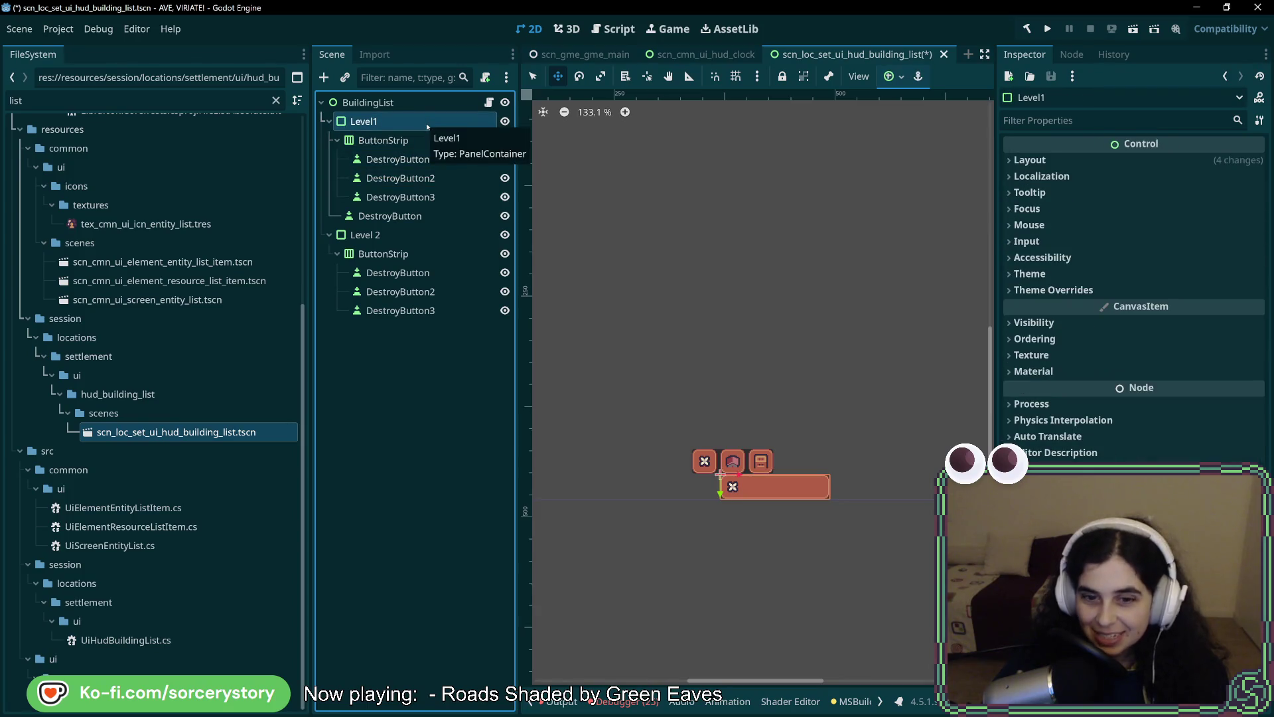
key("ctrl+z")
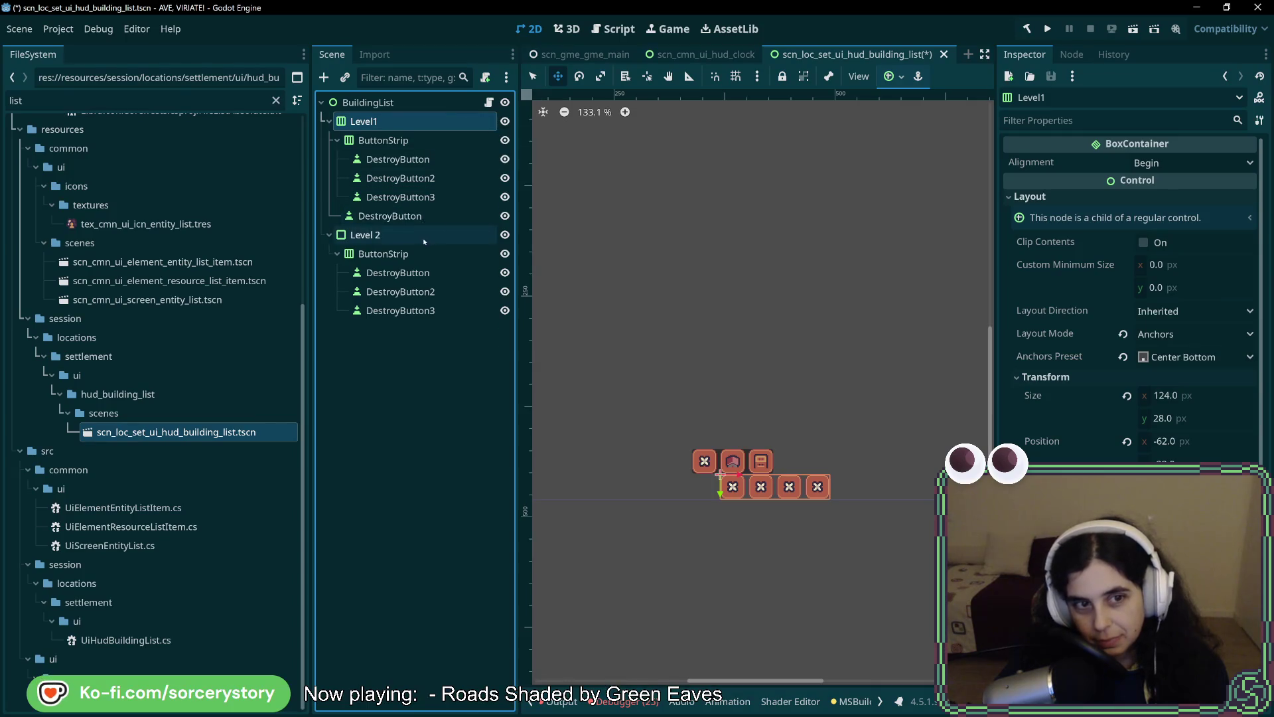
left_click(387, 236)
left_click(376, 235)
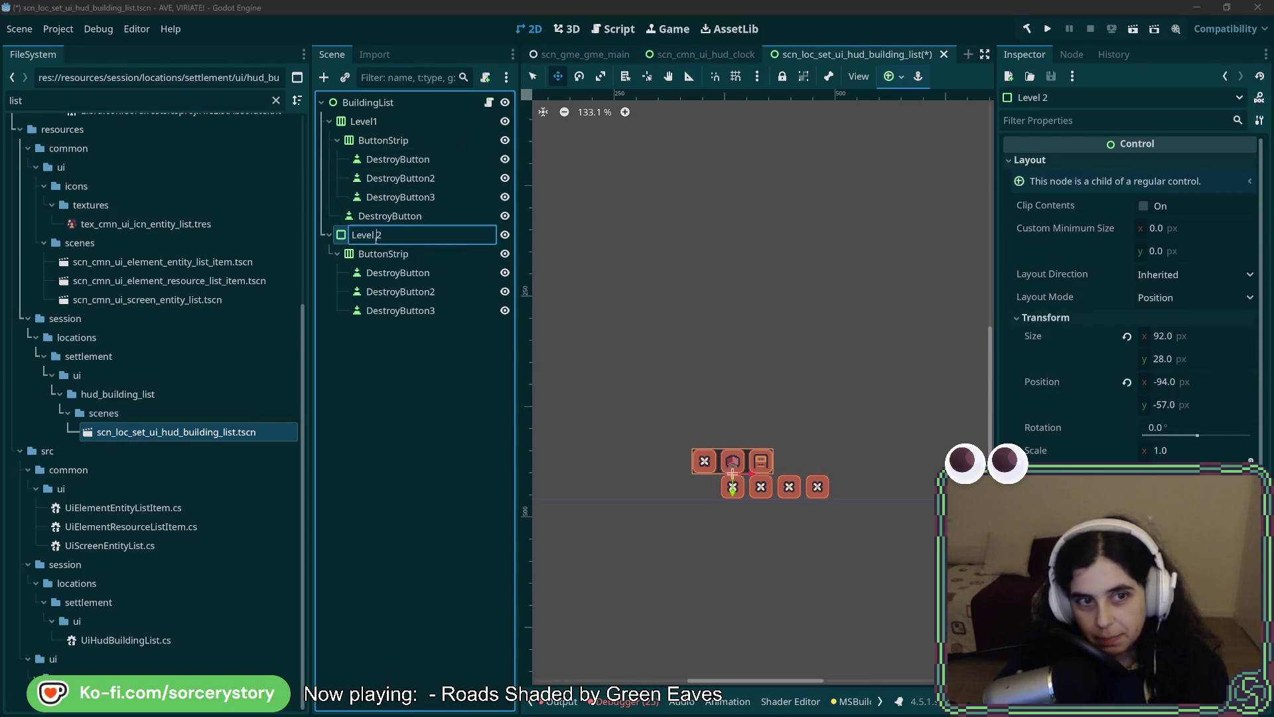
right_click(399, 236)
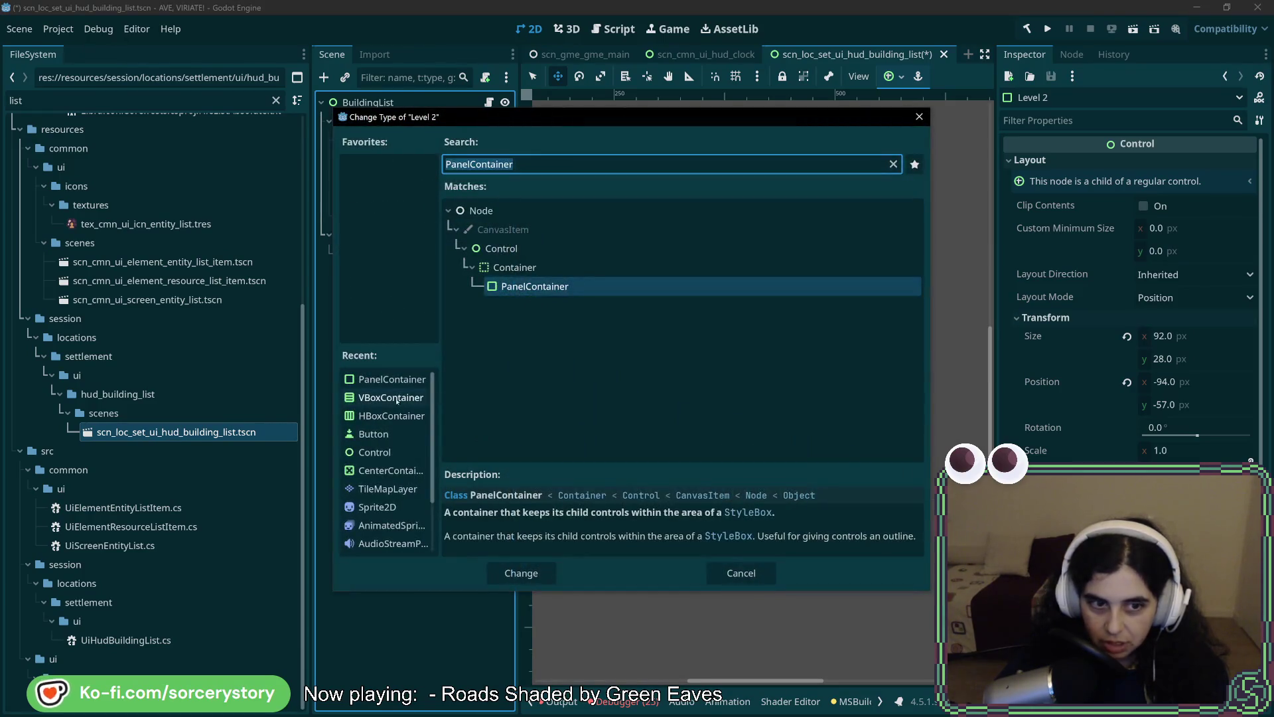
Change Level 2's type to HBoxContainer and compare its layout with Level1.
double_click(392, 415)
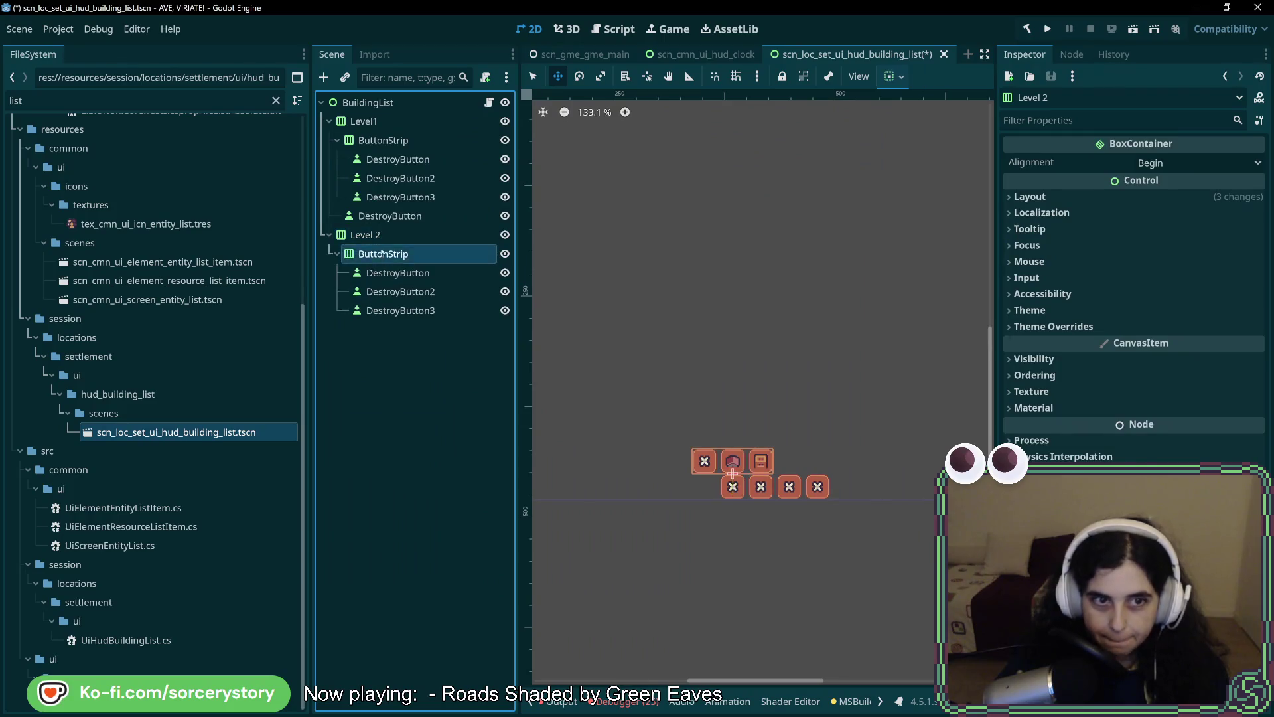
scroll(712, 488, "up", 5)
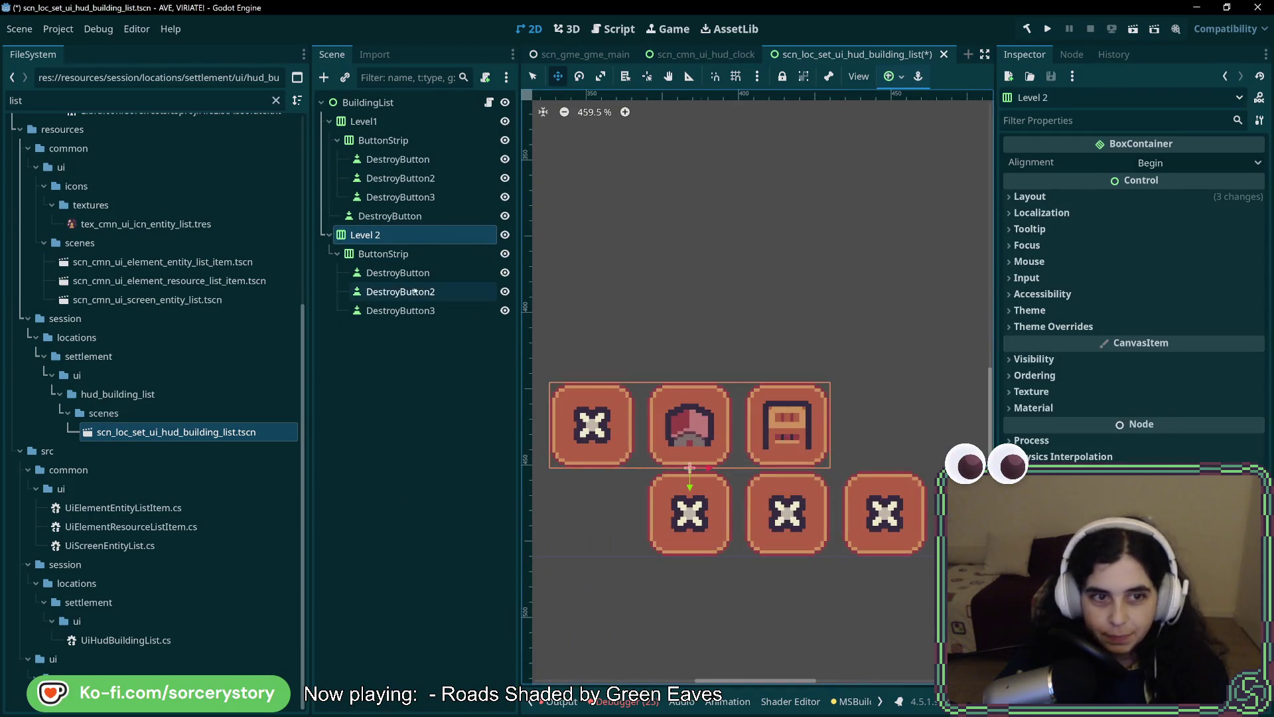
left_click(383, 254)
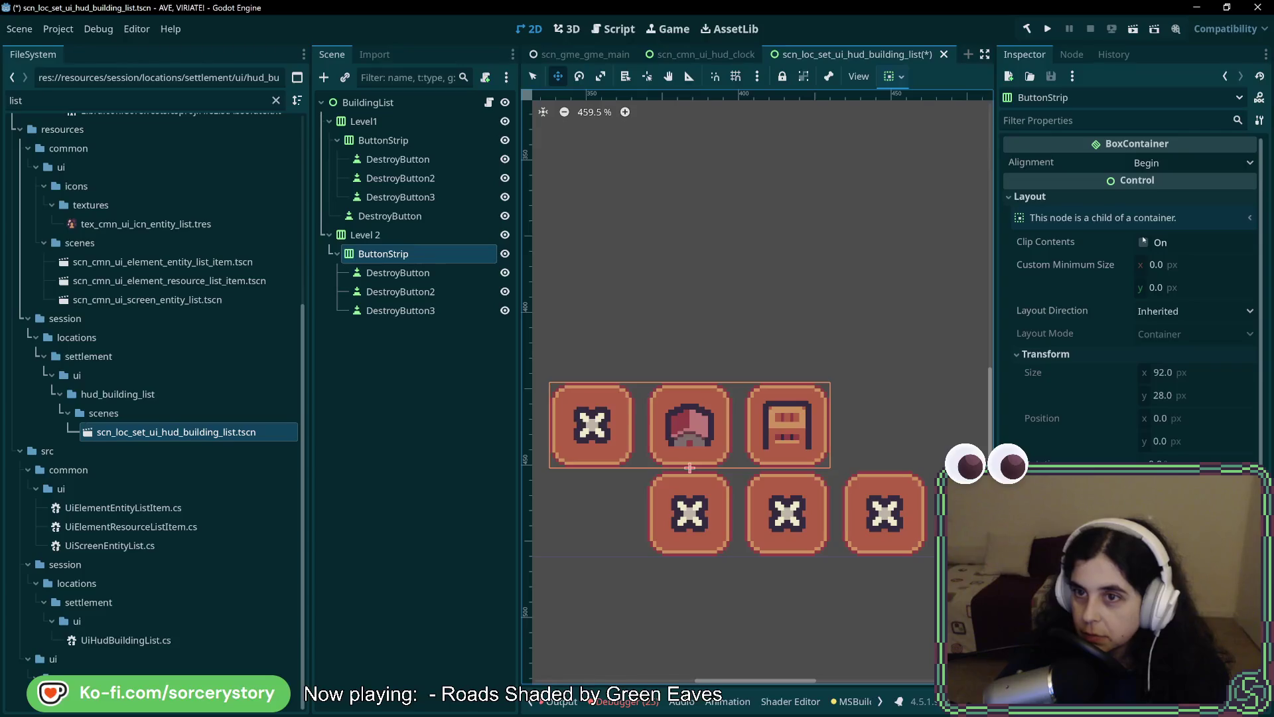
left_click(365, 235)
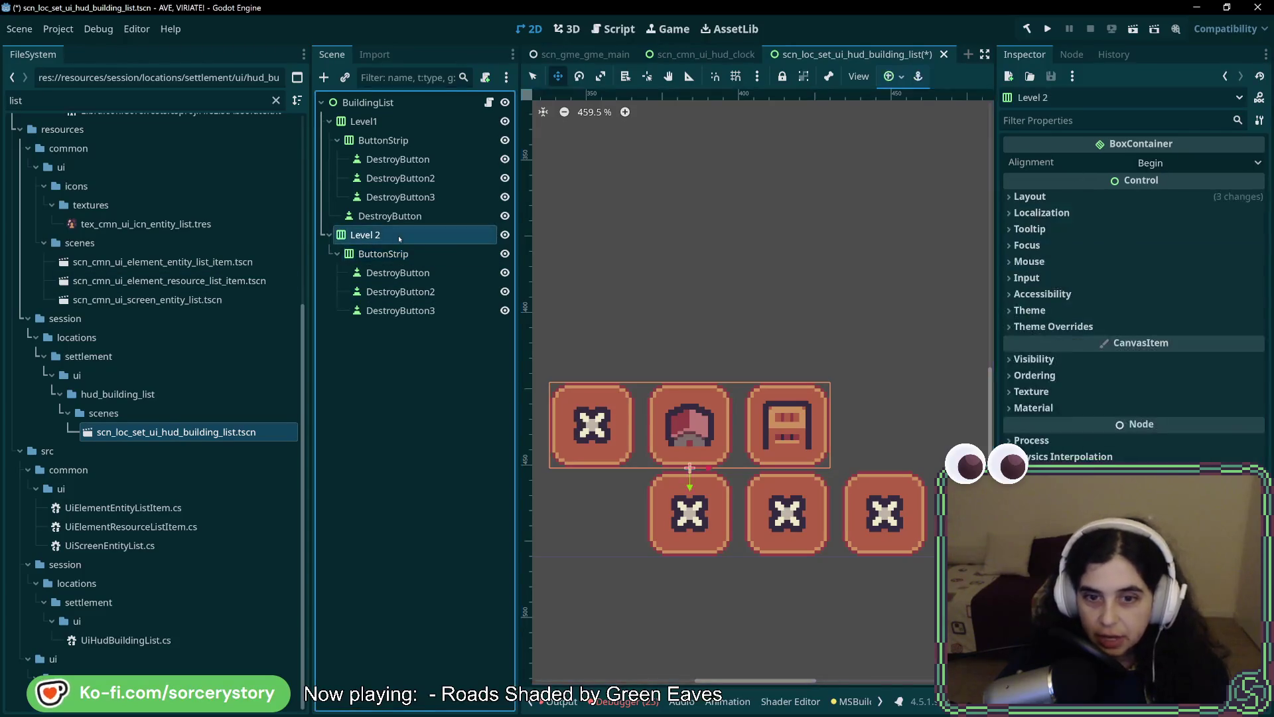
scroll(653, 428, "down", 2)
scroll(653, 428, "down", 2)
left_click(383, 140)
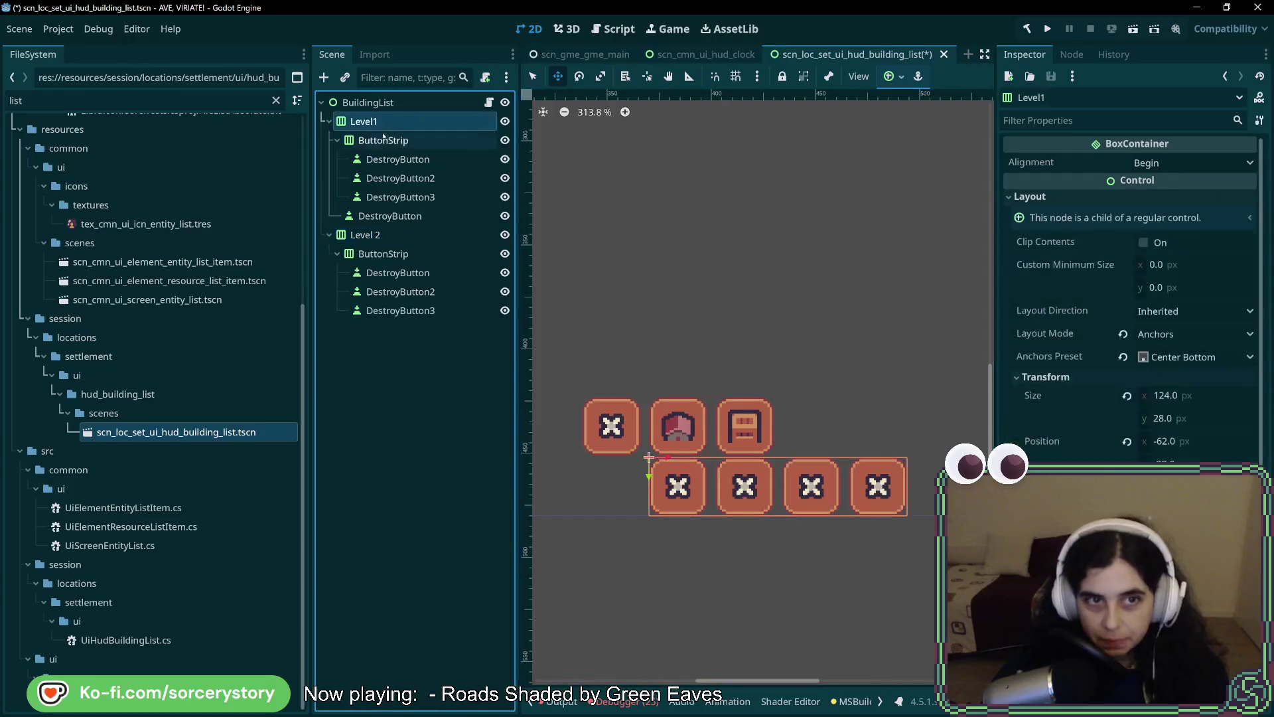
left_click(390, 235)
left_click(391, 216)
left_click(395, 140)
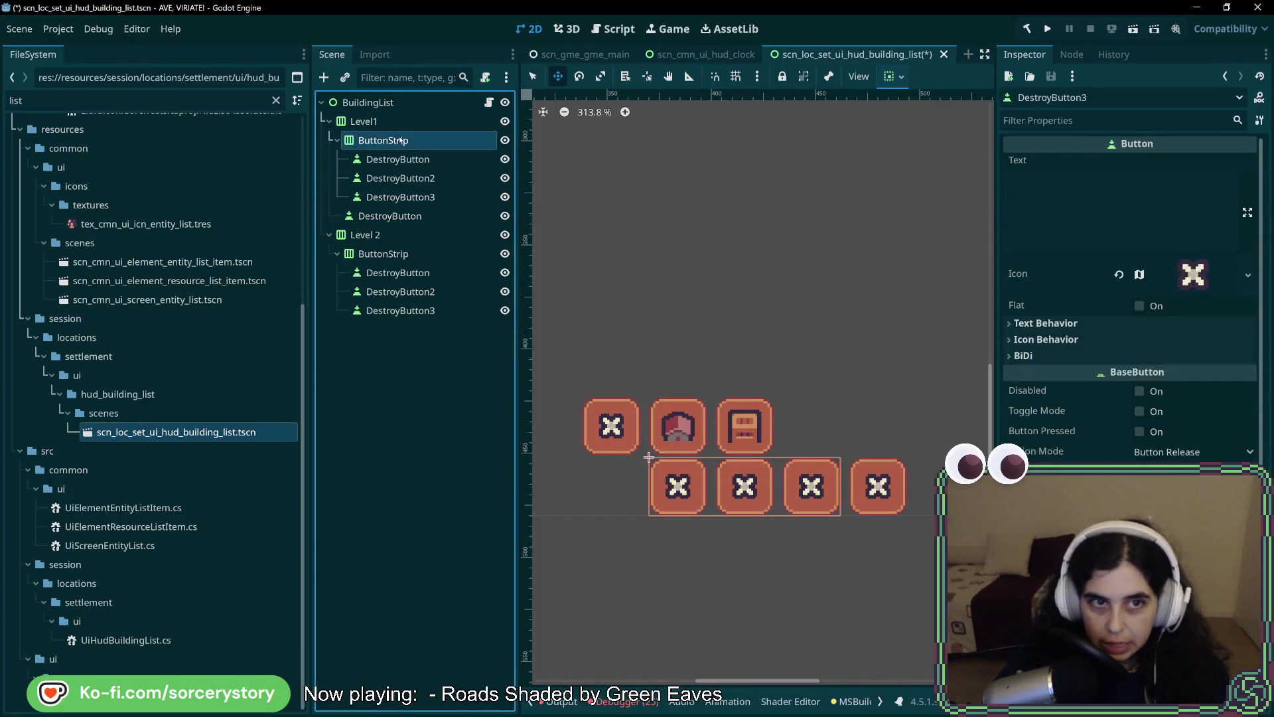
left_click(398, 121)
Check the DestroyButtons in Level1's strip and save the building list scene.
left_click(372, 235)
left_click(390, 124)
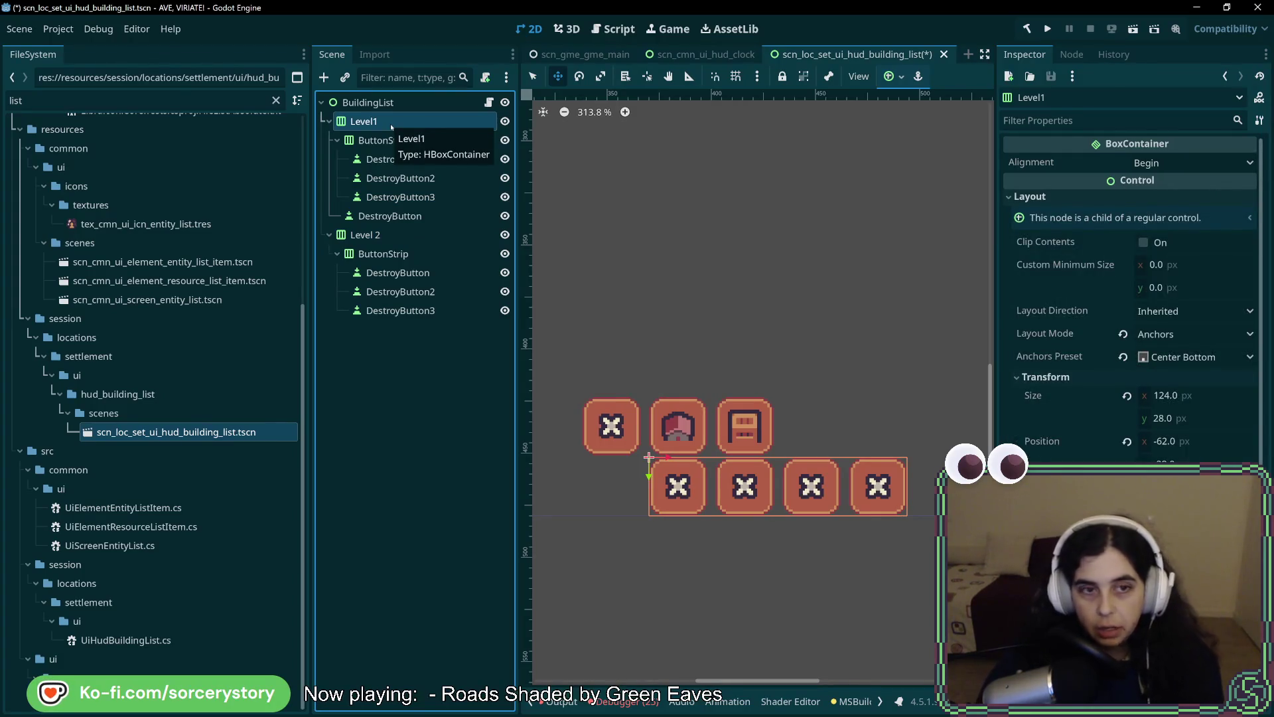
left_click(390, 216)
left_click(398, 197)
left_click(398, 178)
key("Up")
key("Up")
key("Up")
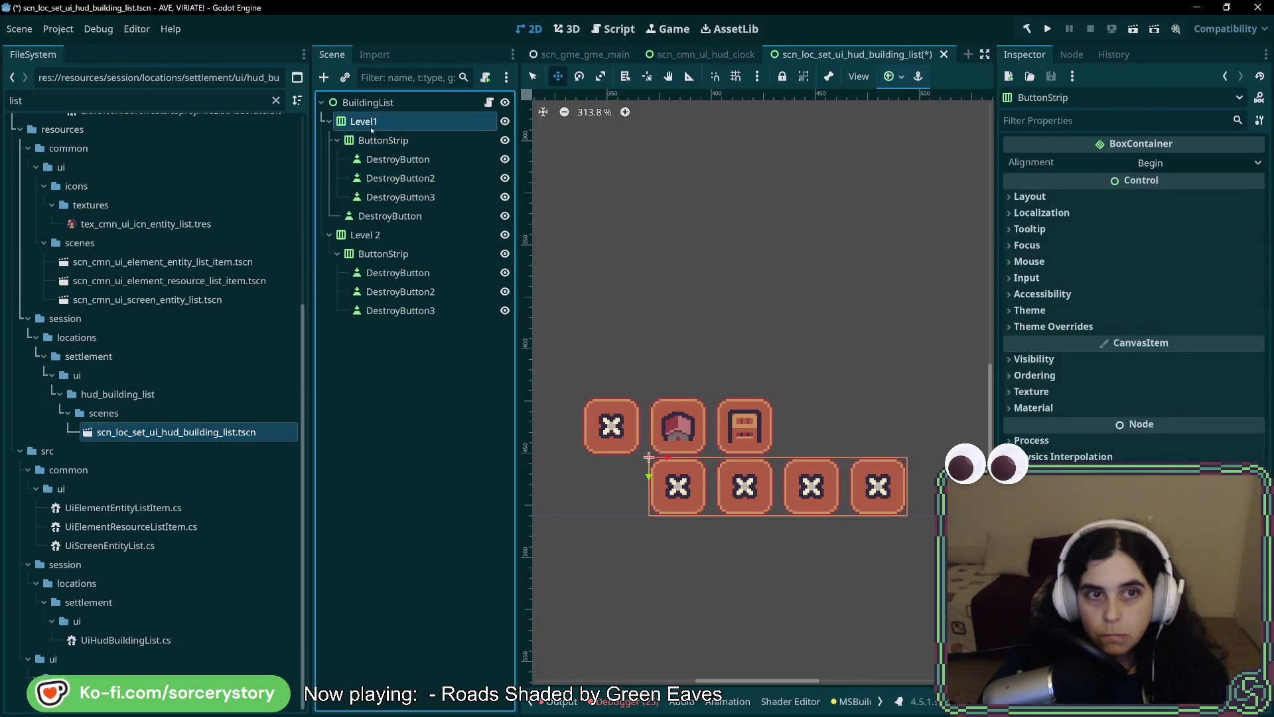
key("ctrl+s")
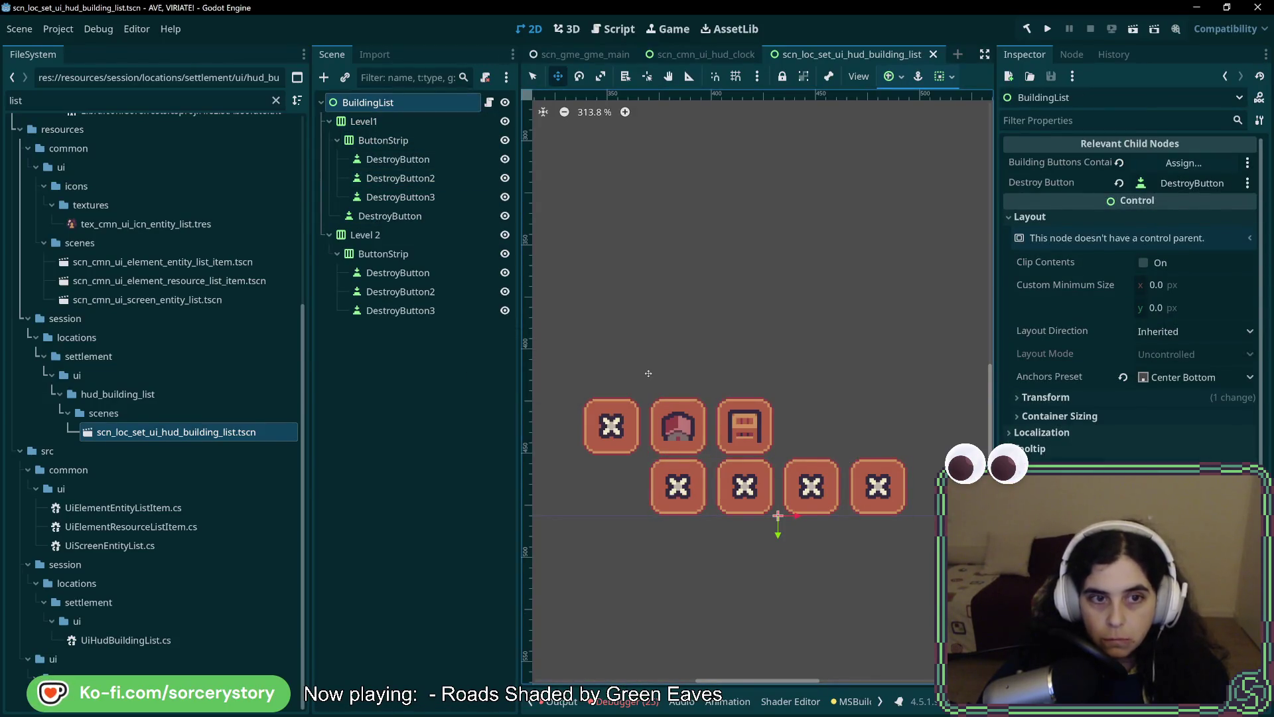
key("alt+Tab")
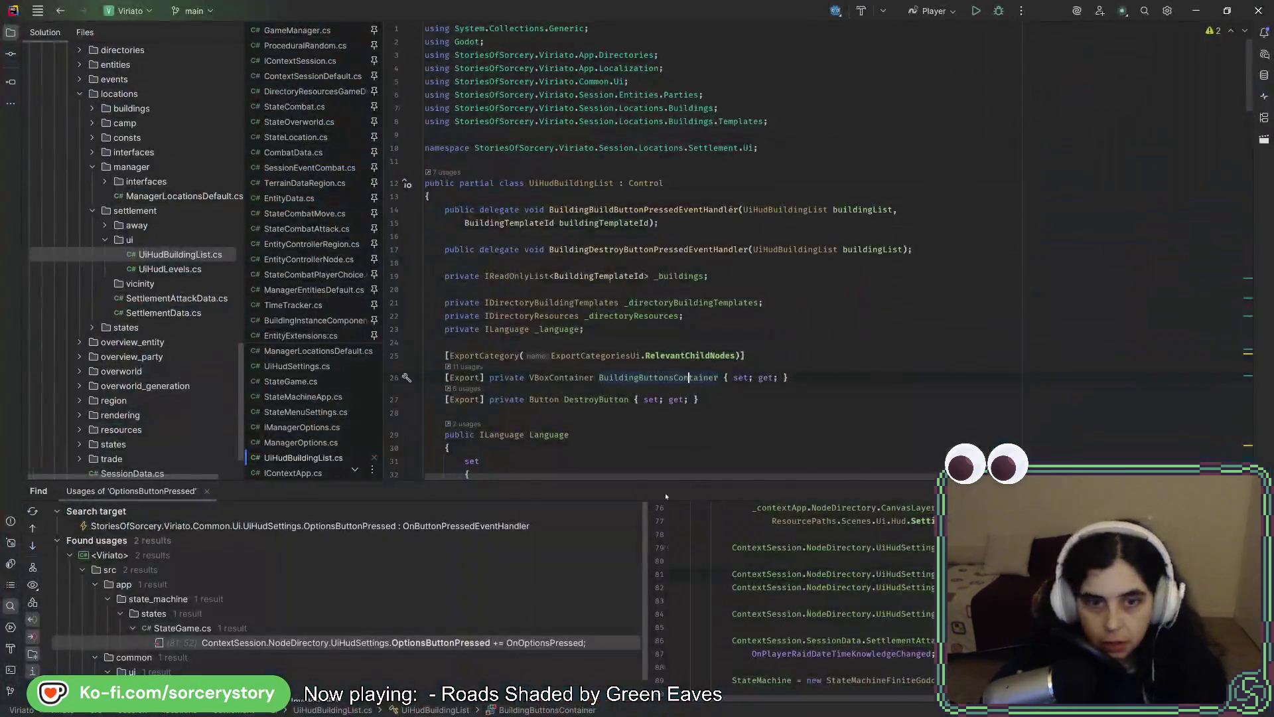
Compare the Godot scene and the HUD mockup, ending on UiHudBuildingList.cs in Rider.
scroll(664, 327, "down", 5)
key("alt+Tab")
key("alt+Tab")
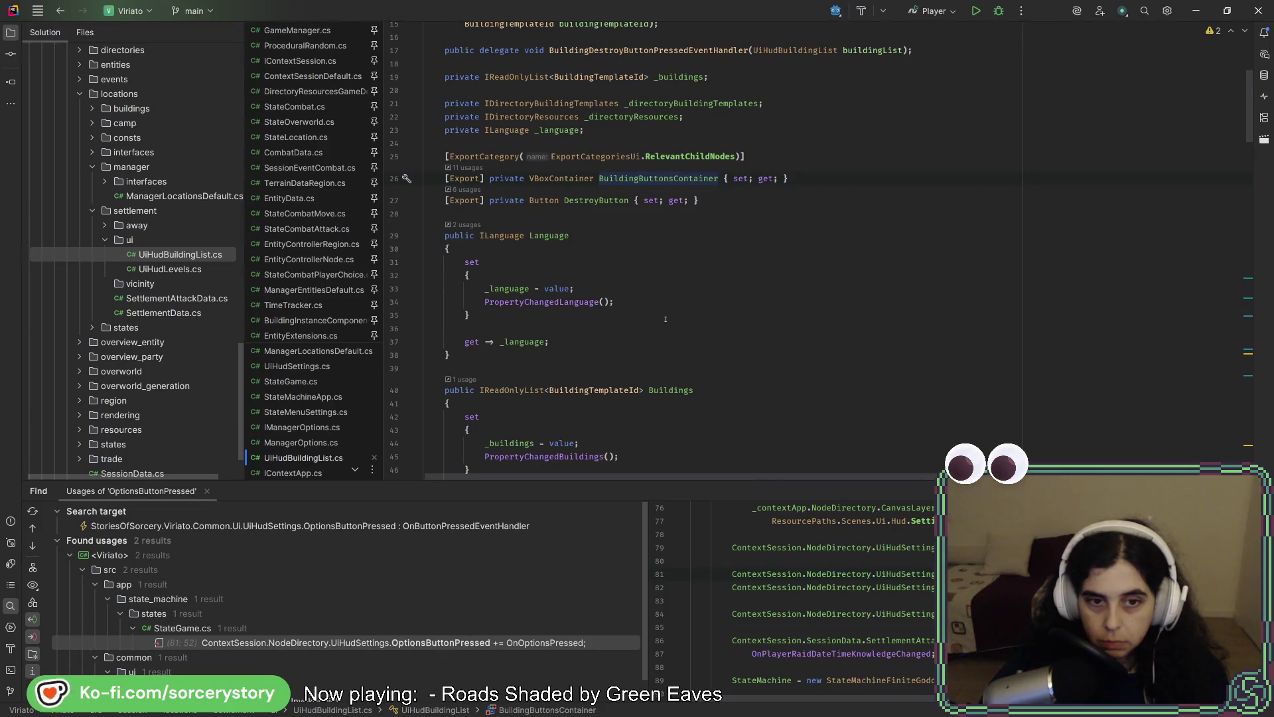
key("alt+Tab")
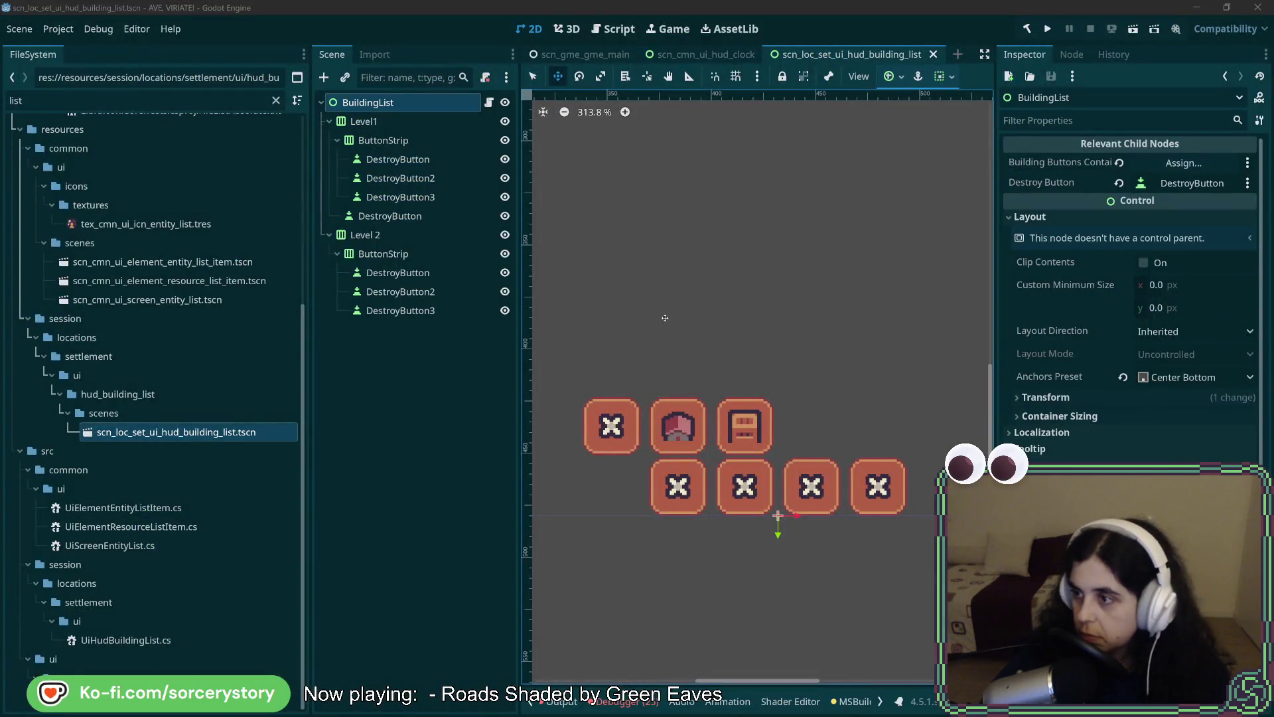
key("alt+Tab")
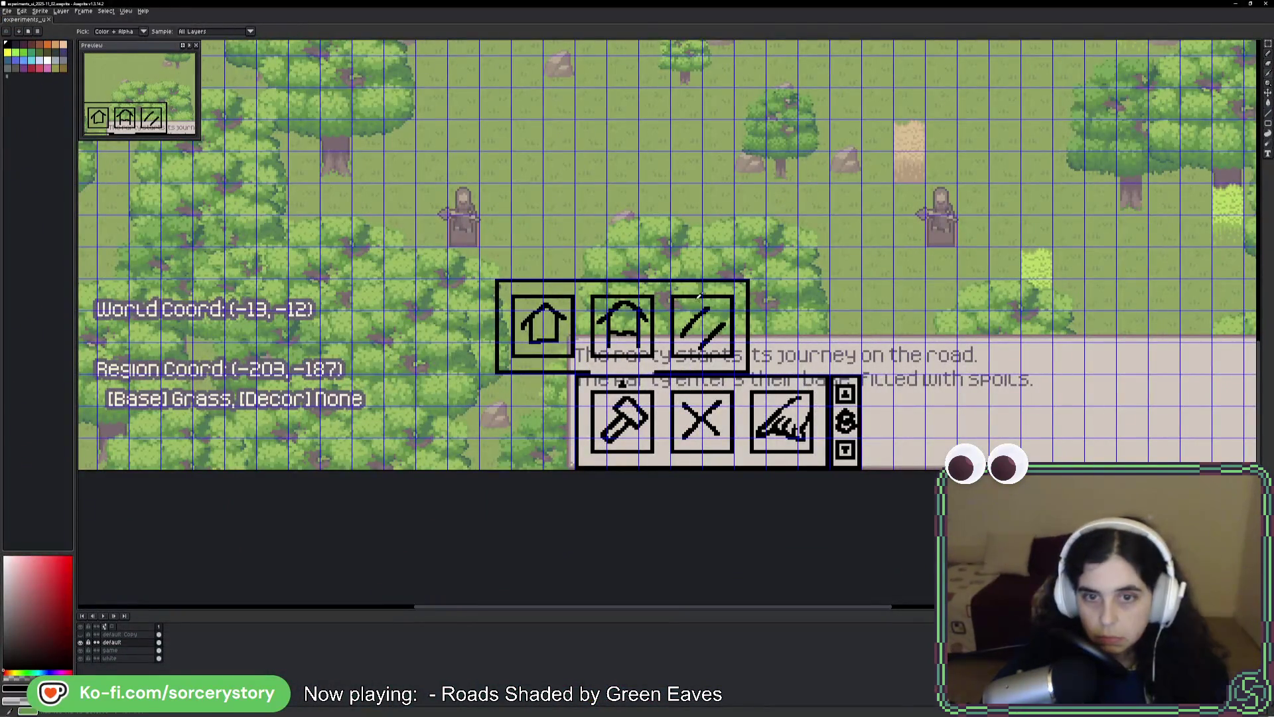
key("alt+Tab")
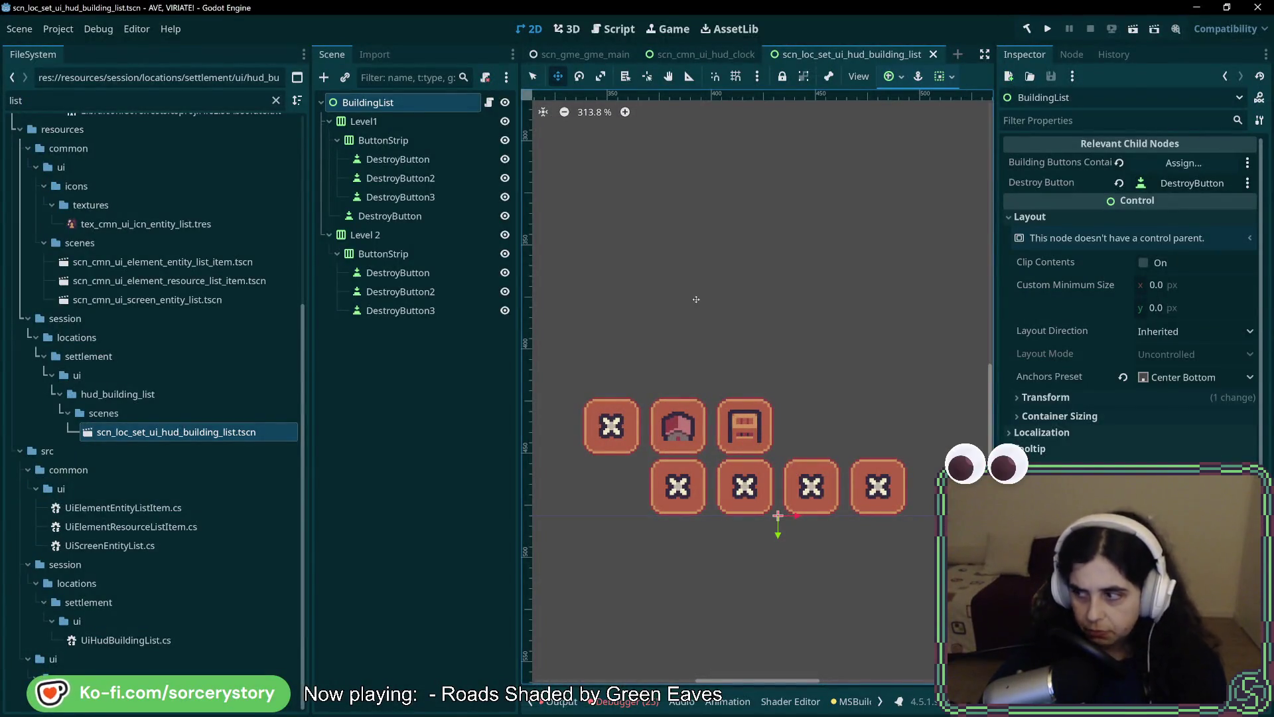
key("alt+Tab")
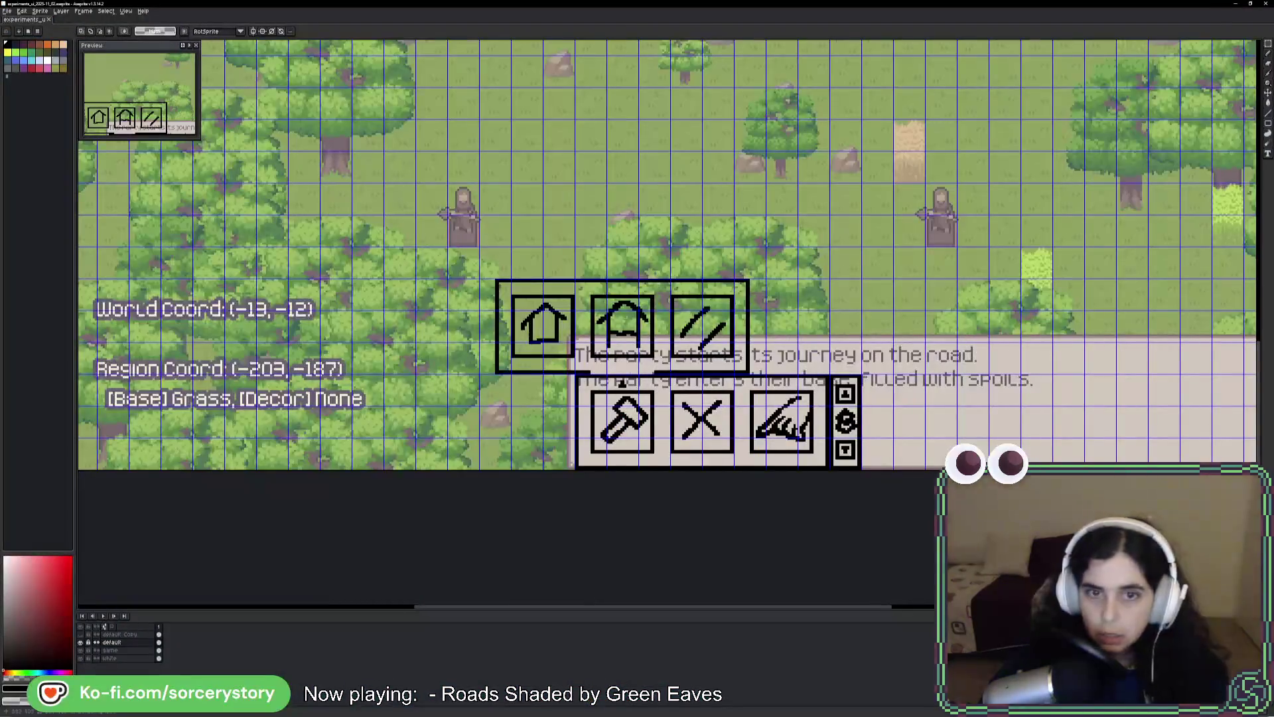
key("alt+Tab")
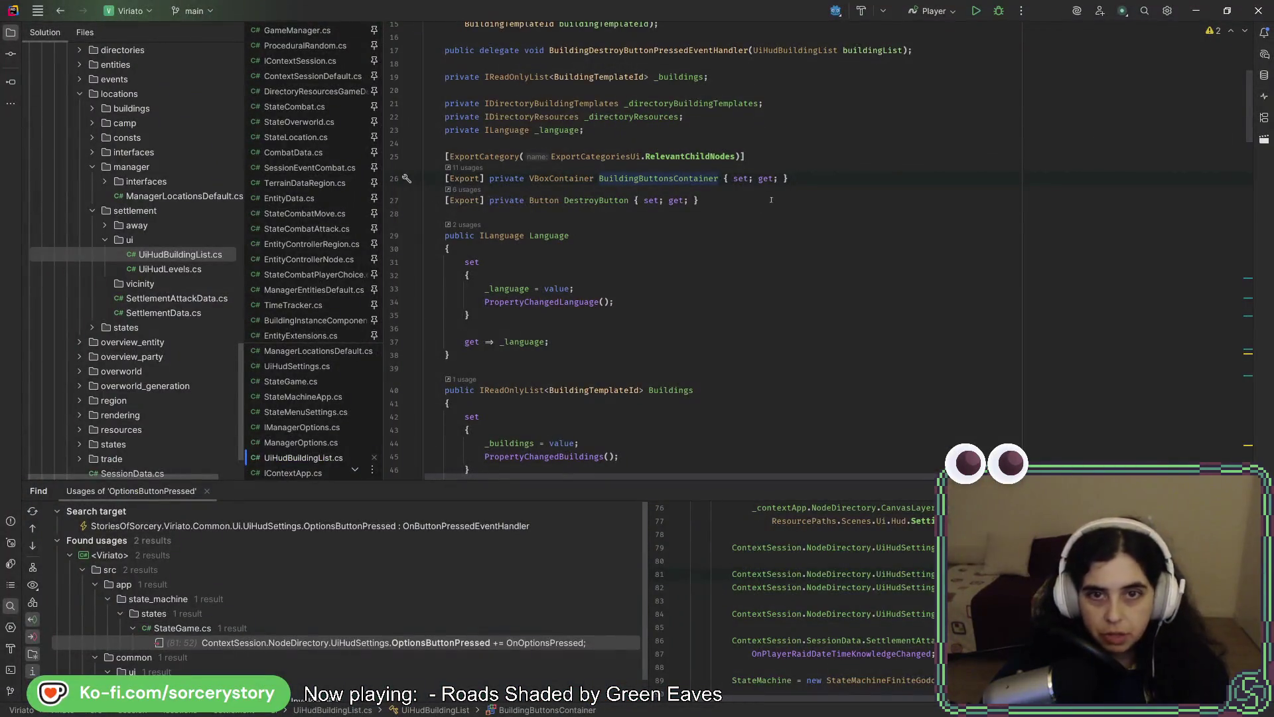
Change the container type to HBoxContainer and rename it Level1ButtonStripContainer.
key("alt+Tab")
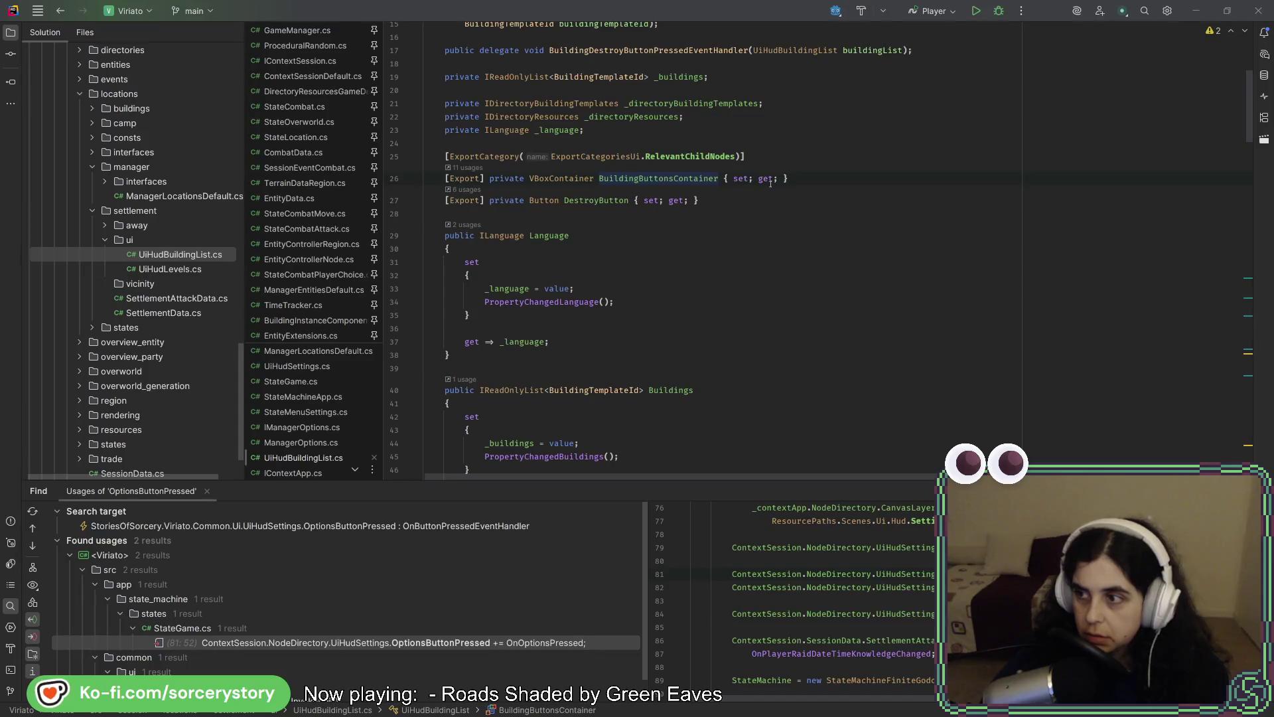
left_click(664, 175)
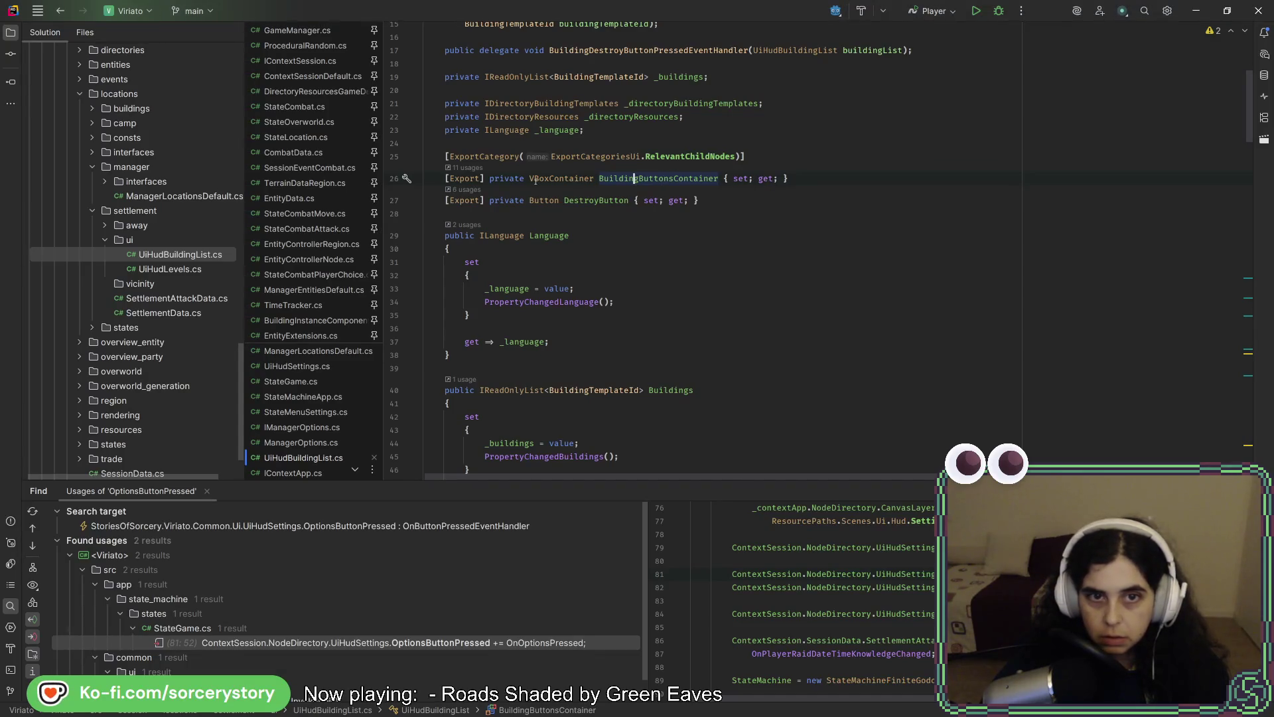
key("BackSpace")
type("H")
left_click(624, 178)
key("Right")
key("Right")
key("Right")
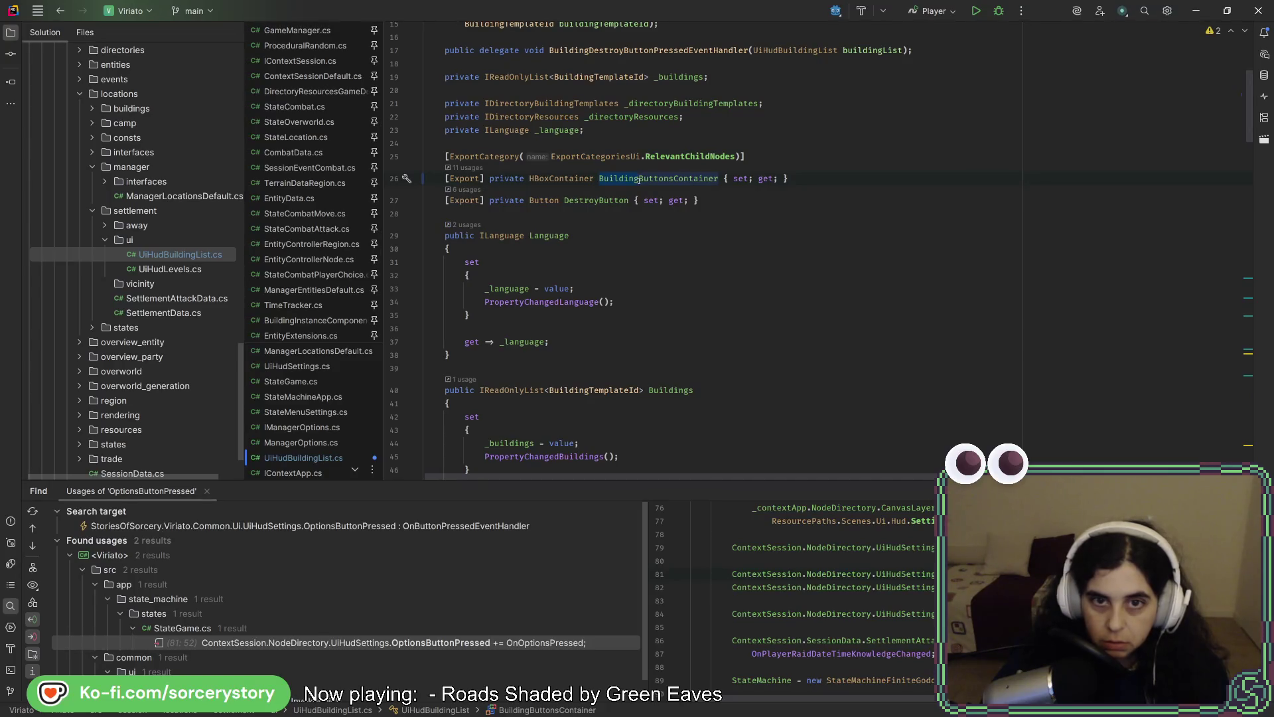
key("BackSpace")
key("BackSpace")
key("BackSpace")
type("Level1")
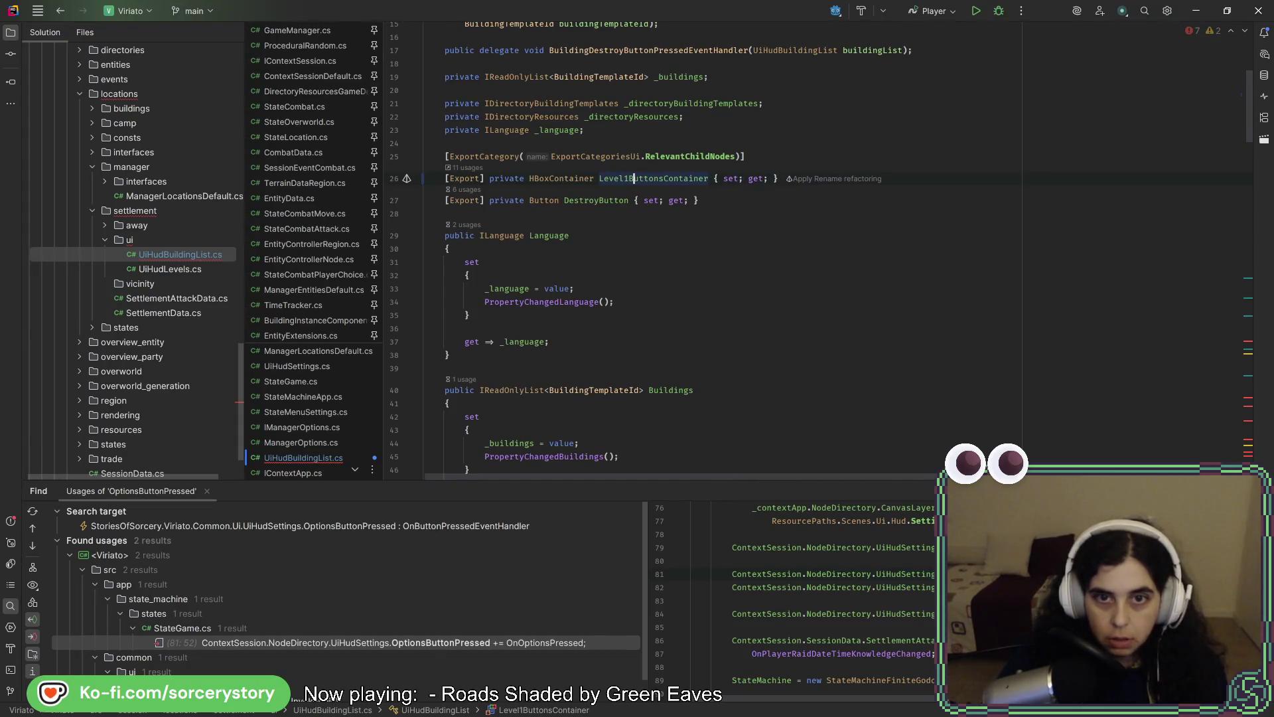
left_click(654, 179)
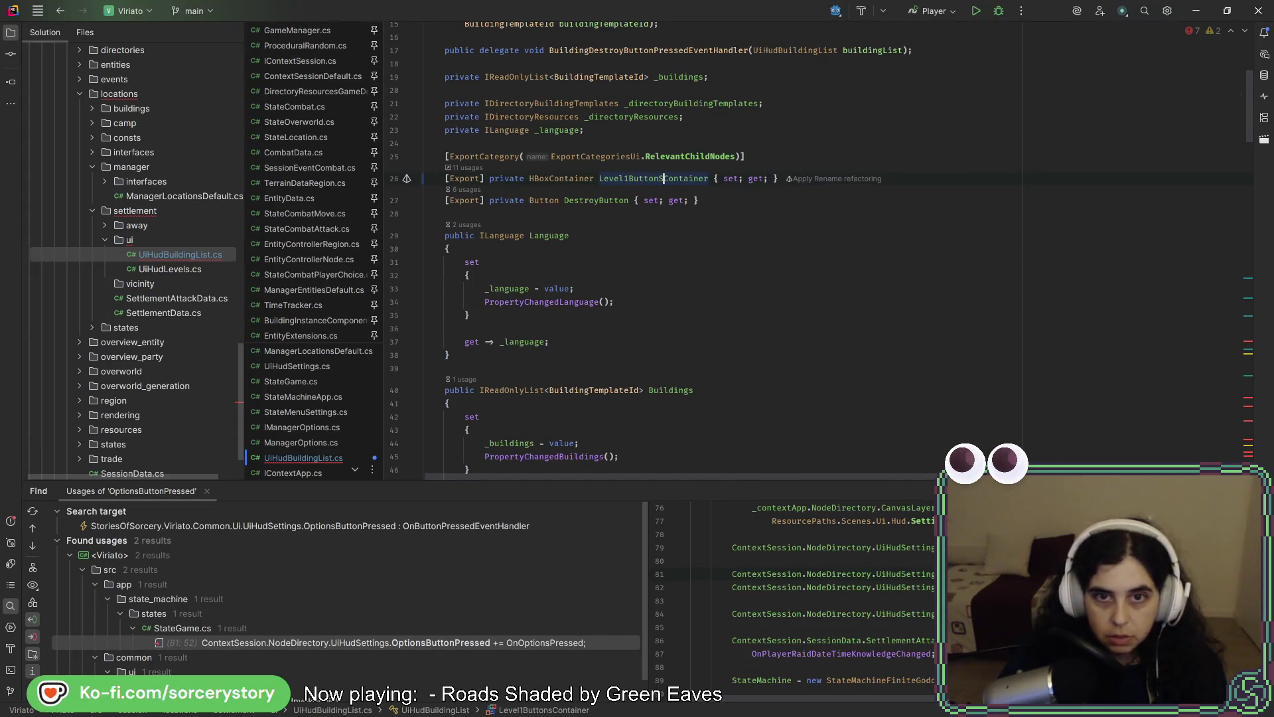
key("Delete")
type("Strip")
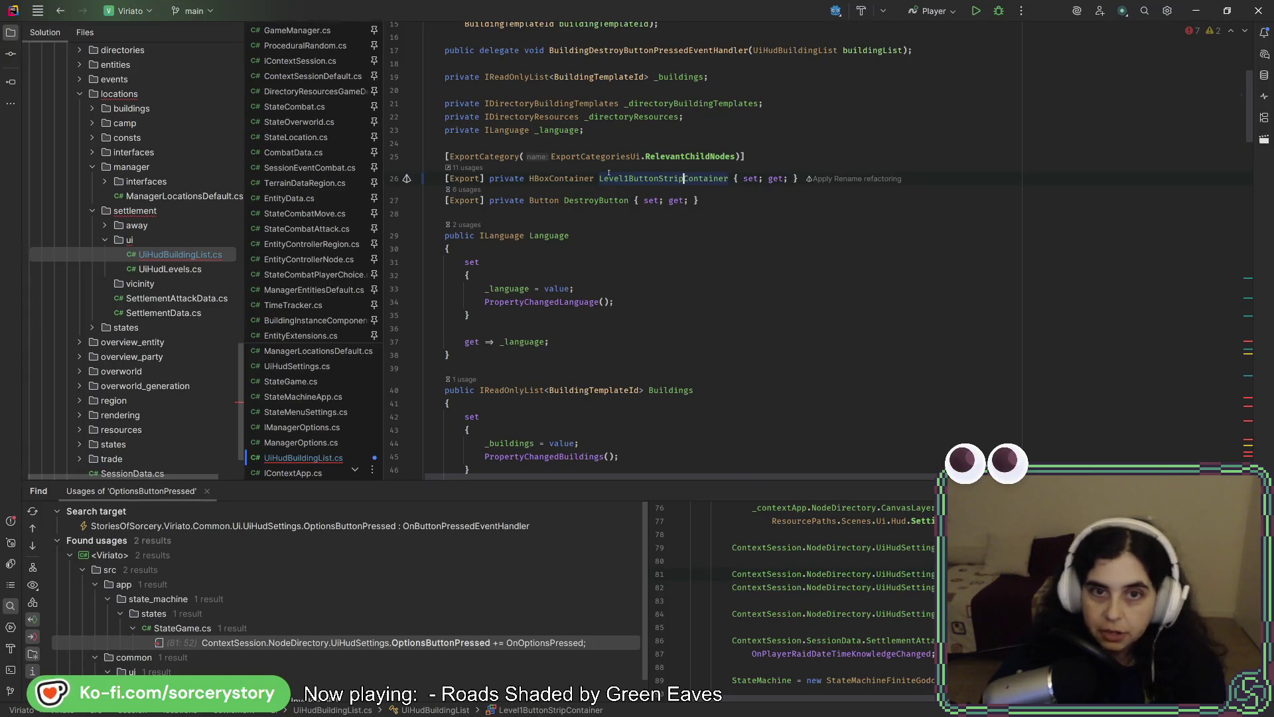
Duplicate that declaration as a Level2ButtonStripContainer export.
key("ctrl+d")
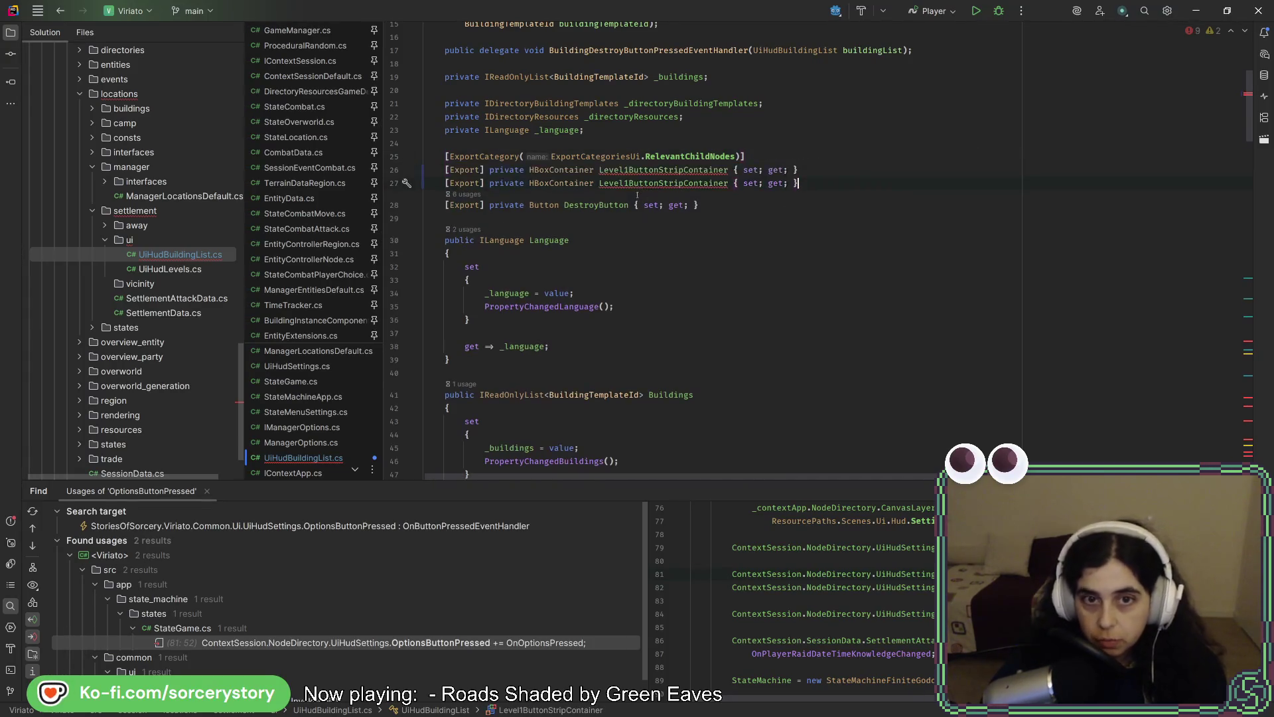
left_click(626, 188)
key("BackSpace")
type("2")
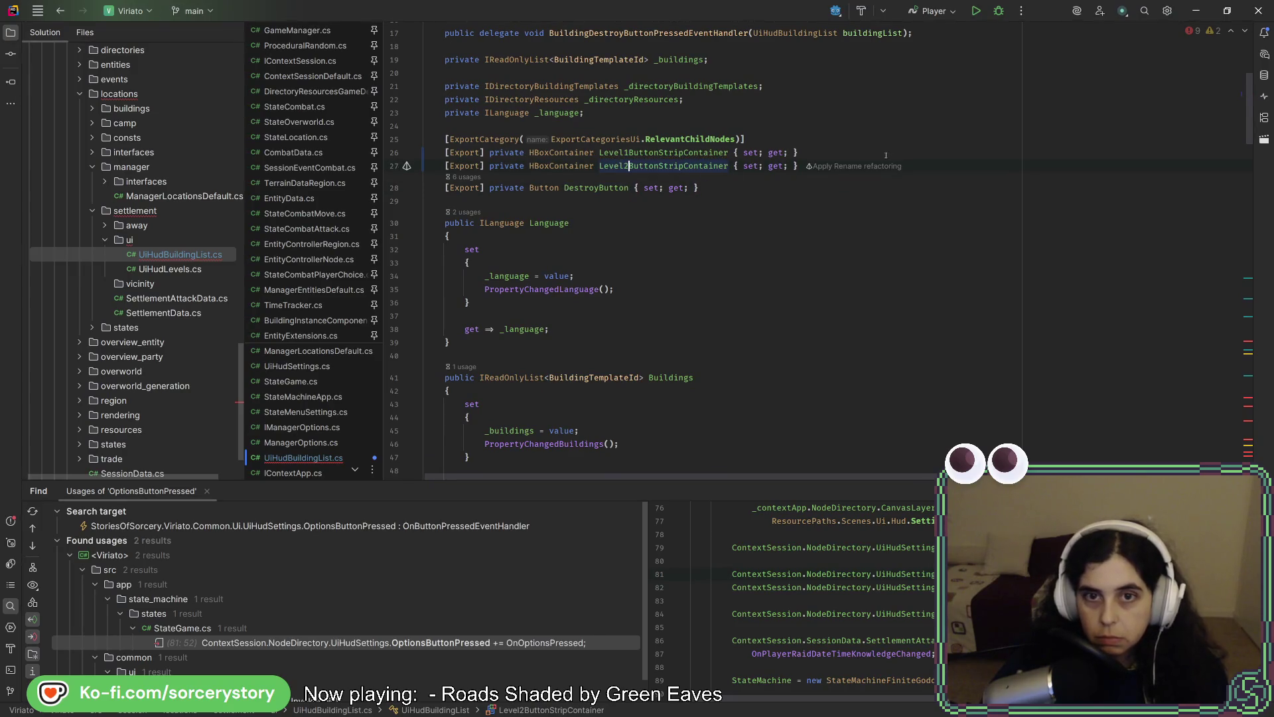
key("alt+Tab")
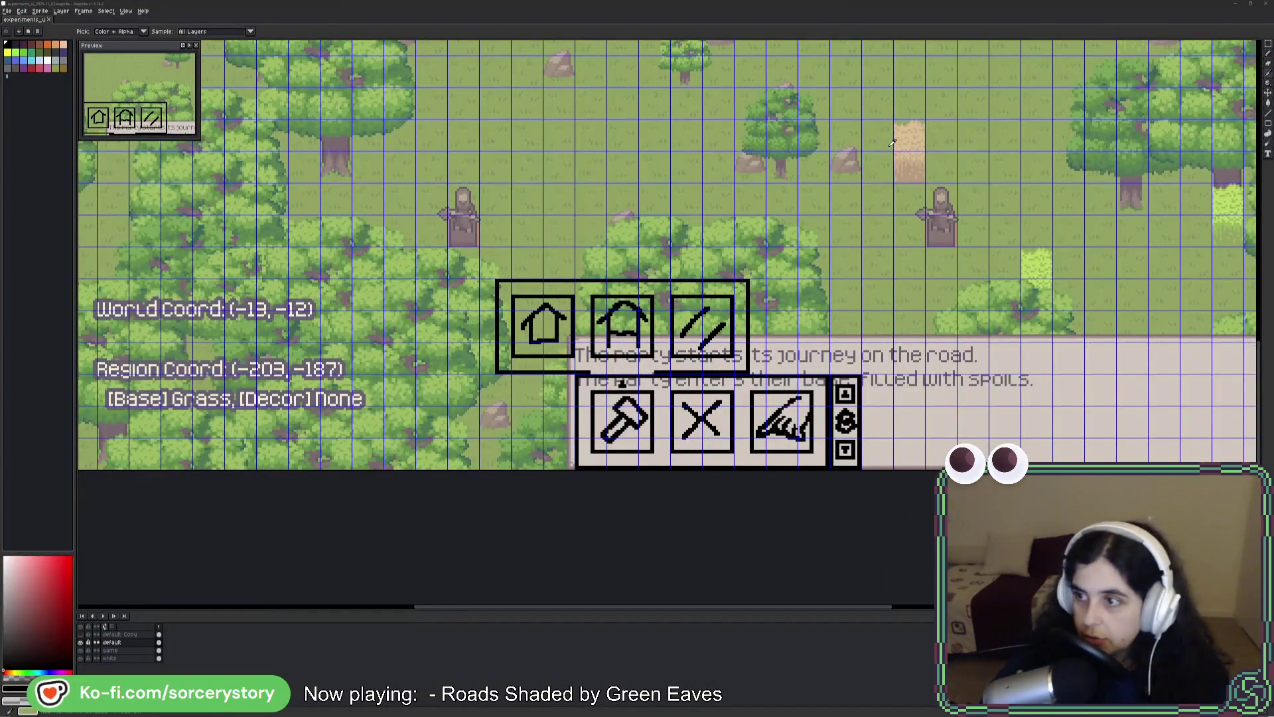
key("alt+Tab")
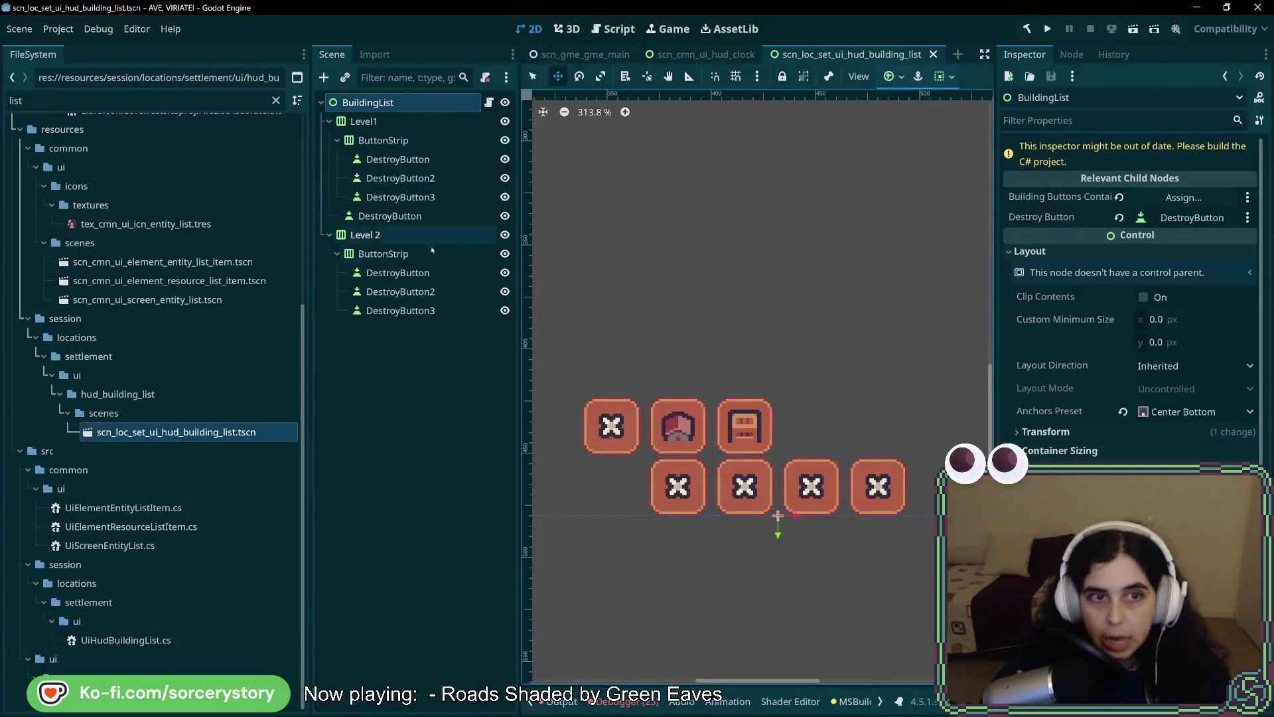
Check the properties of Level 2 and its ButtonStrip in Godot.
left_click(398, 235)
left_click(425, 253)
left_click(408, 236)
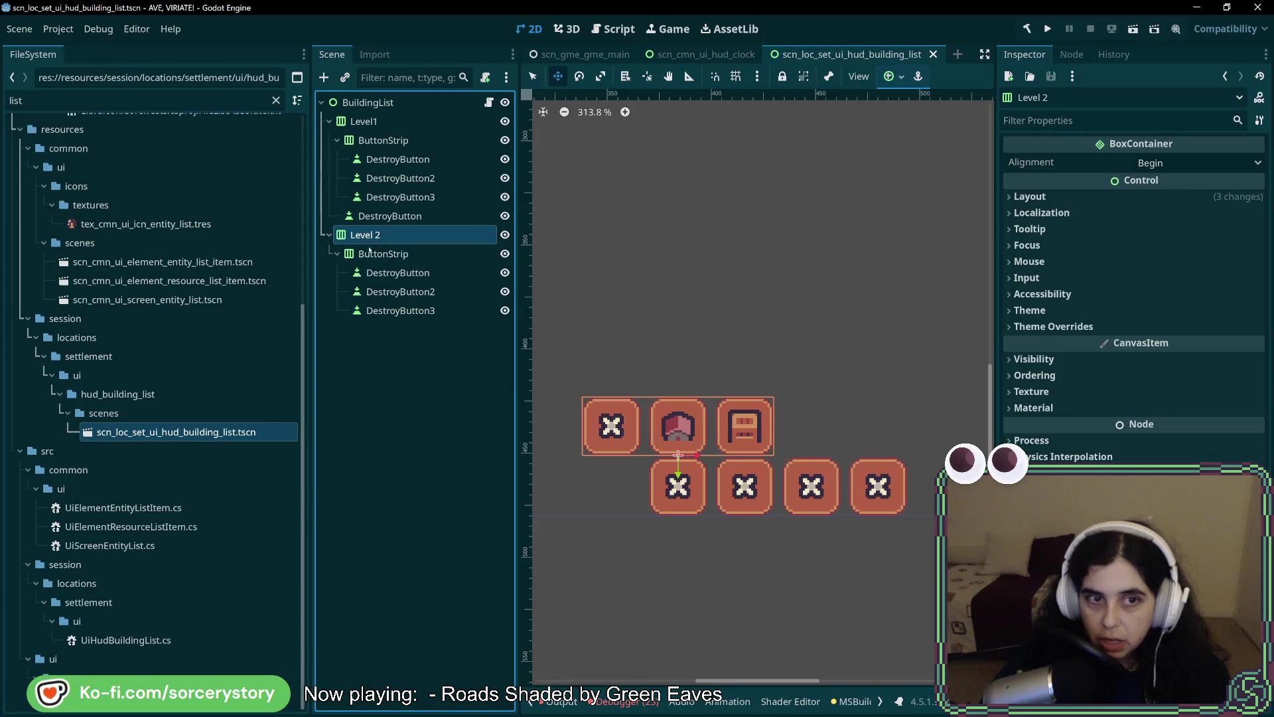
left_click(410, 255)
key("alt+Tab")
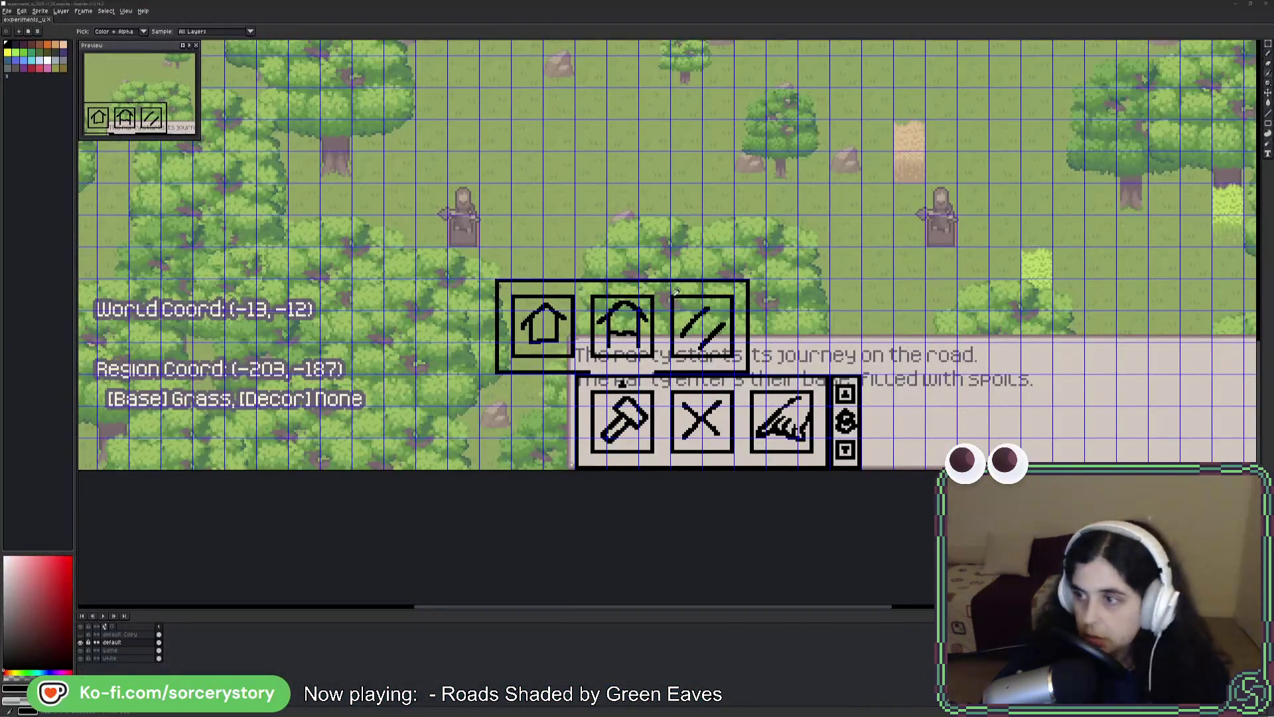
key("alt+Tab")
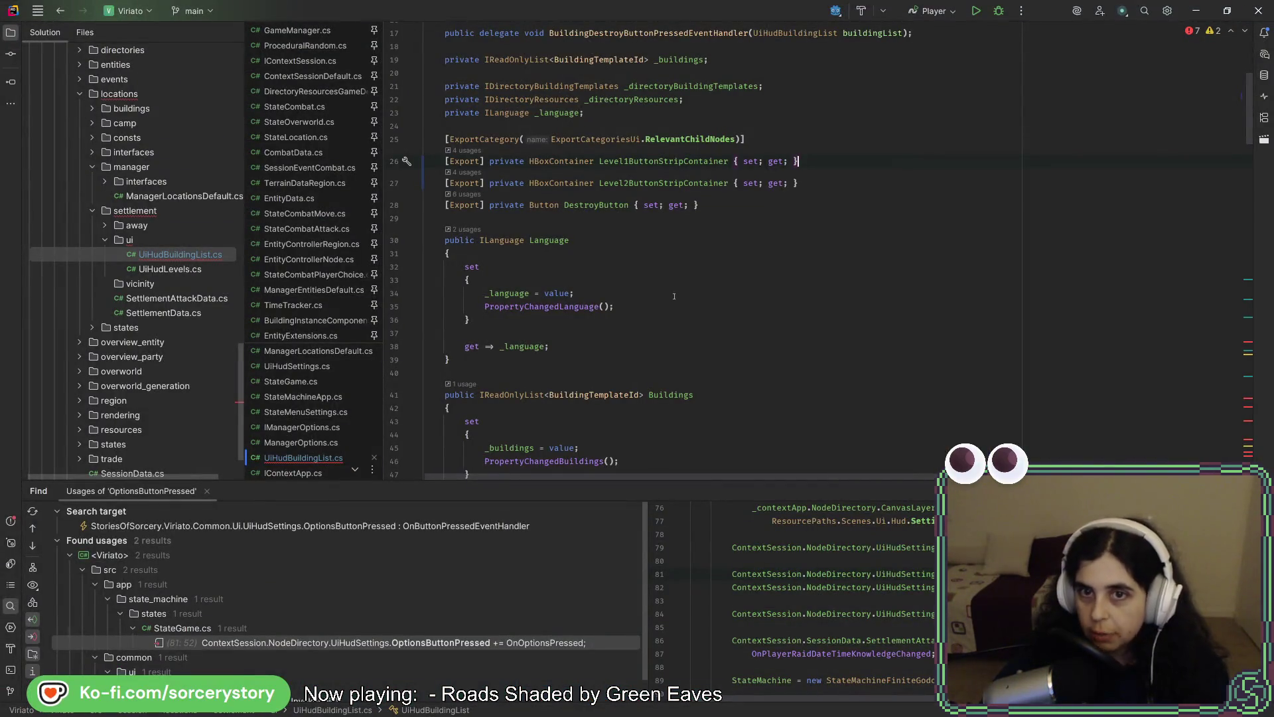
Duplicate the Level2ButtonStripContainer export and rename the copy Level2Container.
left_click(678, 182)
key("ctrl+d")
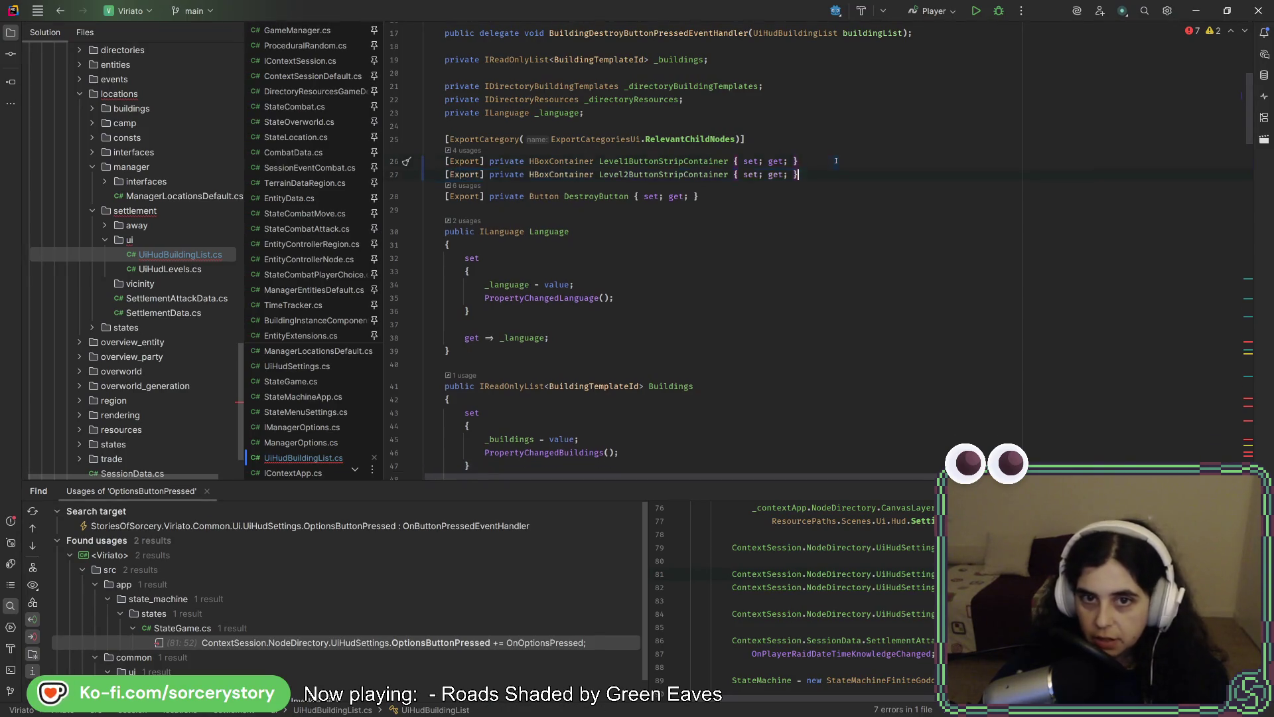
scroll(820, 167, "down", 1)
left_click(664, 170)
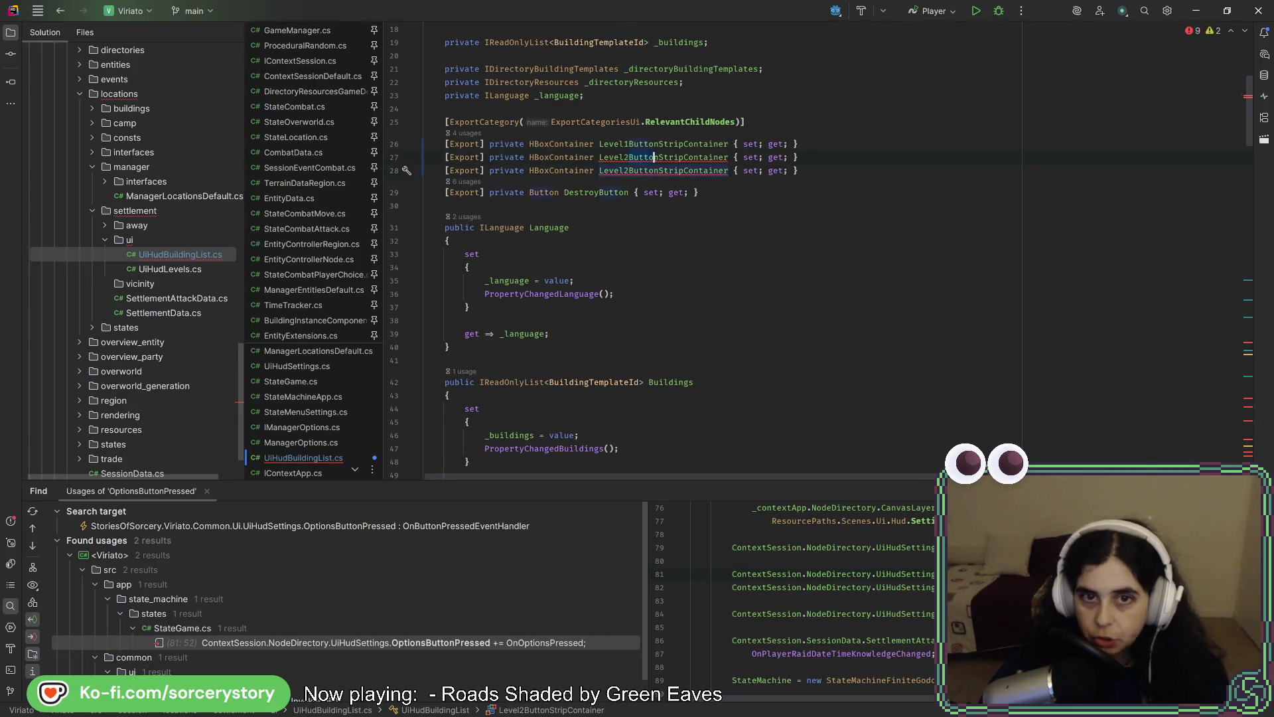
key("BackSpace")
key("BackSpace")
key("BackSpace")
key("Delete")
key("Delete")
key("Delete")
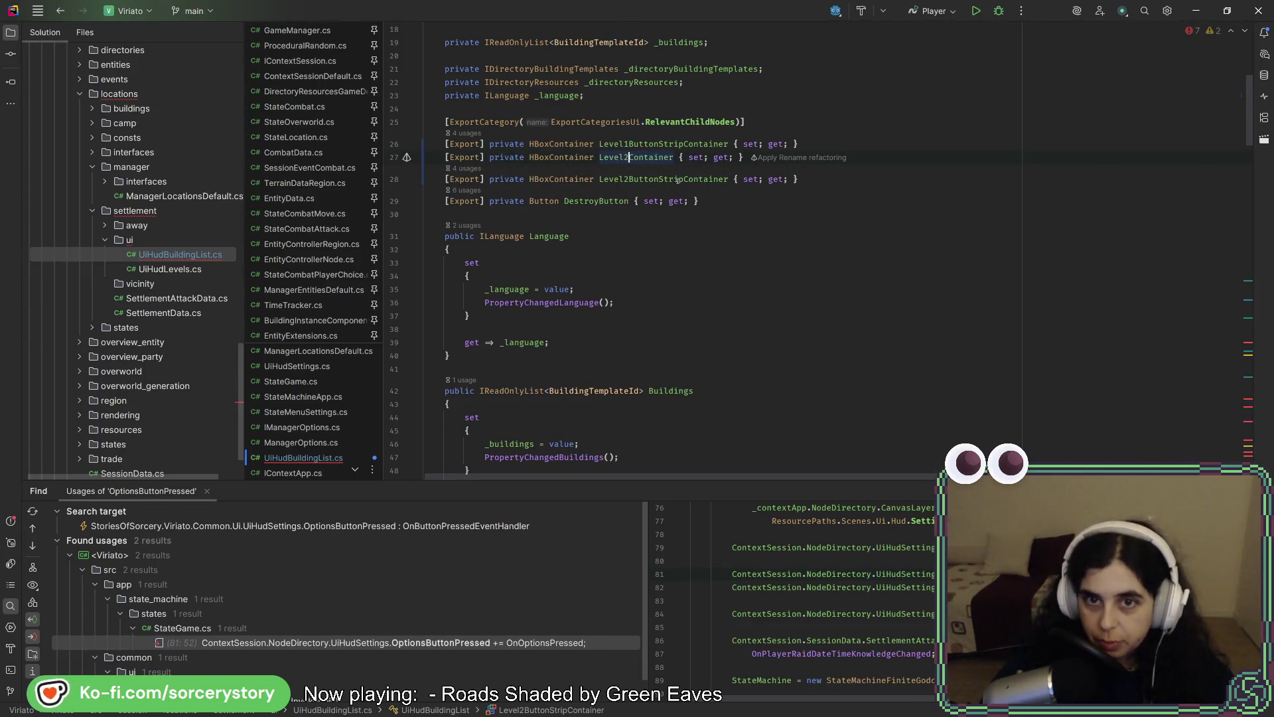
left_click(854, 140)
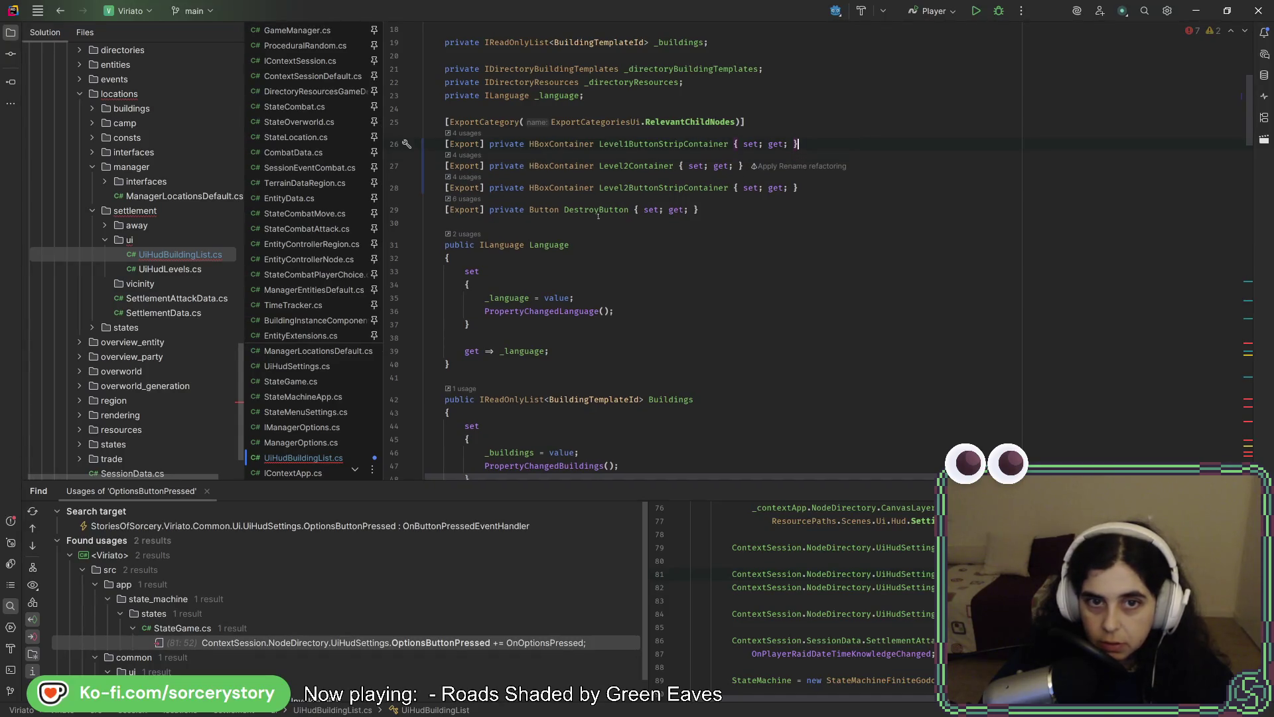
Delete the DestroyButton export property line.
left_click(609, 210)
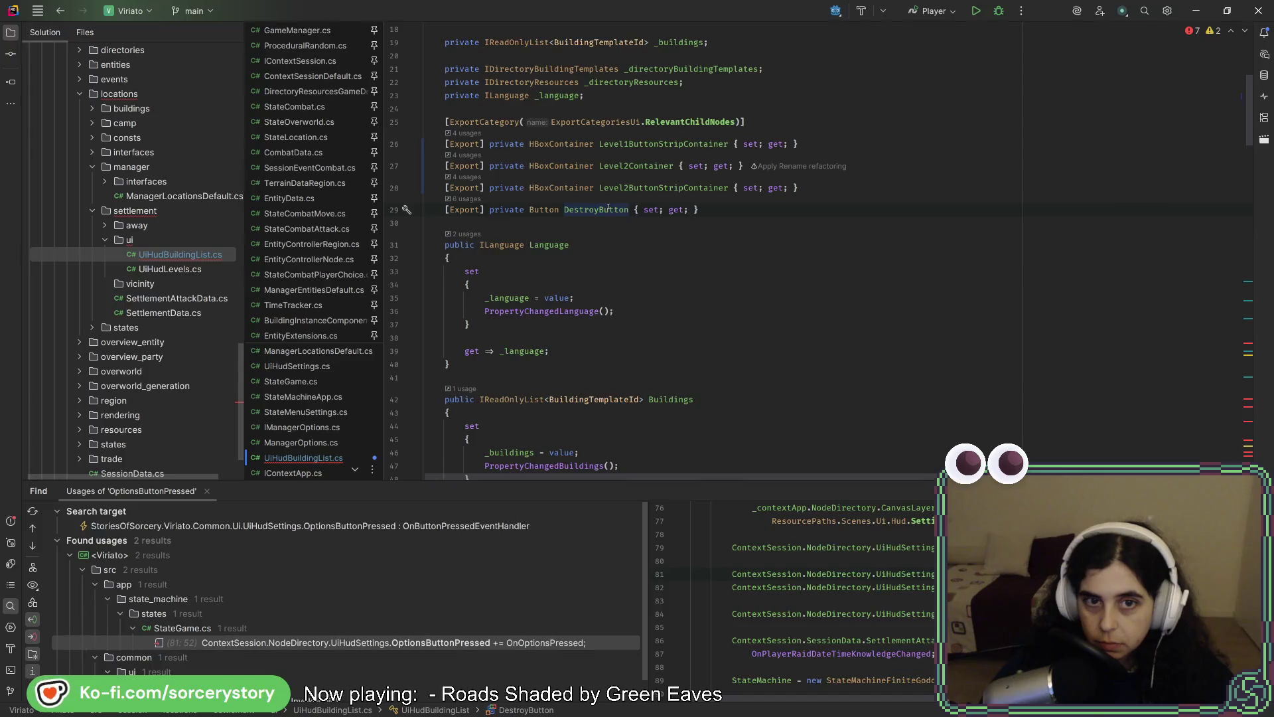
left_click(767, 209)
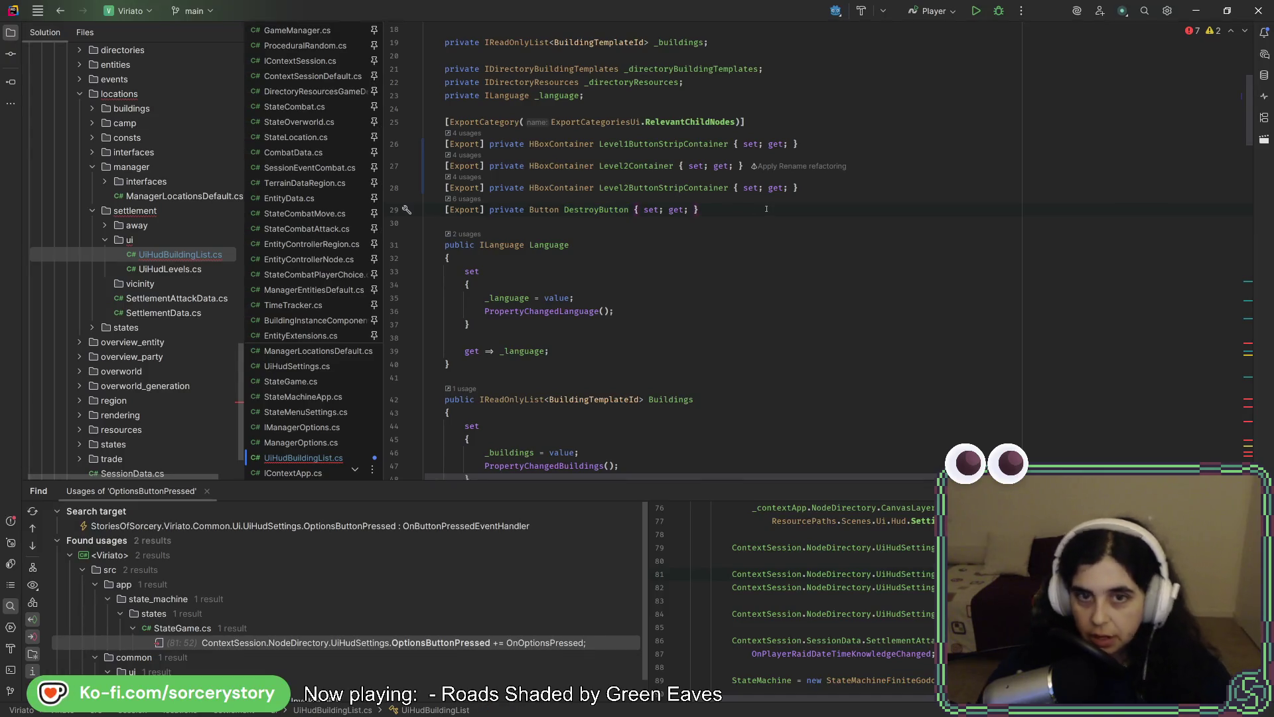
key("shift+Home")
key("BackSpace")
key("BackSpace")
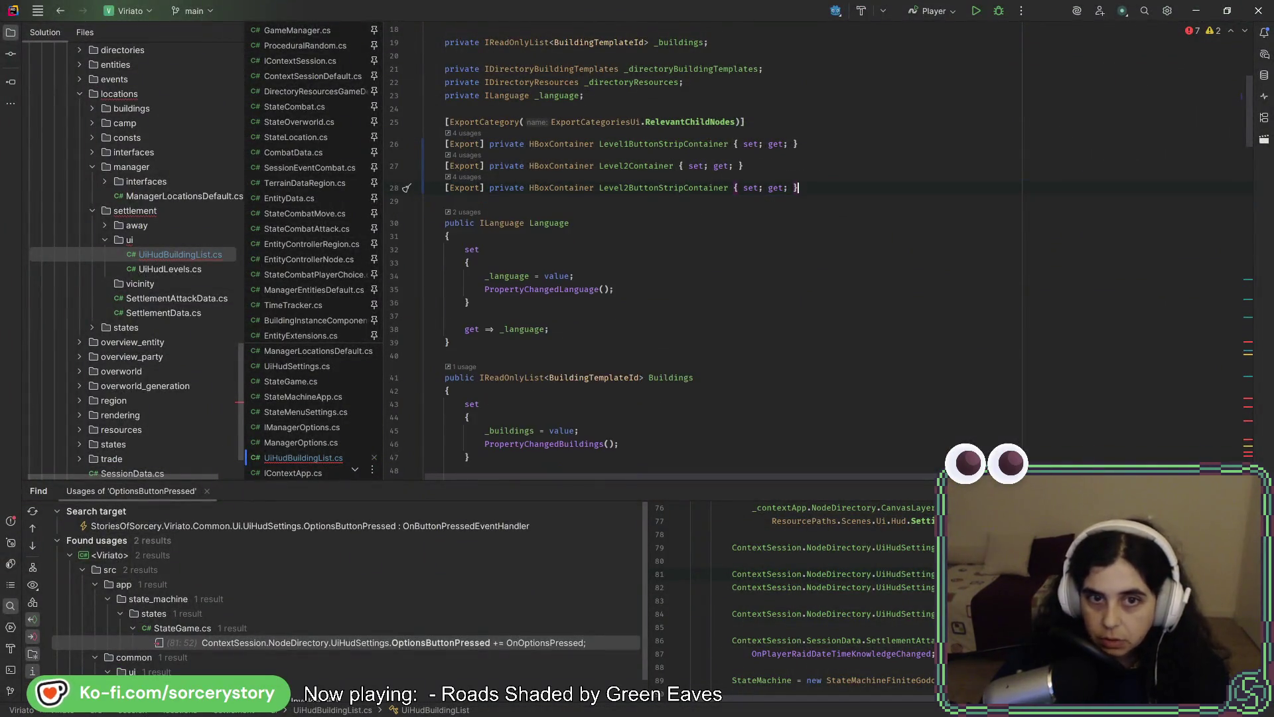
left_click(811, 253)
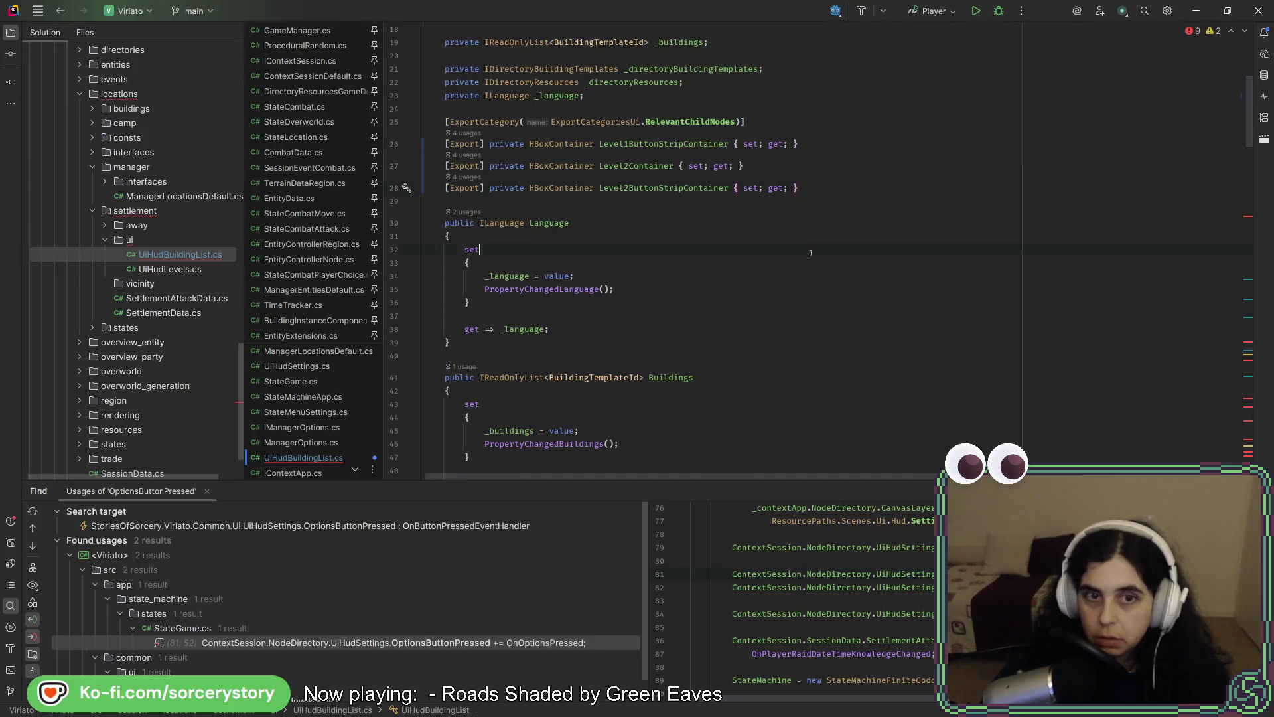
left_click(670, 347)
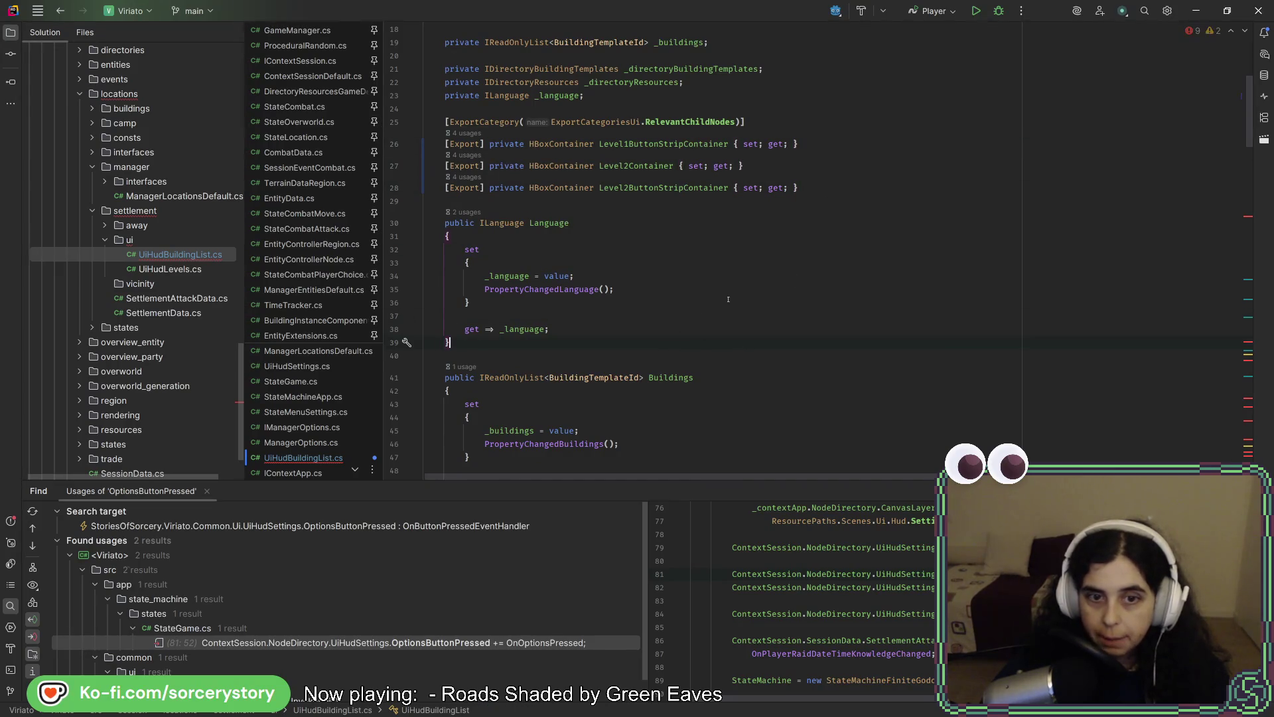
Review the remaining exports, including Buildings, against the HUD mockup.
scroll(728, 300, "down", 5)
key("alt+Down")
scroll(697, 302, "up", 7)
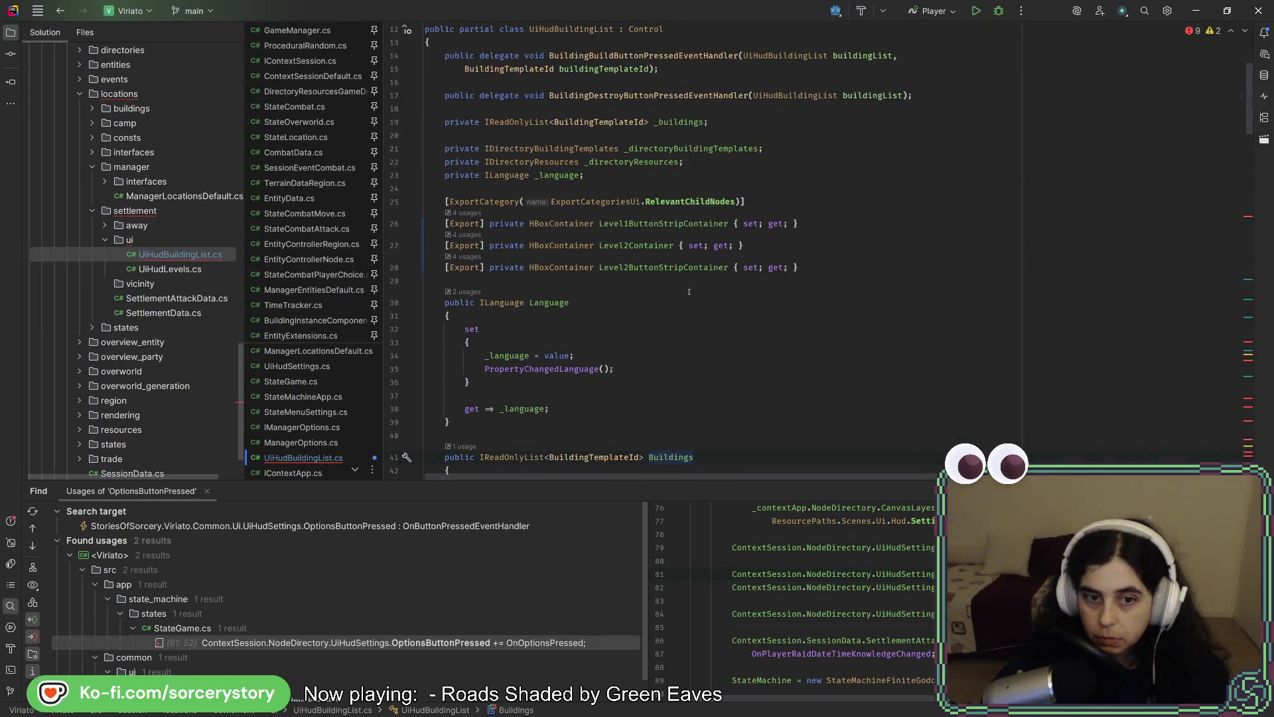
scroll(689, 292, "down", 6)
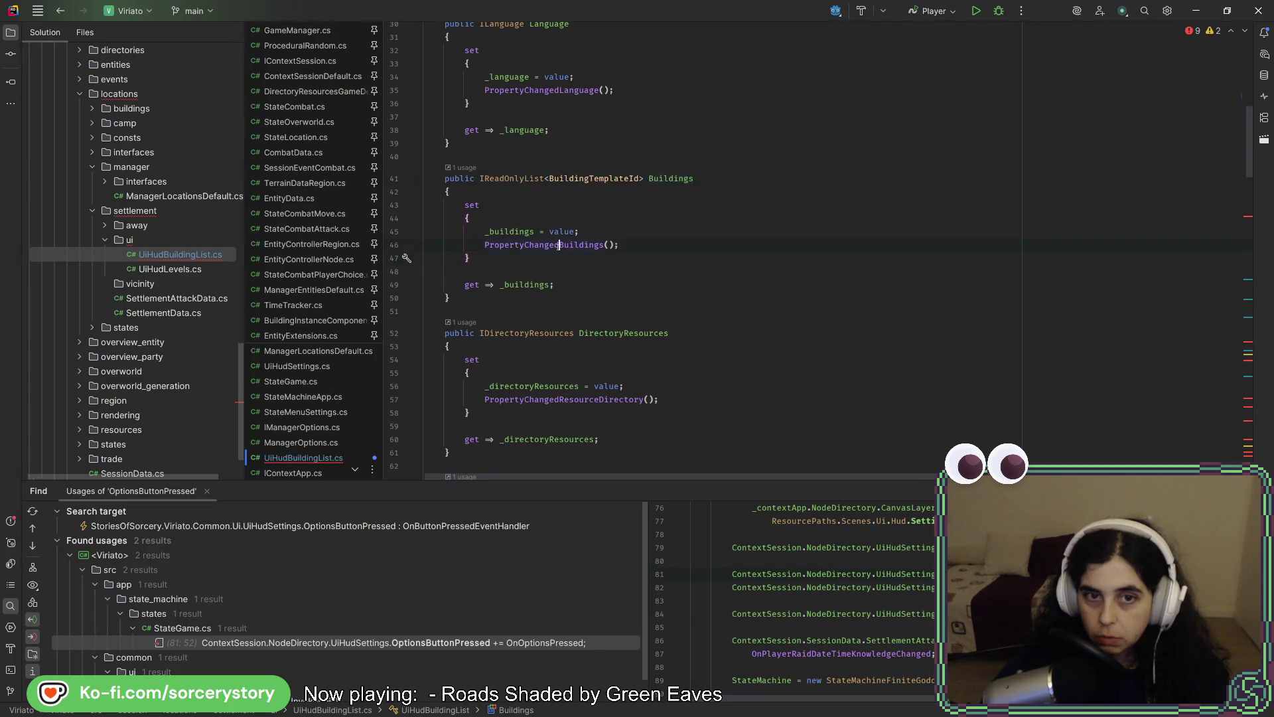
scroll(560, 245, "up", 6)
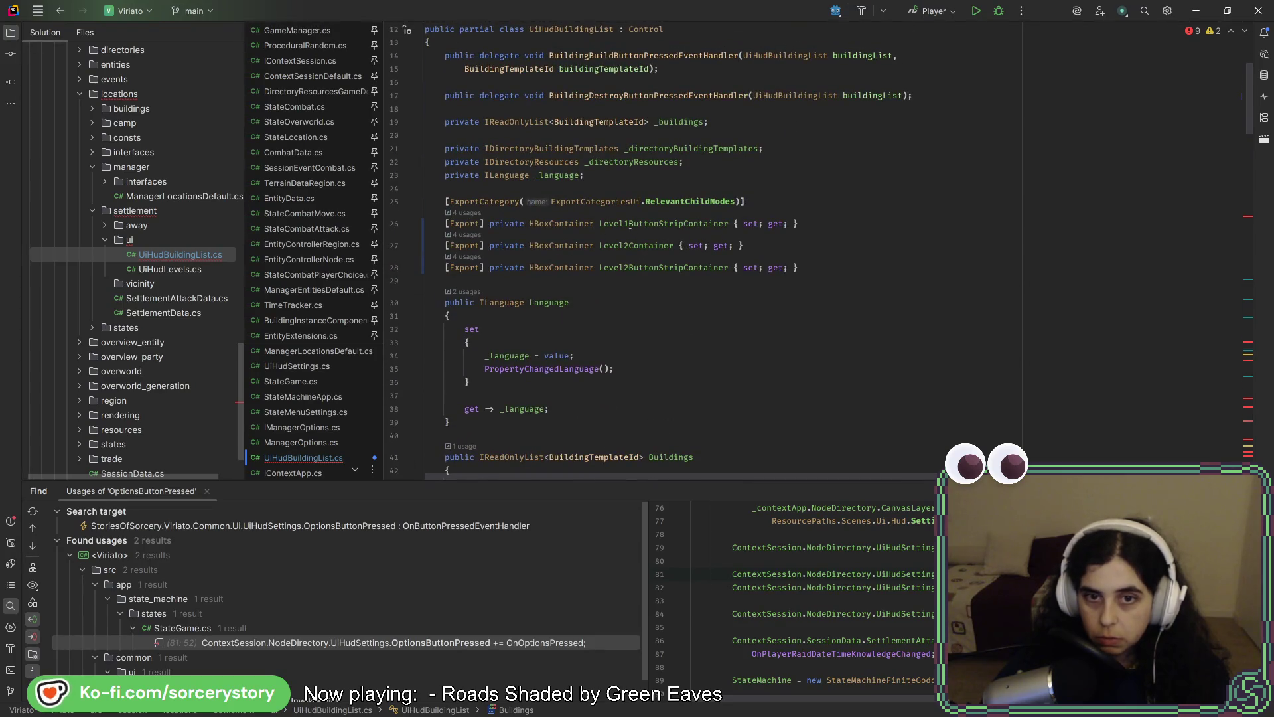
key("alt+Tab")
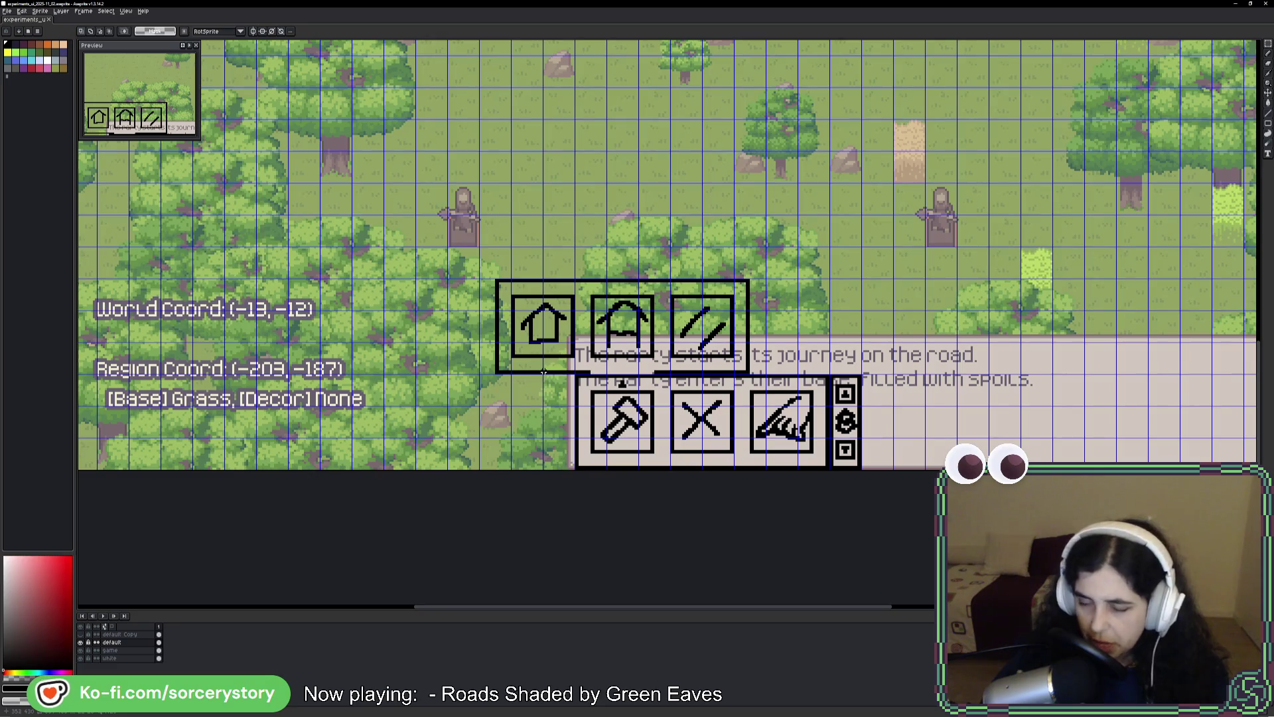
key("alt+Tab")
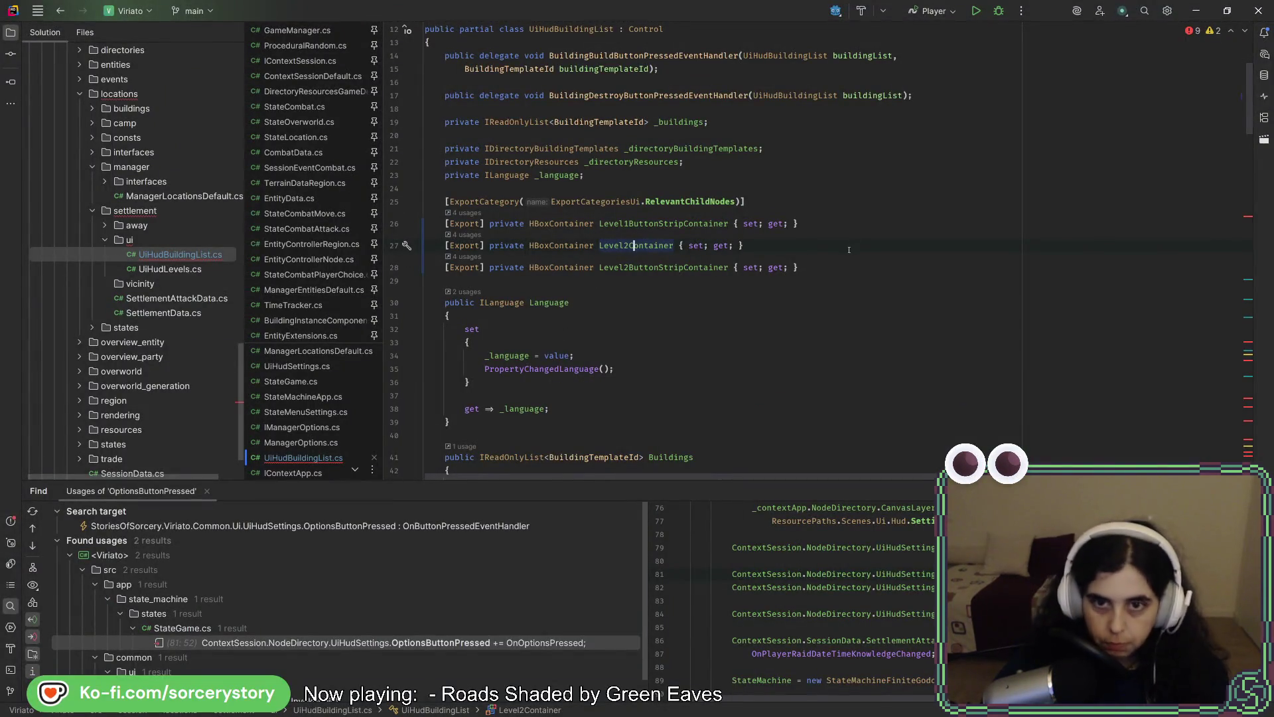
scroll(790, 276, "down", 15)
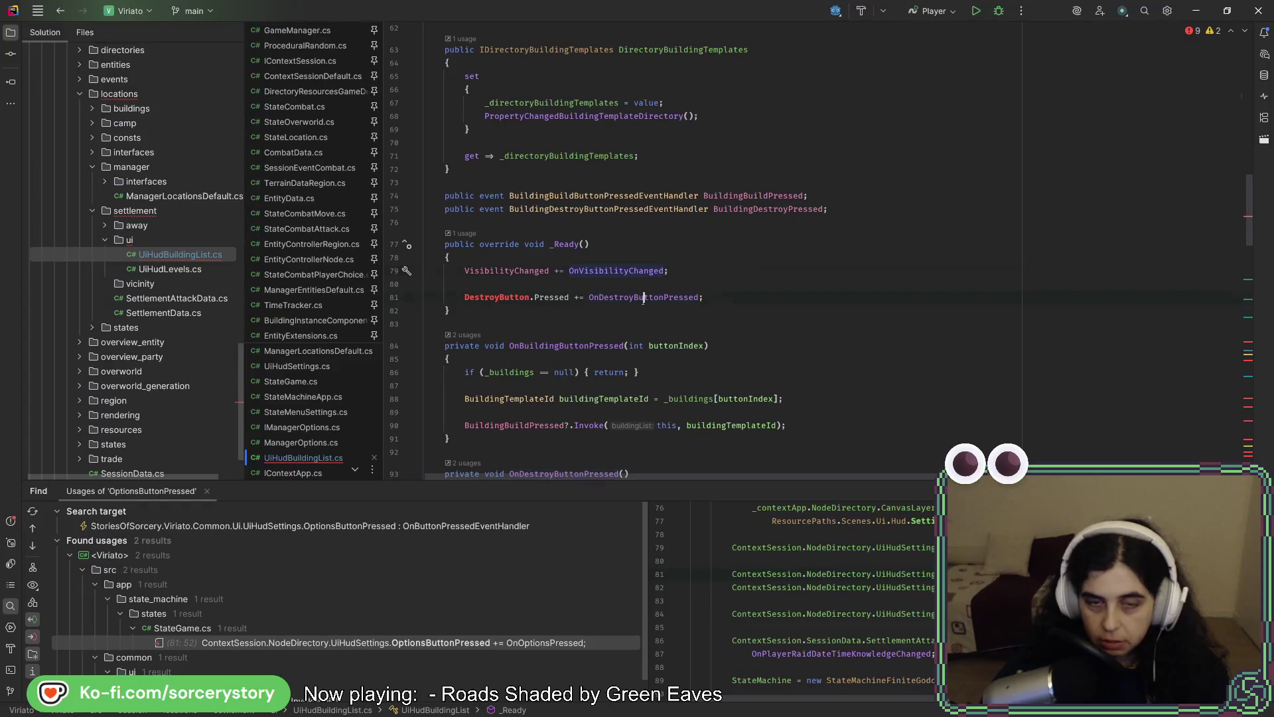
Review UiHudBuildingList.cs's _Ready subscriptions, PropertyChangedLanguage and the Level1ButtonStripContainer property.
left_click(716, 297)
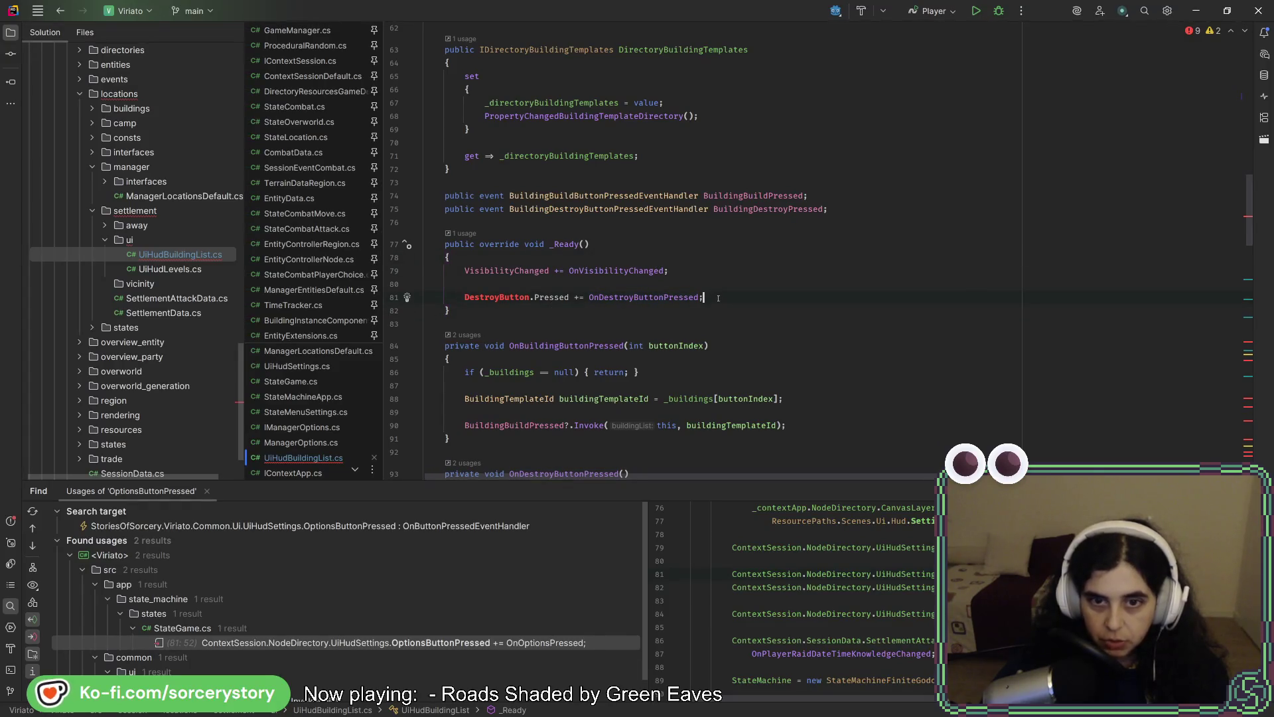
scroll(718, 294, "down", 1)
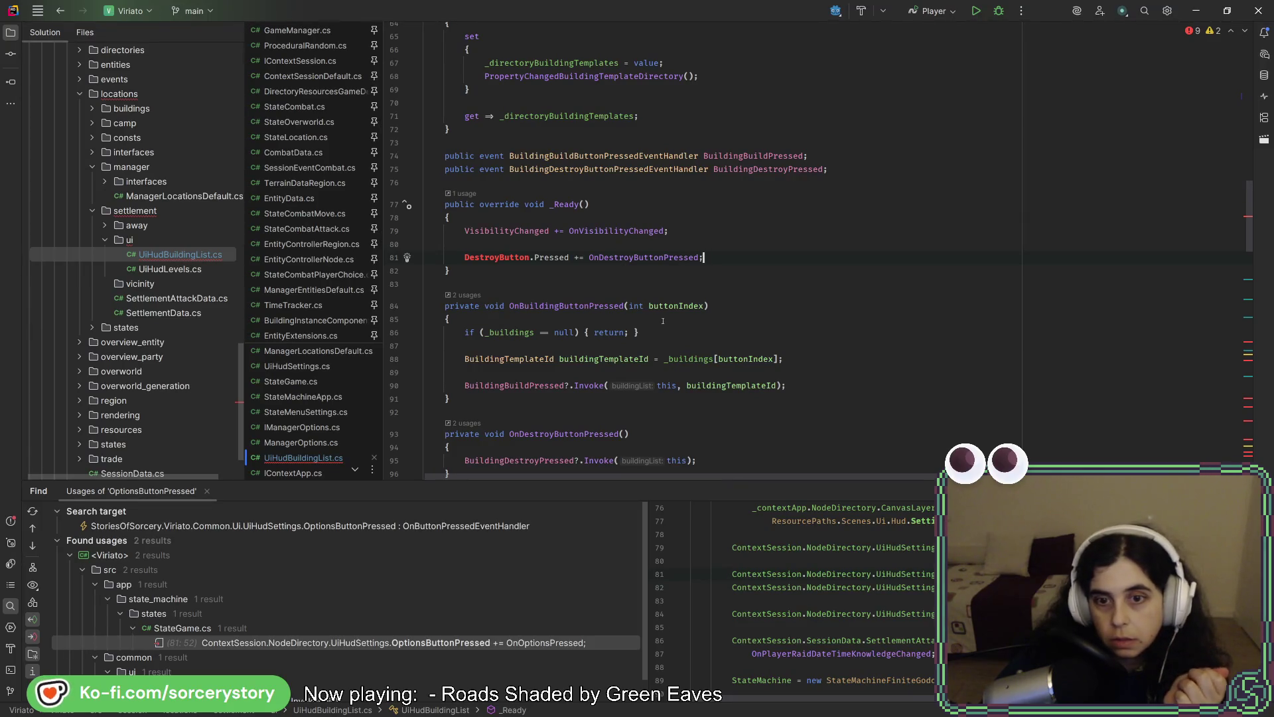
left_click(727, 385)
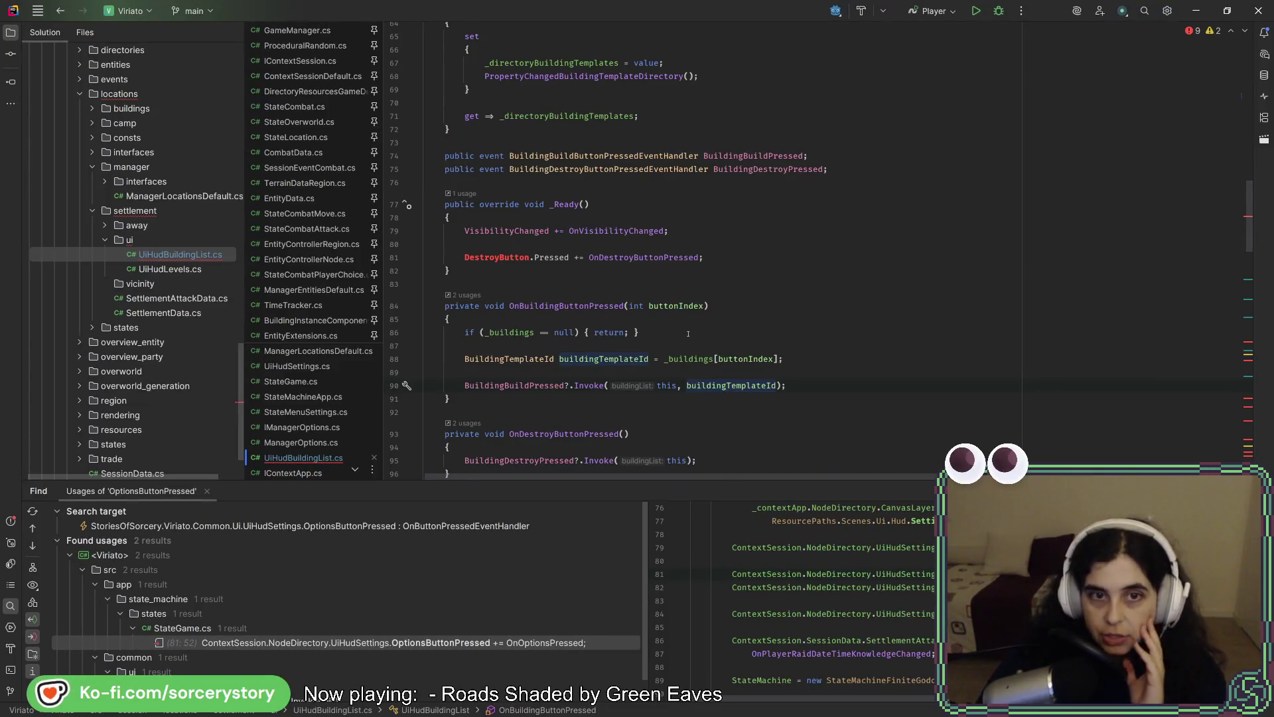
left_click(628, 231)
scroll(629, 230, "down", 10)
scroll(622, 380, "down", 10)
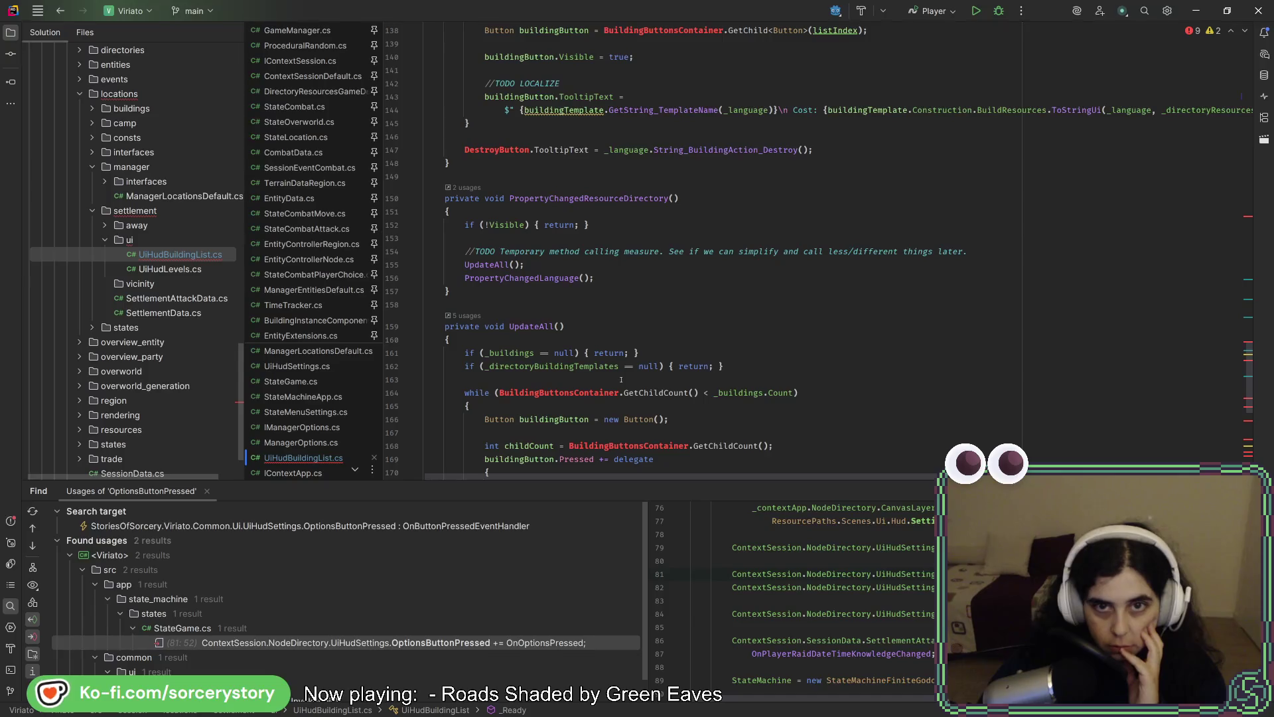
scroll(622, 380, "up", 5)
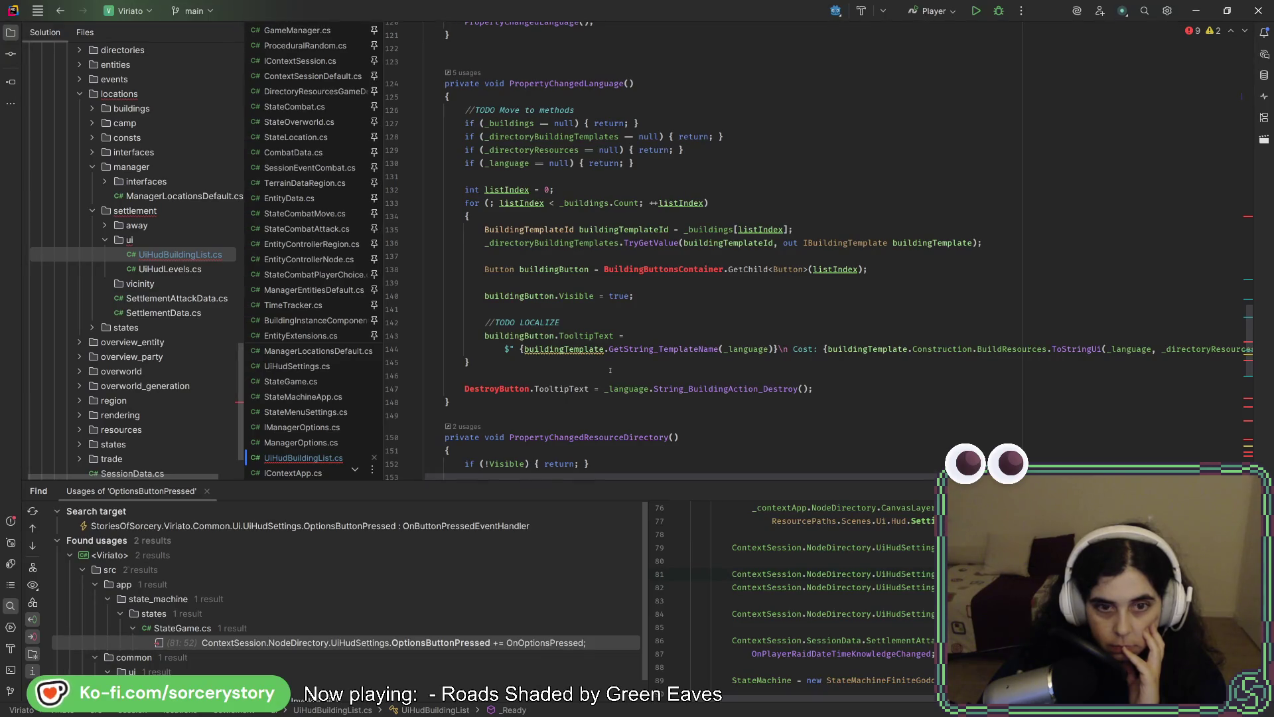
left_click(610, 370)
scroll(608, 366, "up", 20)
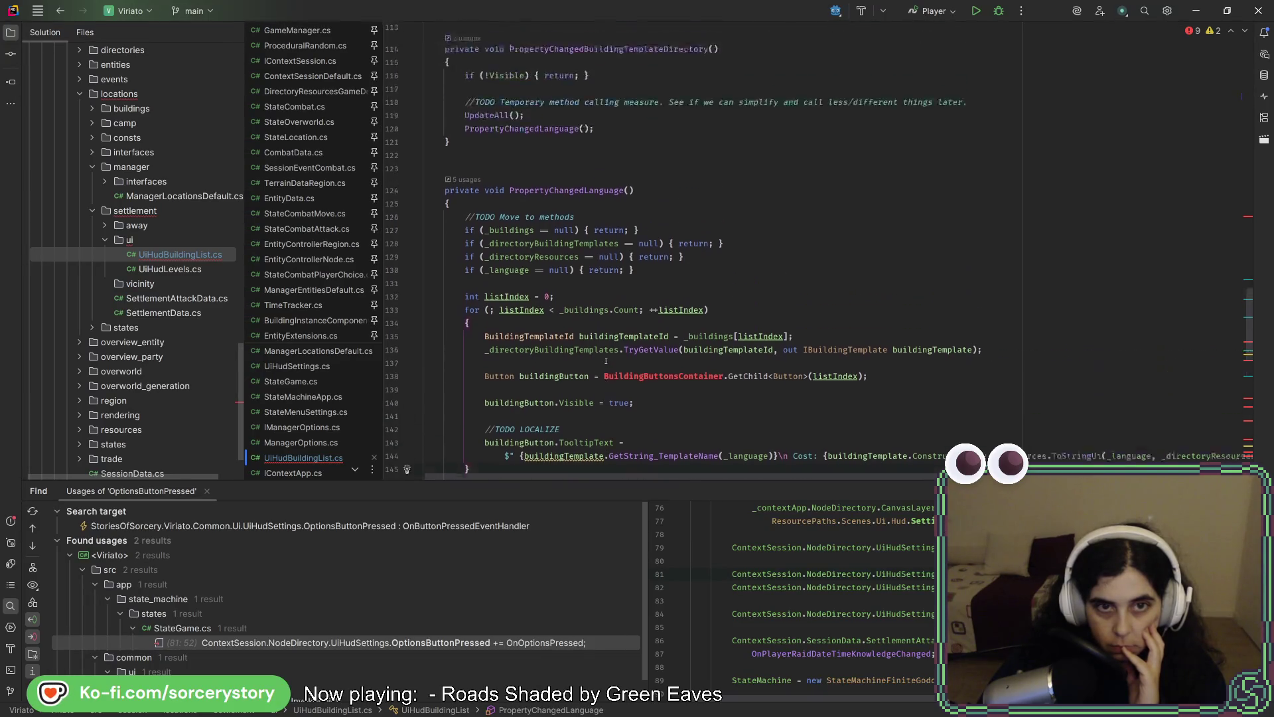
scroll(604, 340, "up", 18)
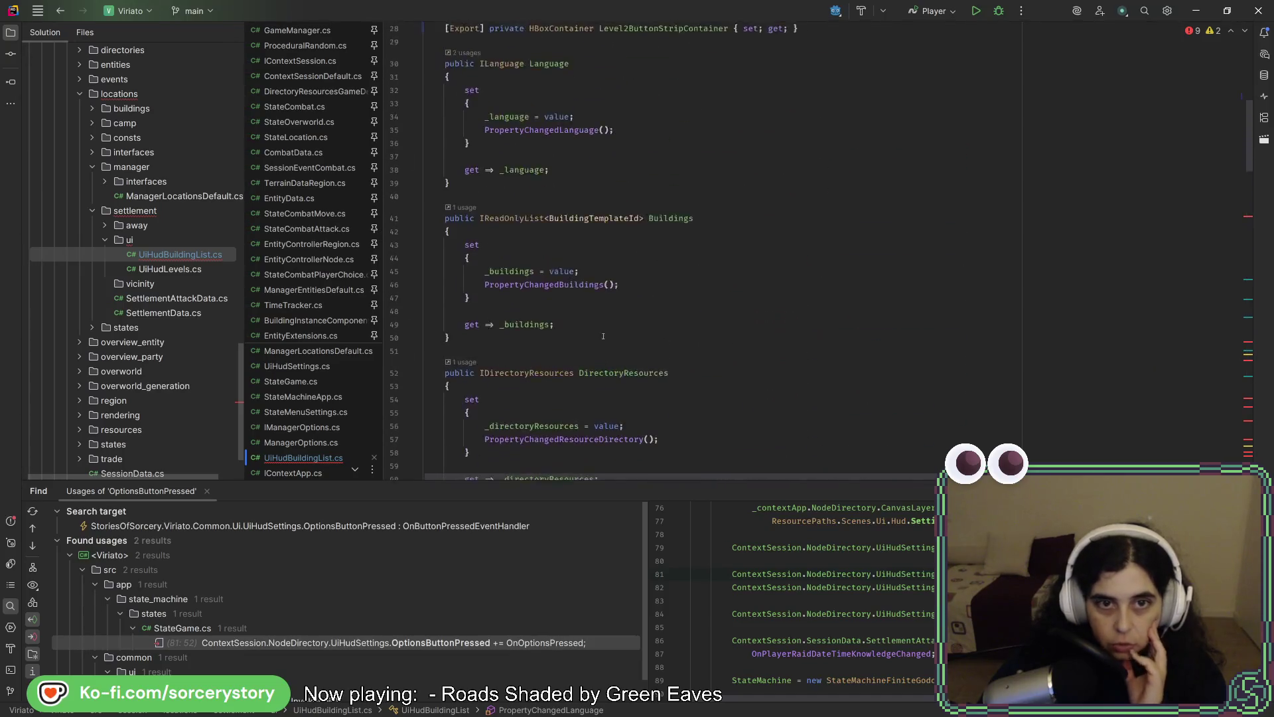
scroll(569, 321, "down", 11)
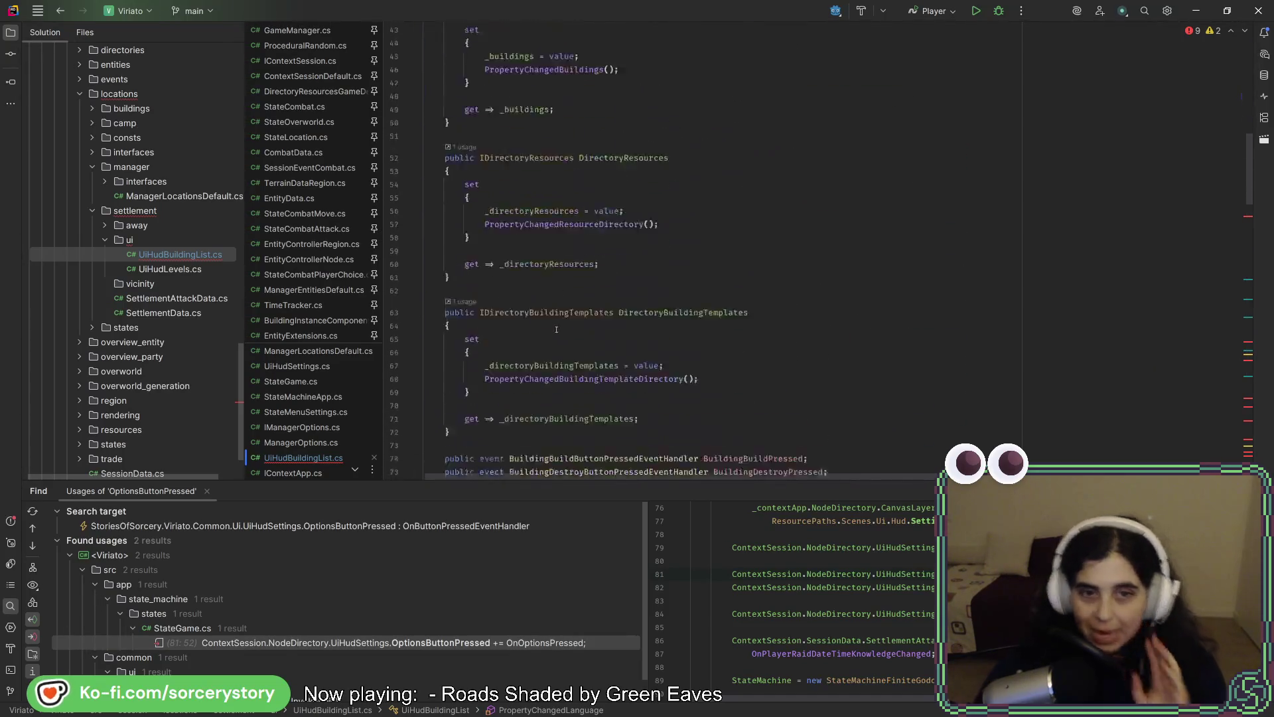
scroll(555, 278, "up", 8)
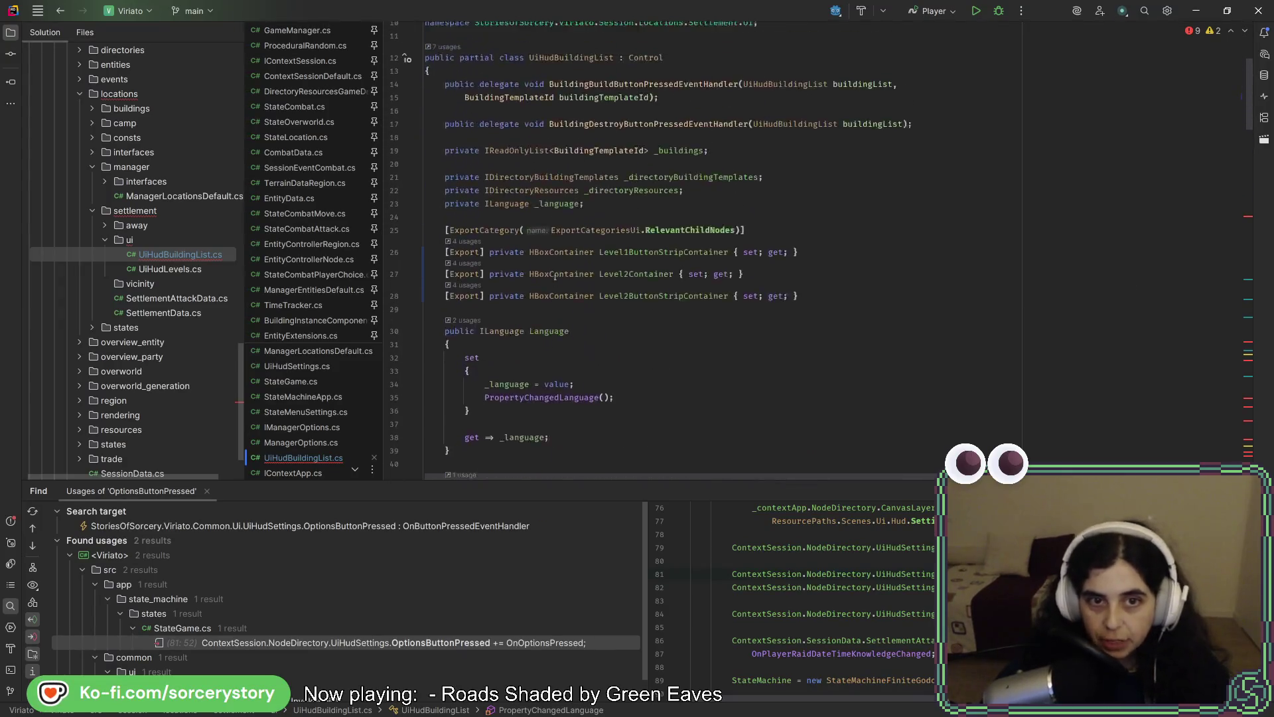
double_click(683, 258)
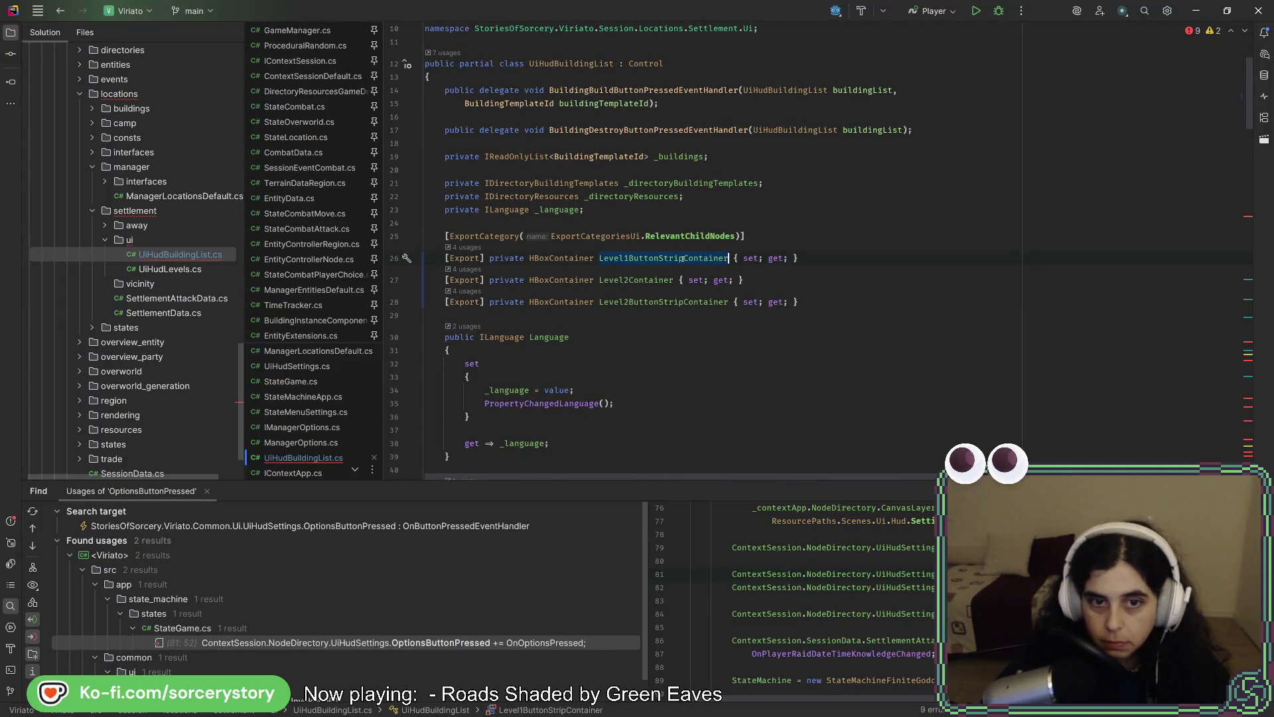
scroll(645, 302, "down", 5)
scroll(645, 303, "up", 4)
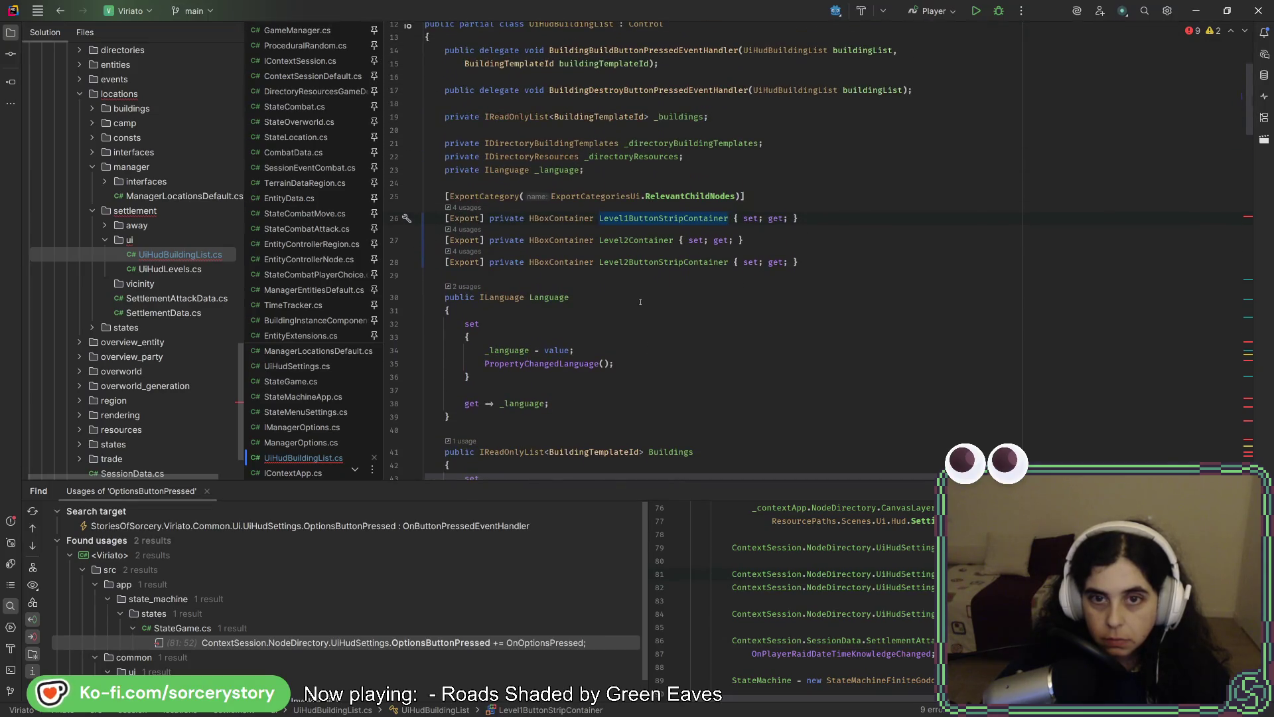
scroll(630, 302, "down", 1)
scroll(620, 301, "down", 6)
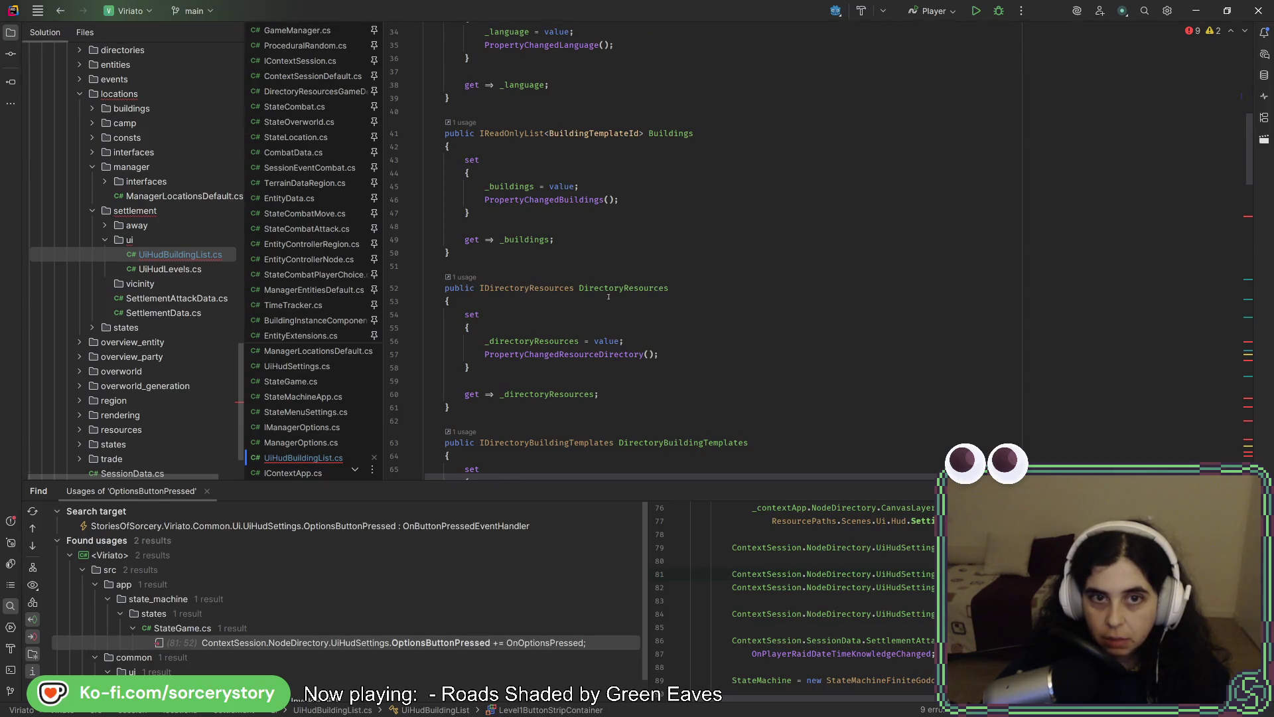
Go to the declaration of PropertyChangedBuildings from the Buildings property setter.
left_click(667, 134)
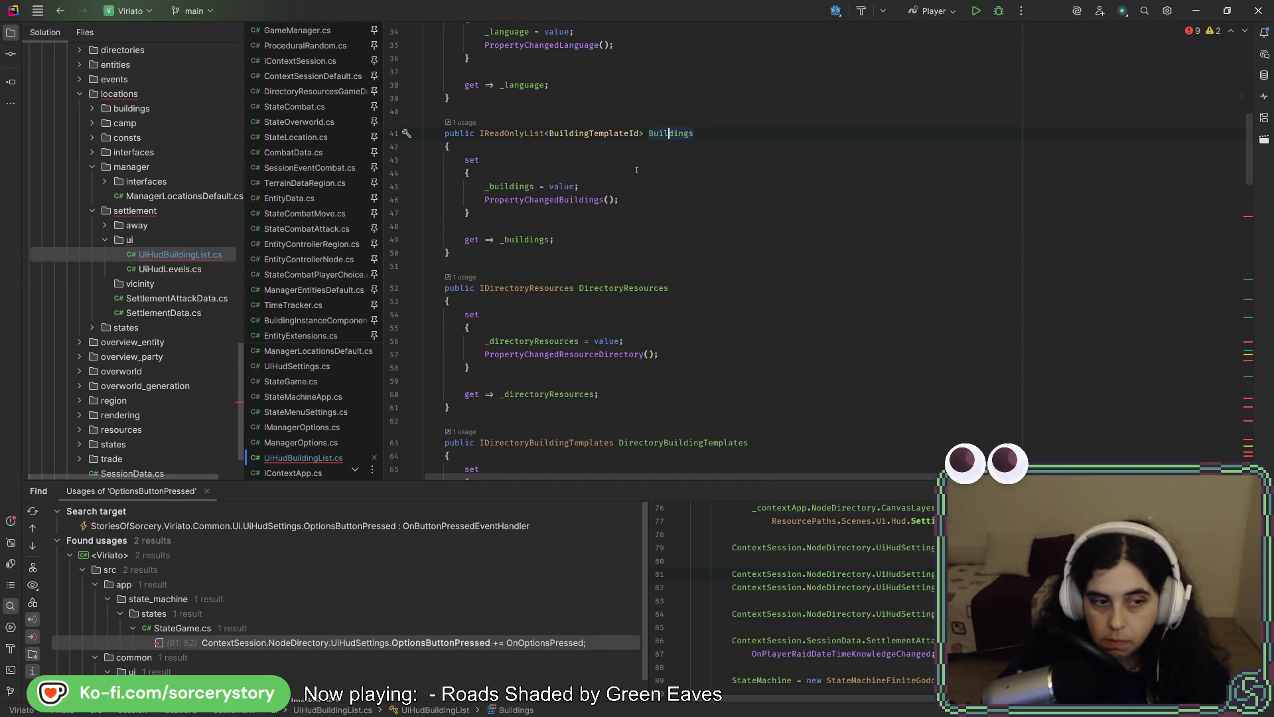
left_click(520, 186)
left_click(520, 200)
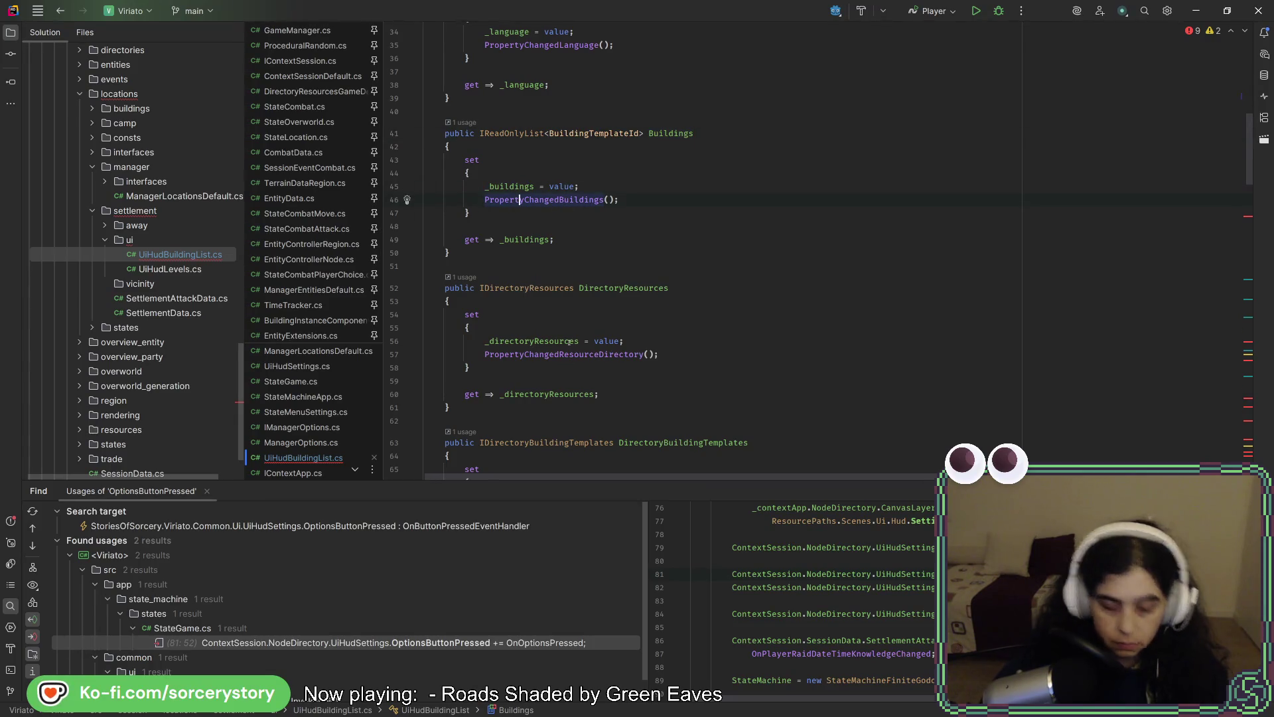
key("ctrl+b")
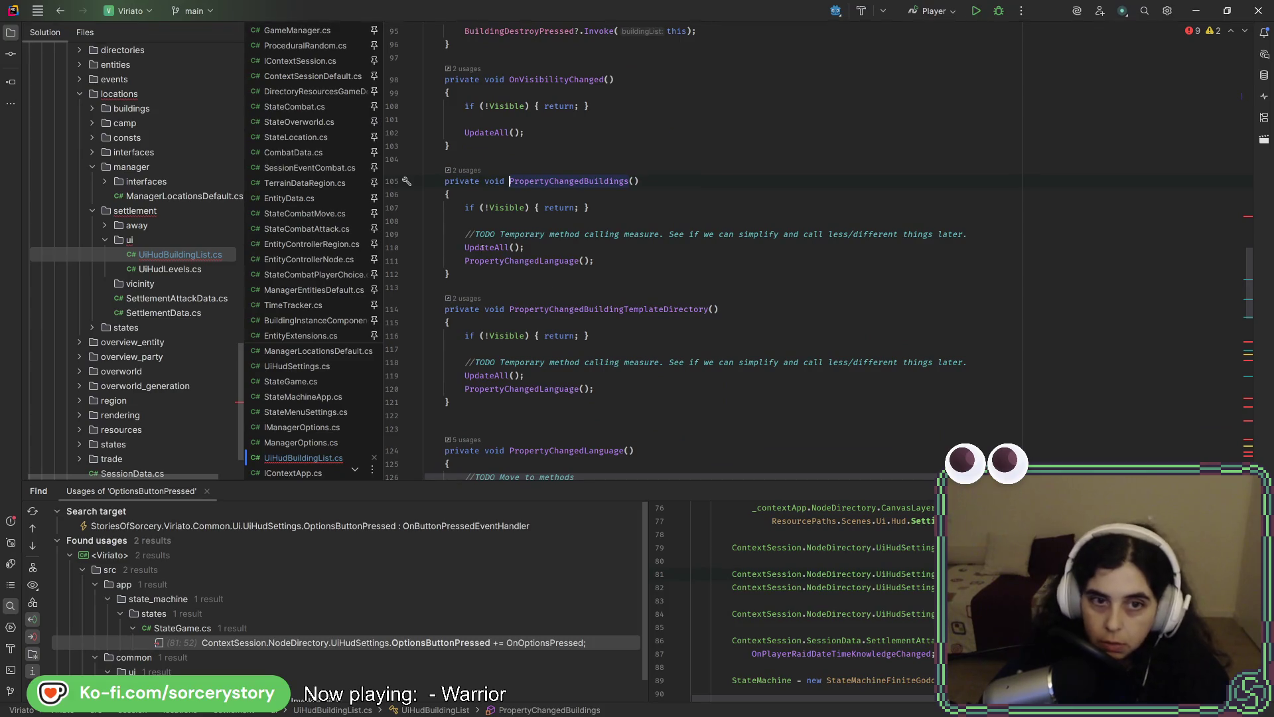
Jump to the UpdateAll declaration and review its childCount and button-pressed code.
key("ctrl+b")
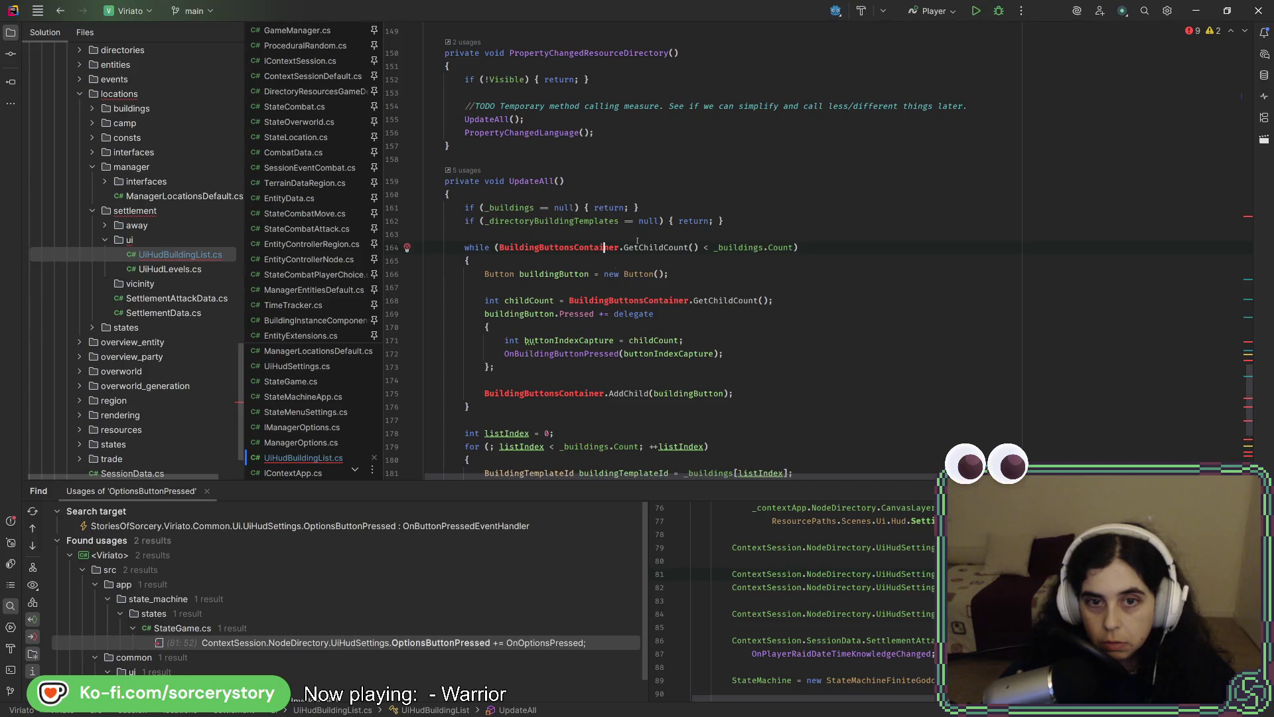
scroll(804, 190, "down", 3)
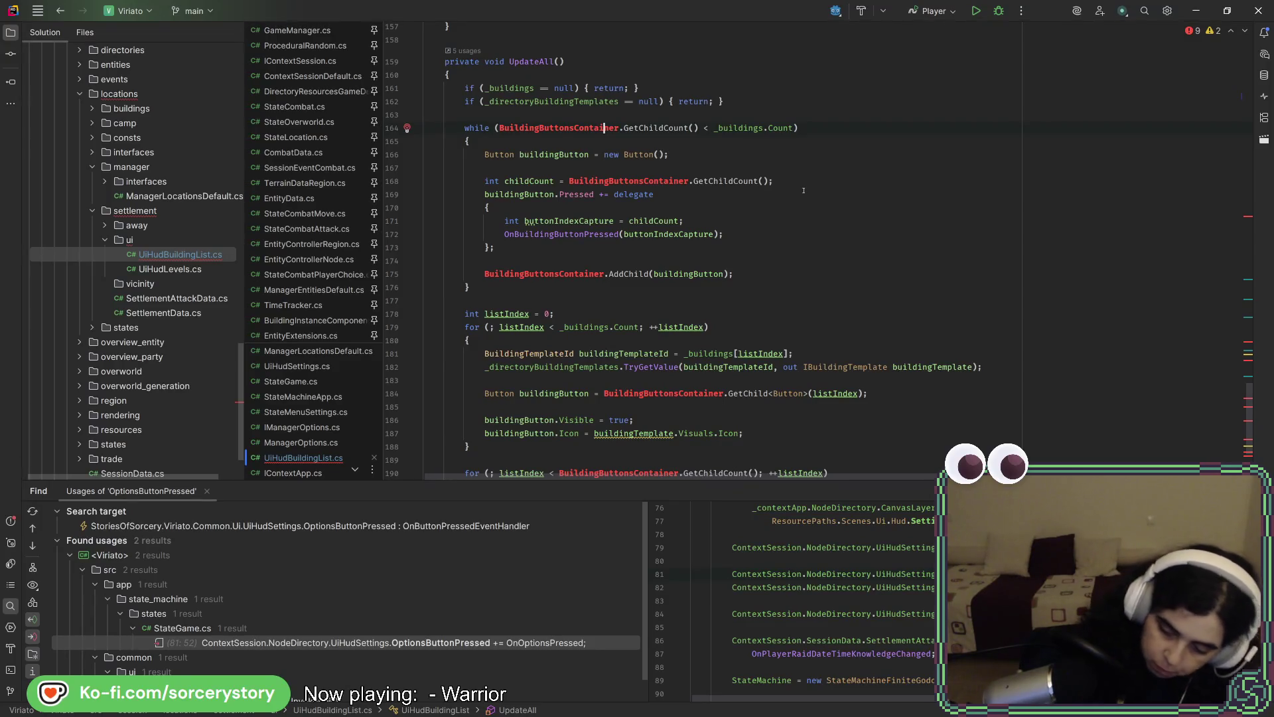
left_click(795, 181)
left_click(770, 221)
scroll(746, 262, "down", 4)
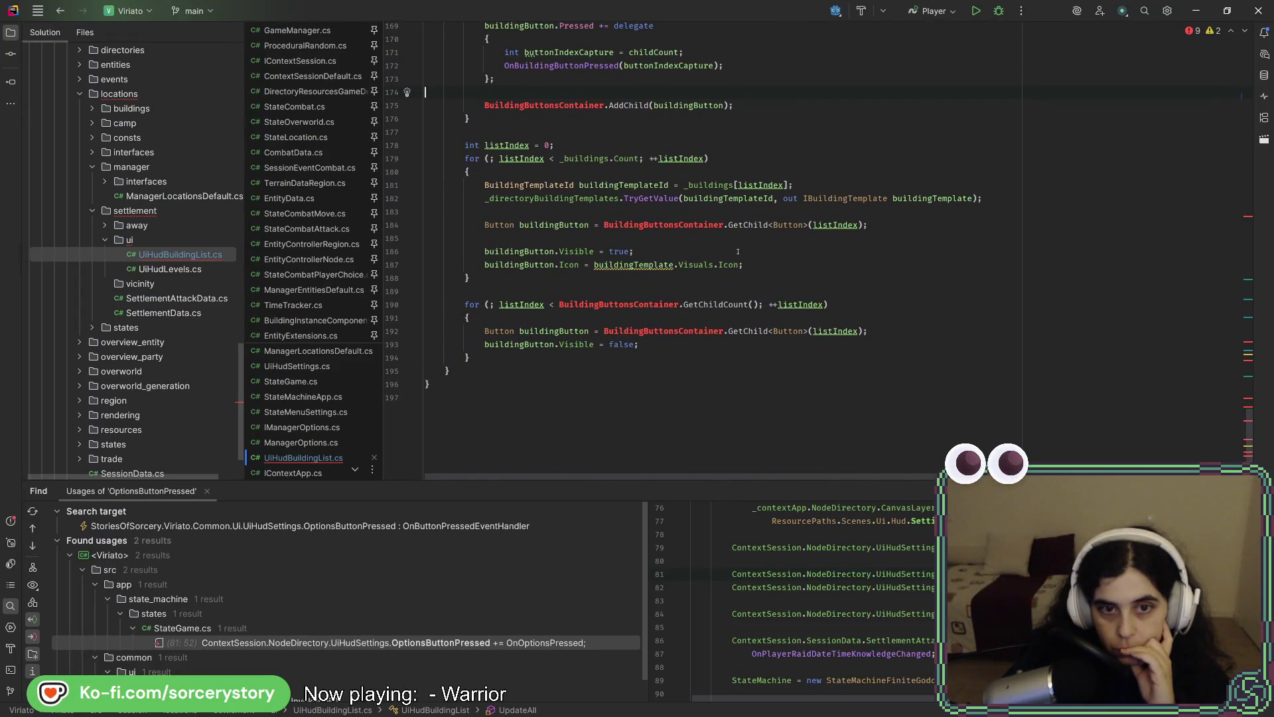
scroll(679, 272, "up", 9)
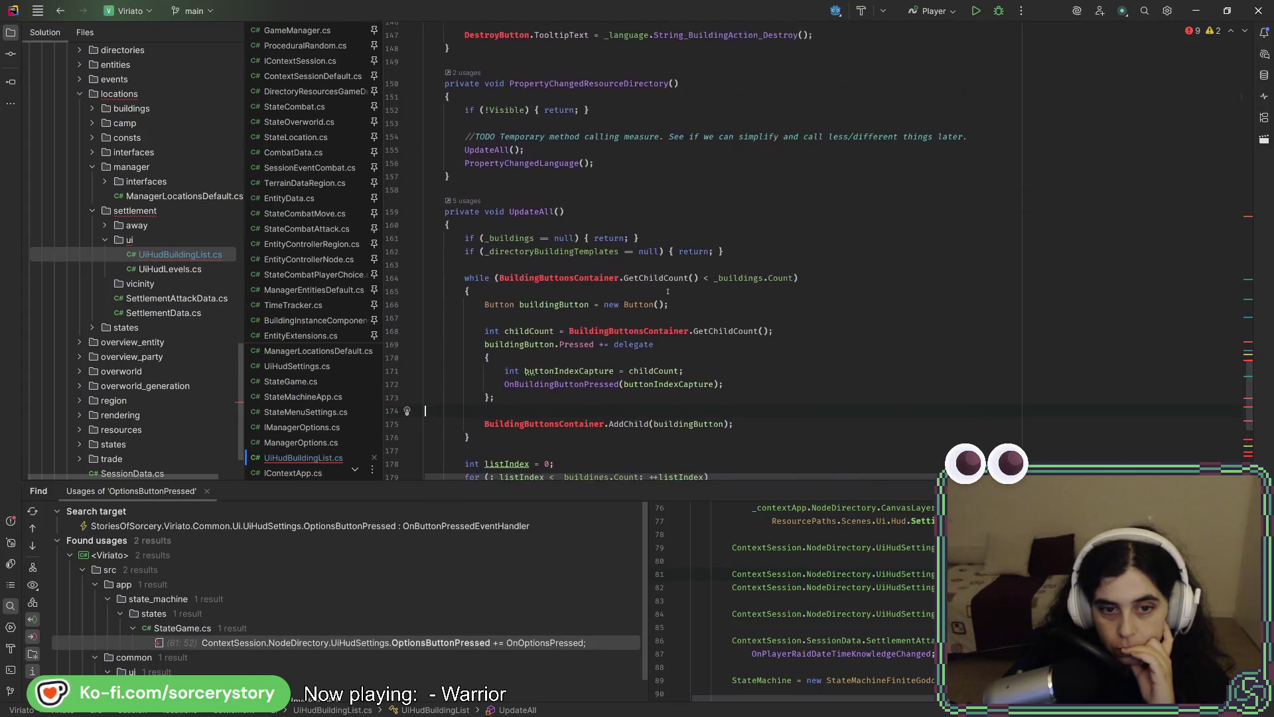
scroll(668, 294, "down", 1)
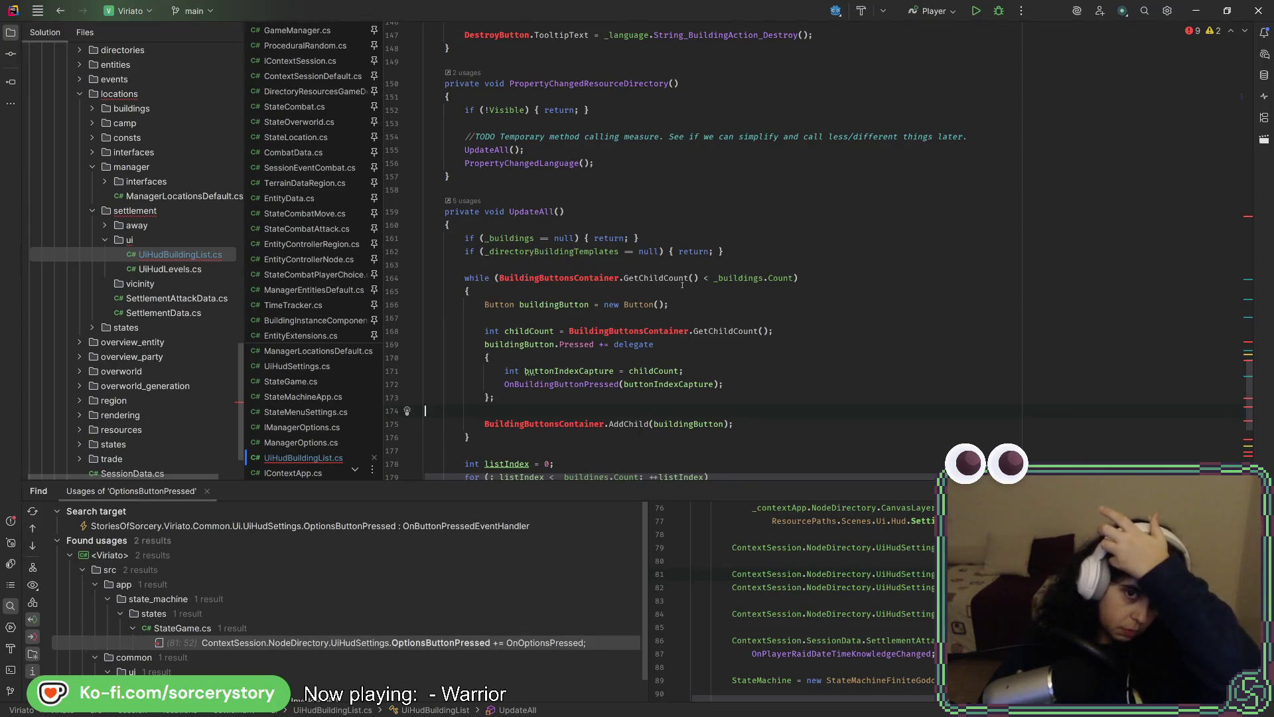
Replace BuildingButtonsContainer with Level2ButtonStripContainer in the while condition, childCount and AddChild lines.
left_click(609, 278)
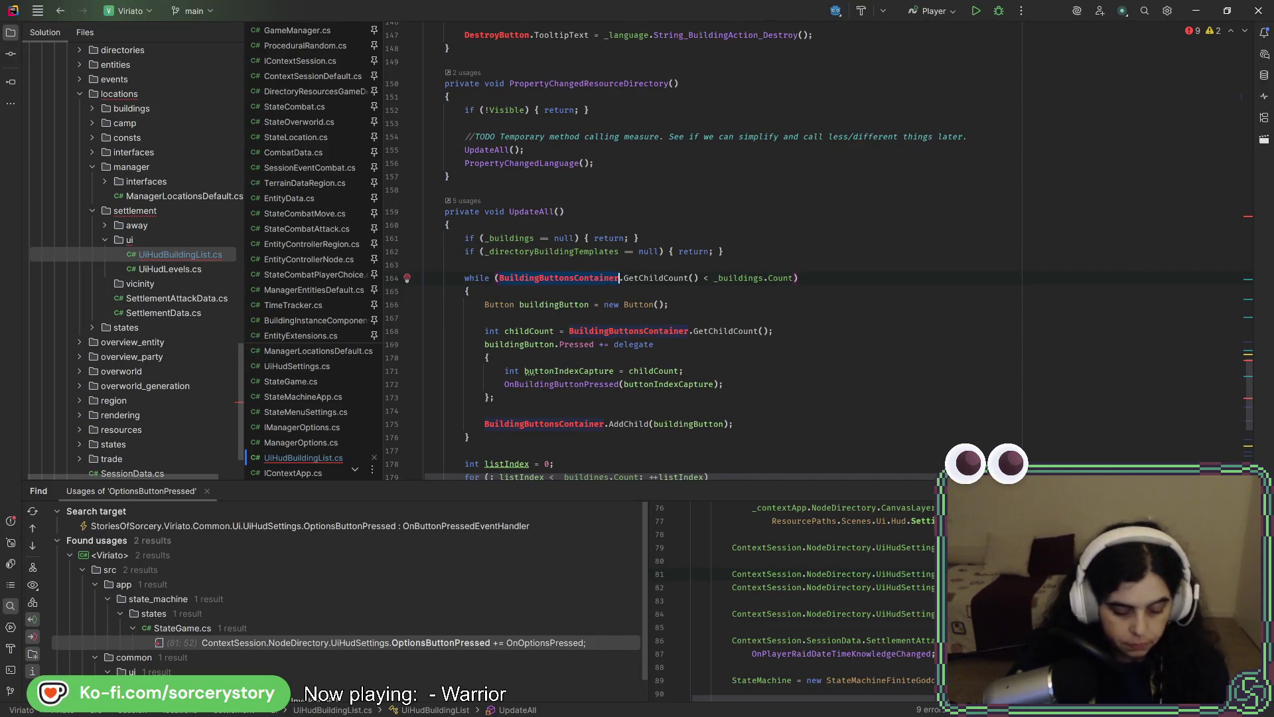
key("ctrl+space")
key("Tab")
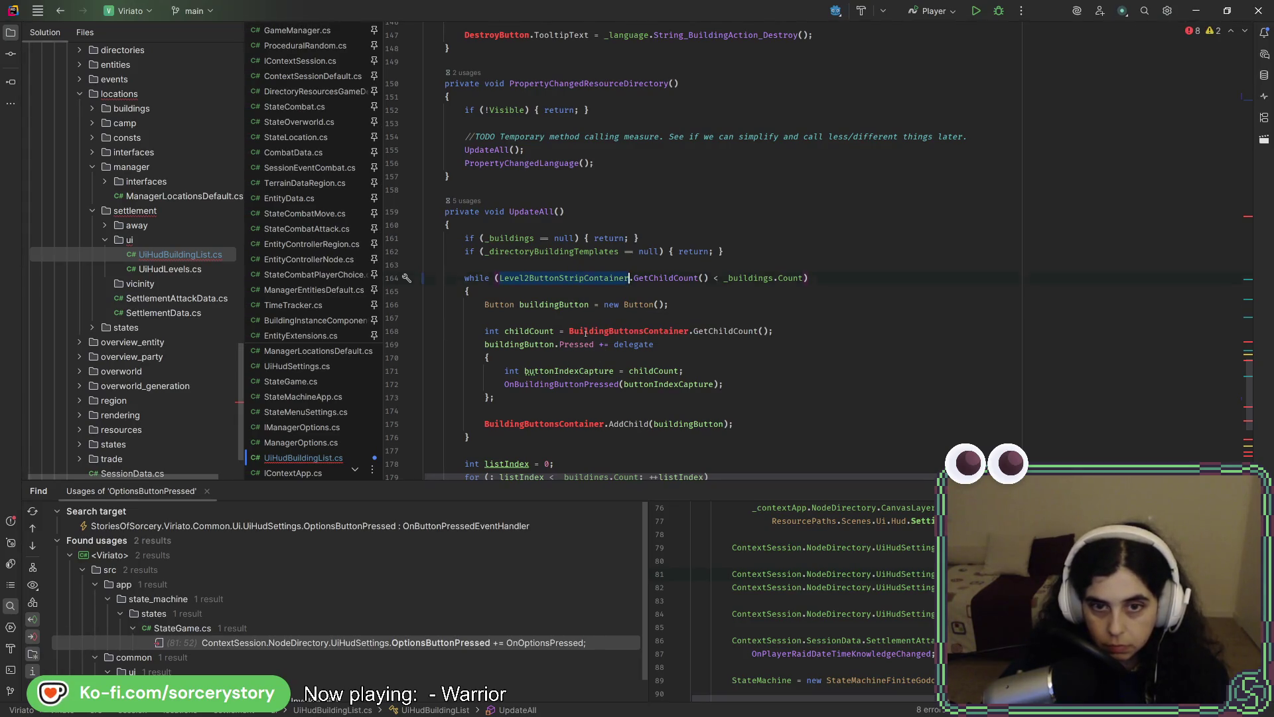
type("Level2ButtonStripContainer")
left_click(533, 432)
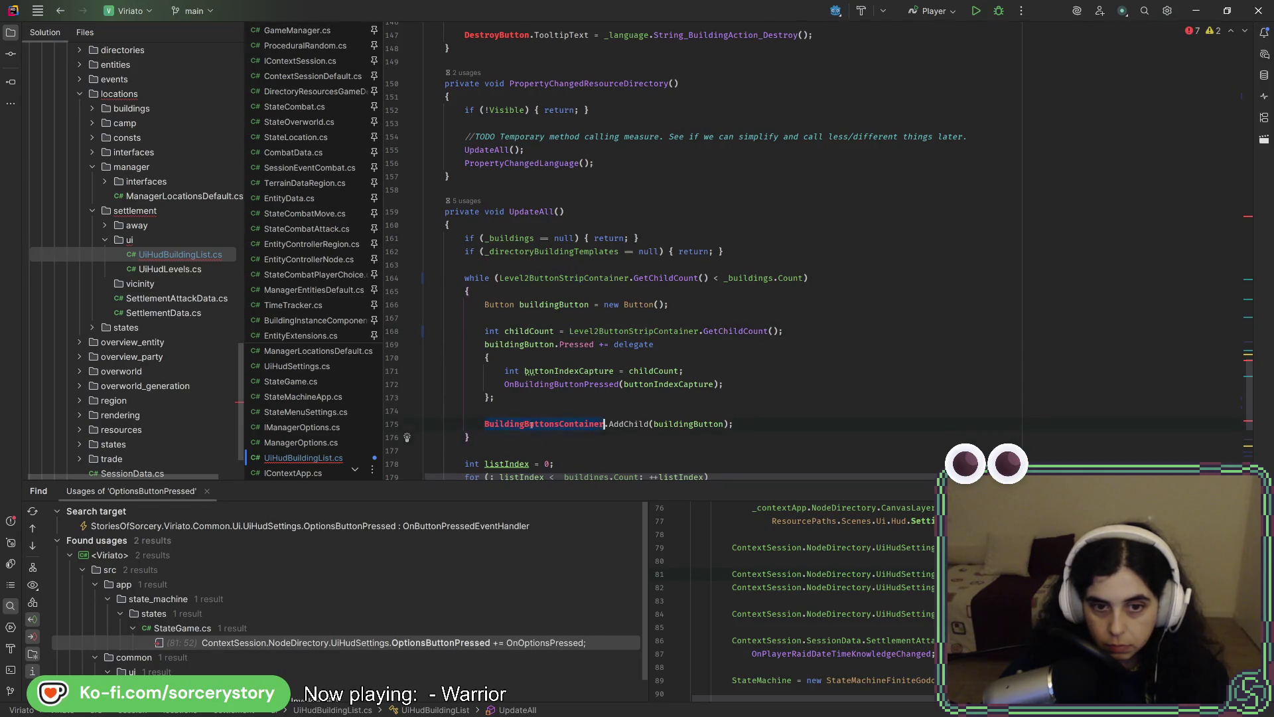
type("Level2ButtonStripContainer")
scroll(532, 424, "down", 6)
Swap the three remaining BuildingButtonsContainer references in UpdateAll to Level2ButtonStripContainer.
double_click(659, 304)
type("Level2ButtonStripContainer")
double_click(621, 384)
type("Level2ButtonStripContainer")
double_click(634, 410)
type("Level2ButtonStripContainer")
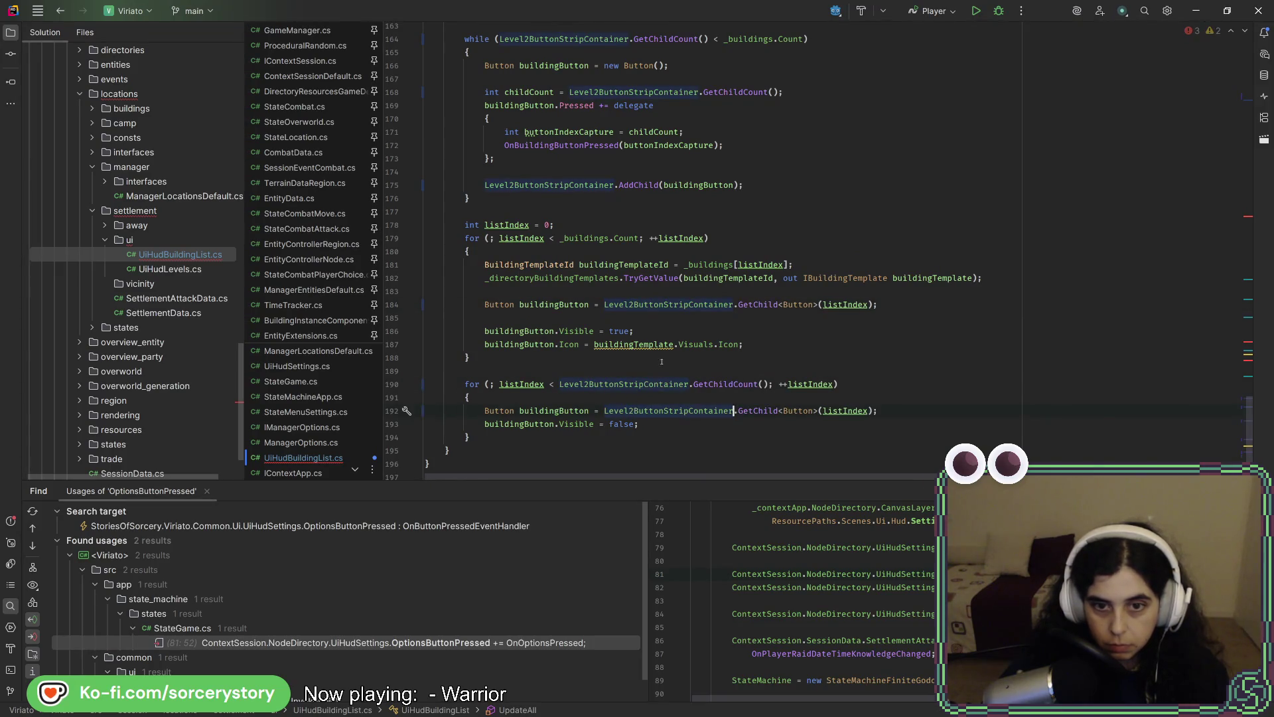
mouse_move(633, 345)
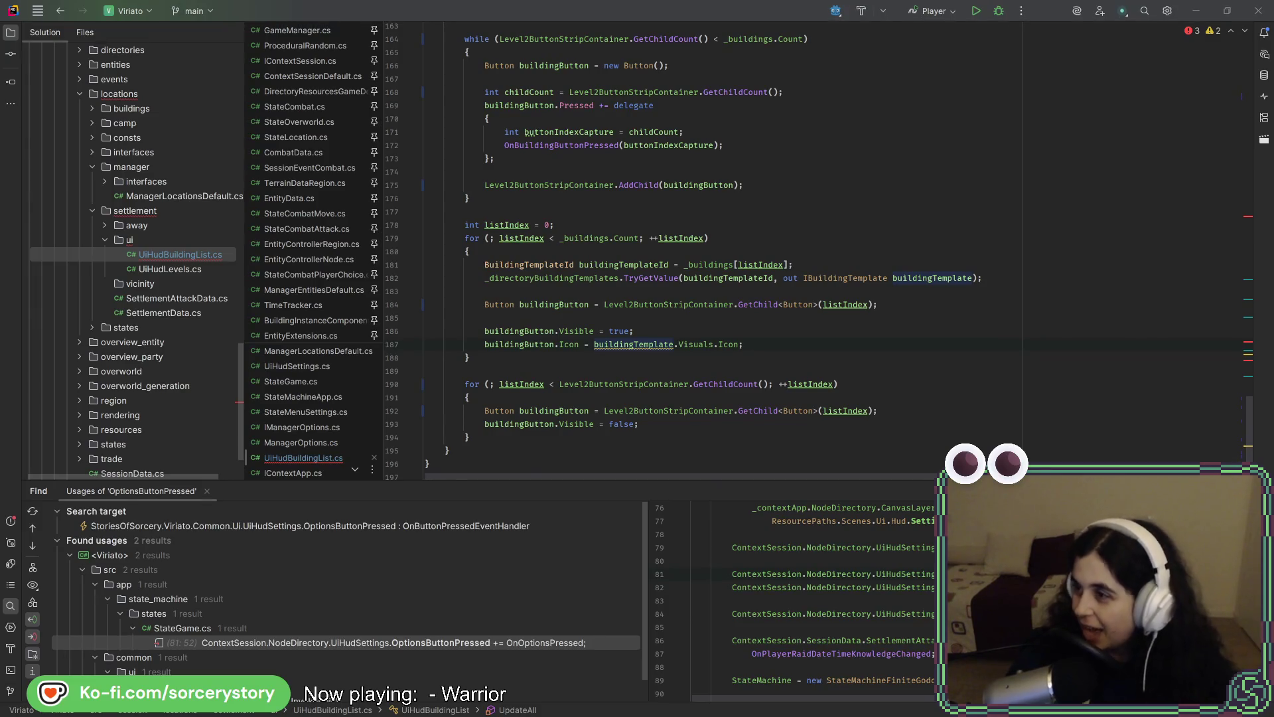
Switch from Rider to the Godot editor showing scn_loc_set_ui_hud_building_list.tscn.
key("alt+Tab")
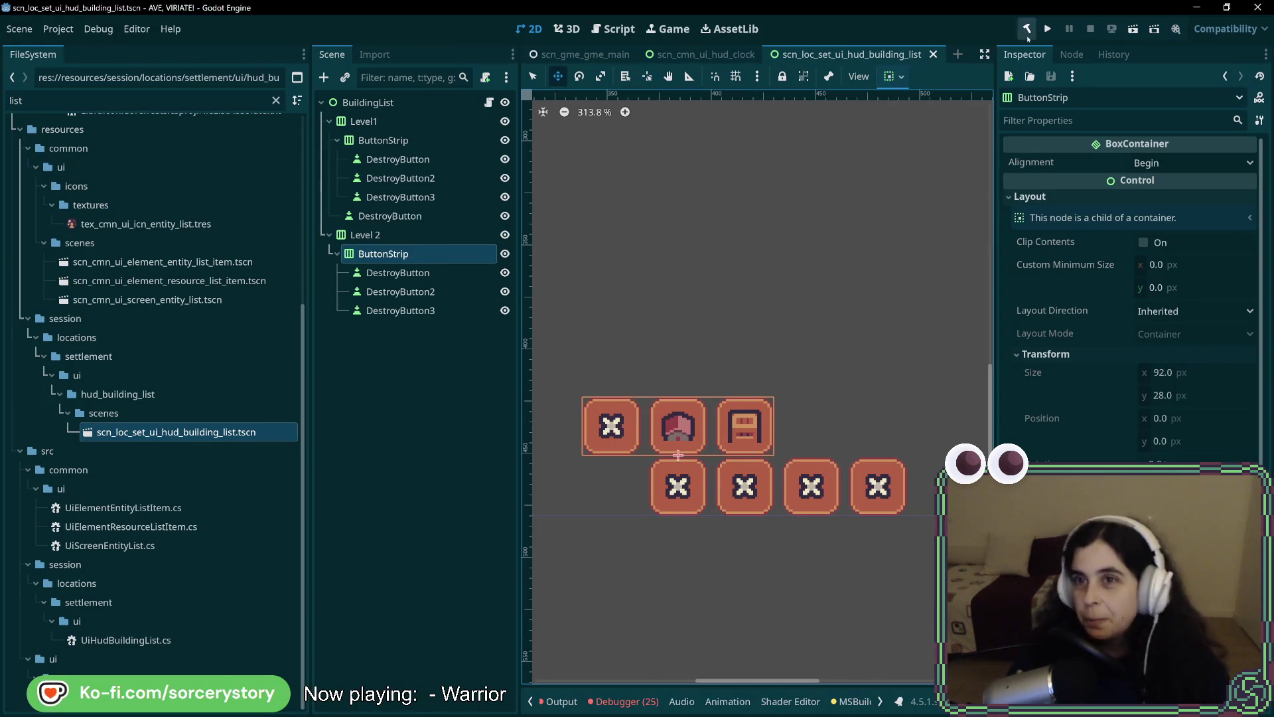
Run the project, dismiss the .NET build failure dialog, and go back to Rider.
left_click(1046, 29)
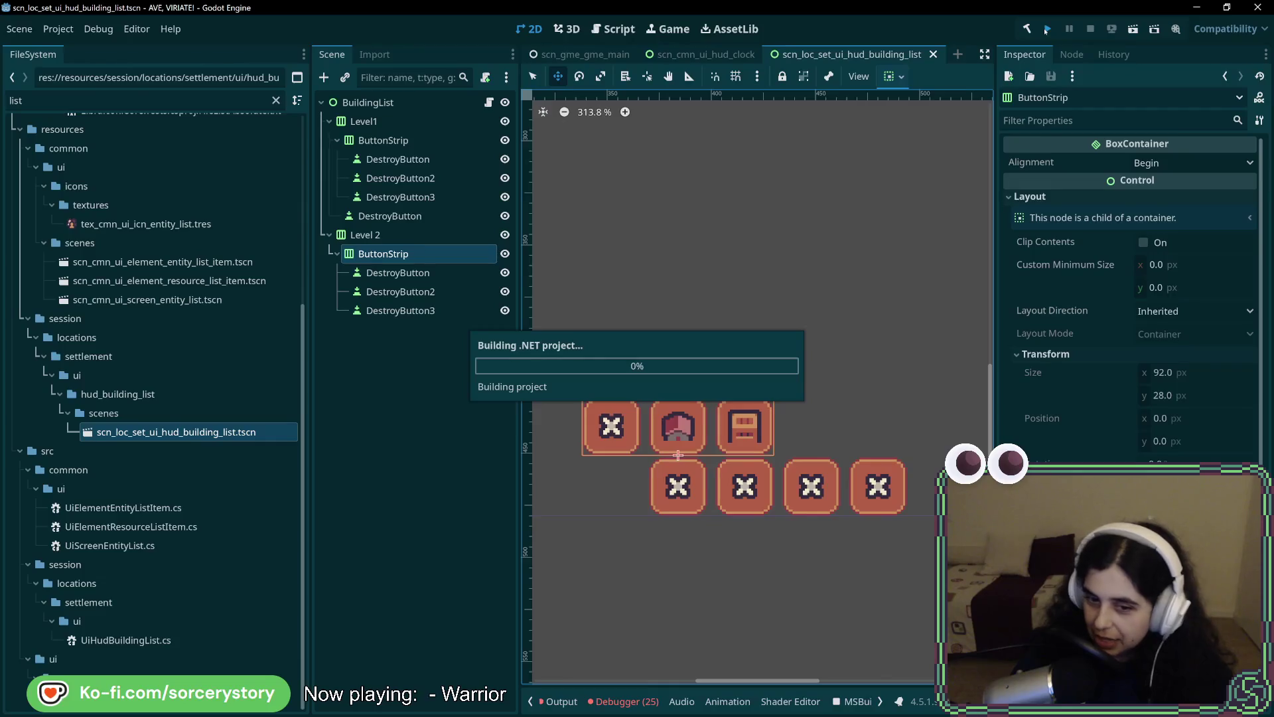
left_click(638, 372)
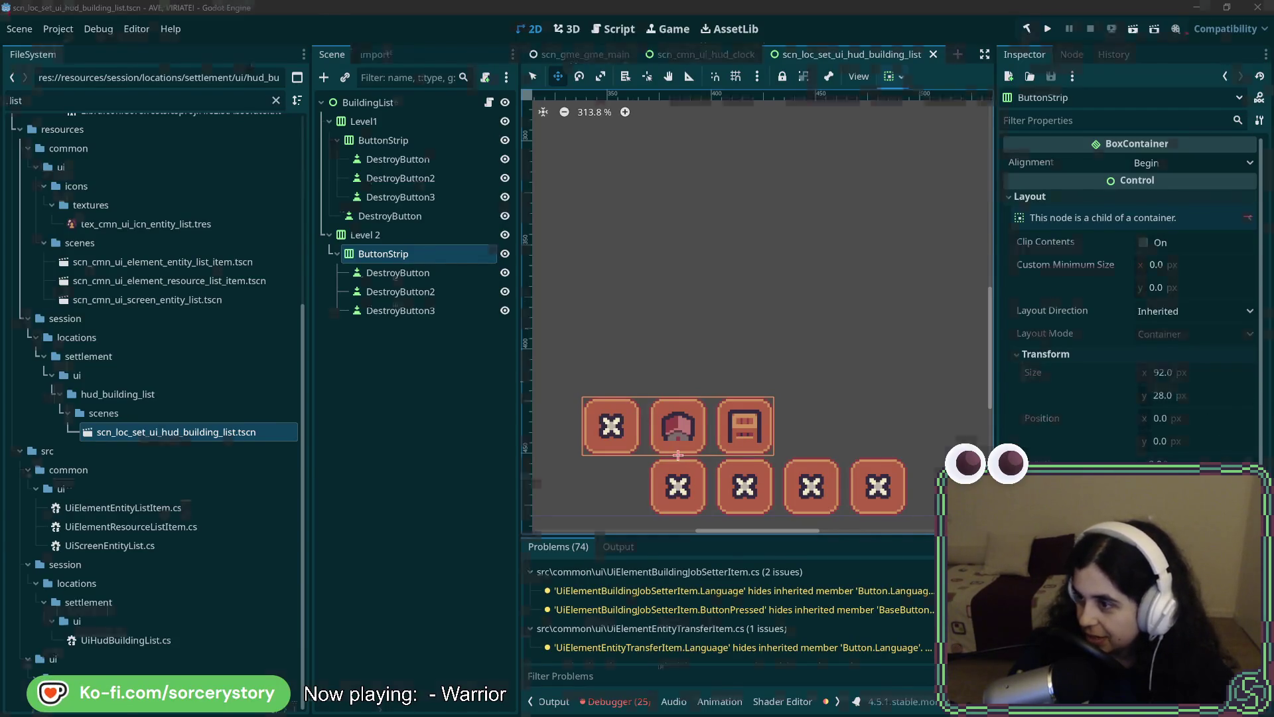
key("alt+Tab")
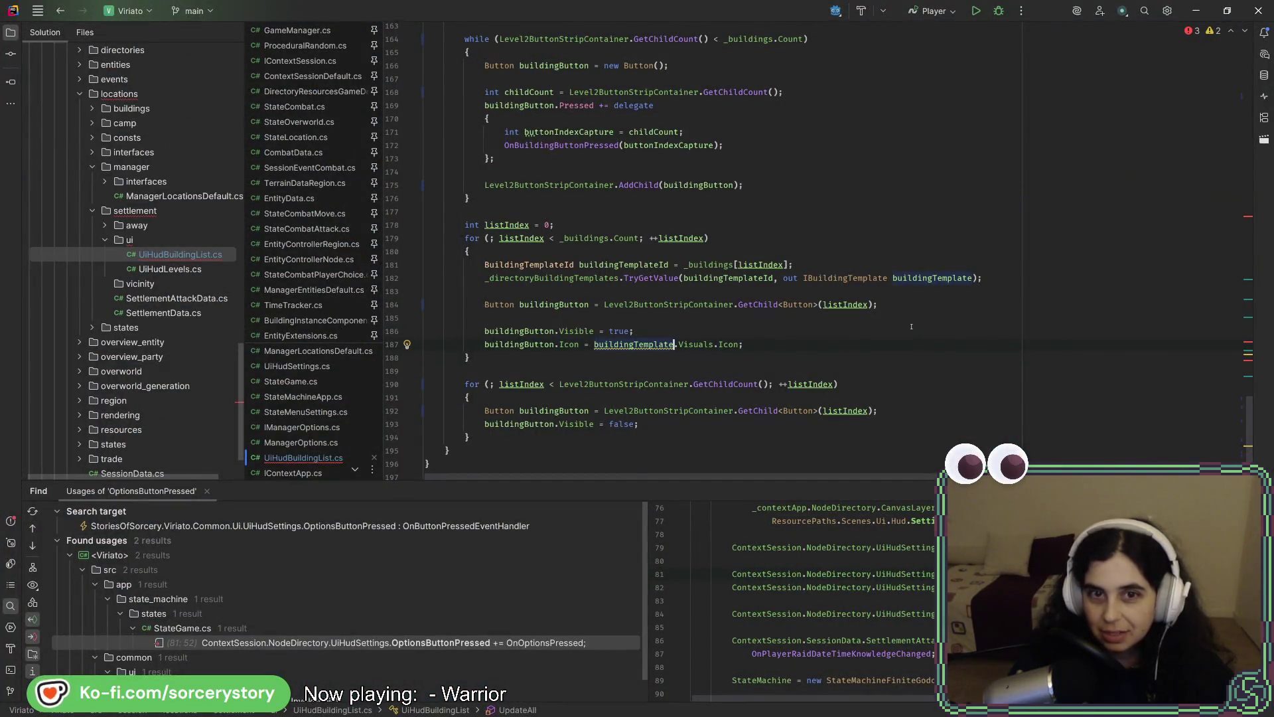
Comment out the button lookup line in PropertyChangedLanguage, undoing a partial comment of the tooltip lines.
scroll(911, 325, "up", 20)
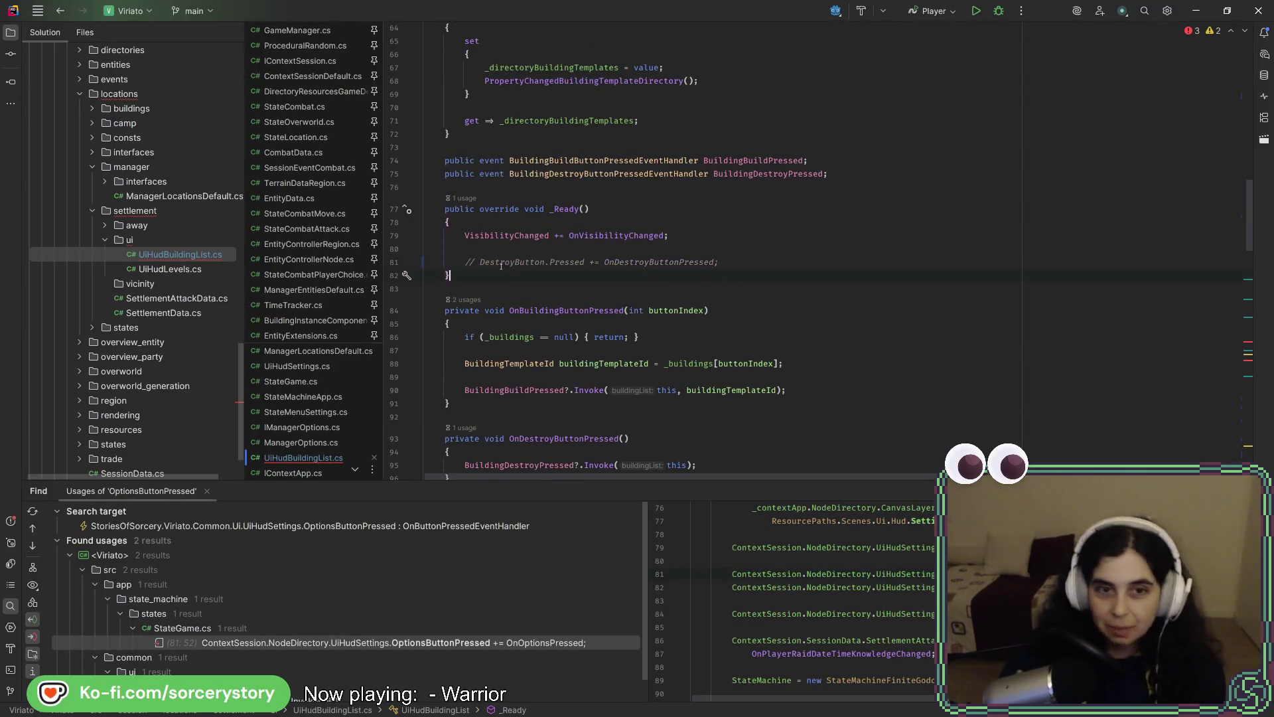
scroll(500, 263, "down", 20)
left_click(539, 253)
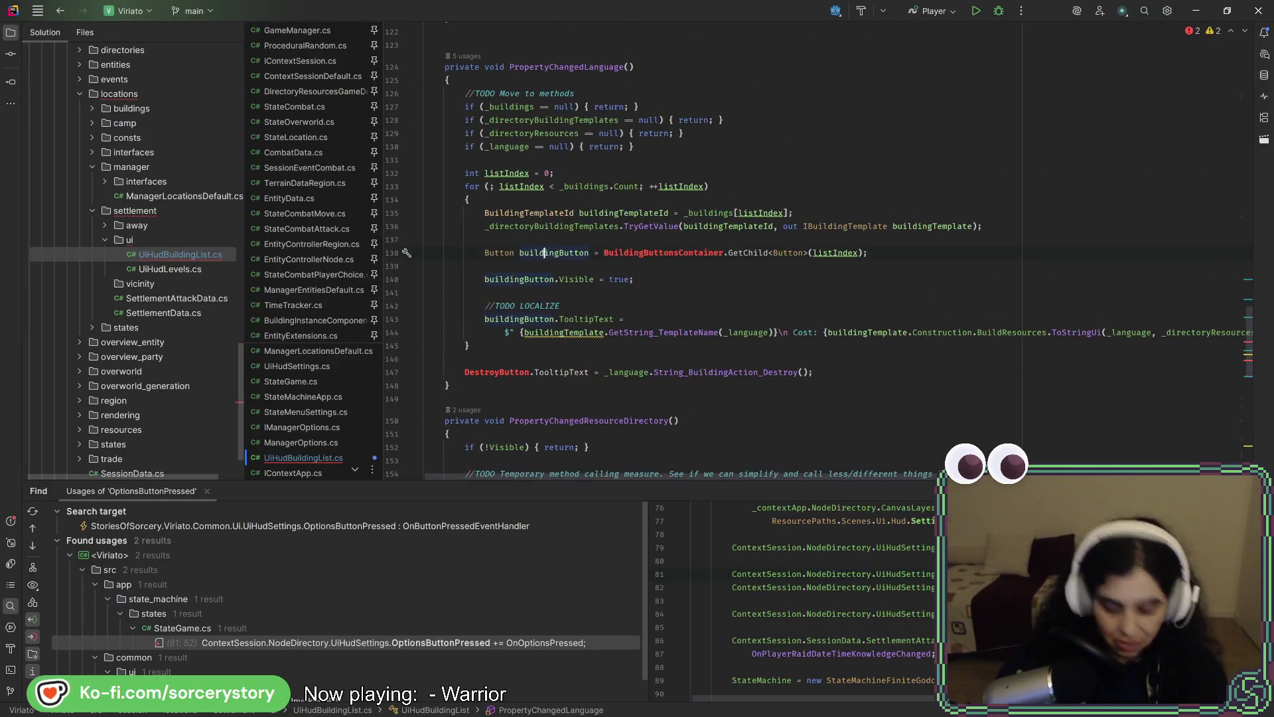
key("ctrl+slash")
left_click(510, 319, "shift")
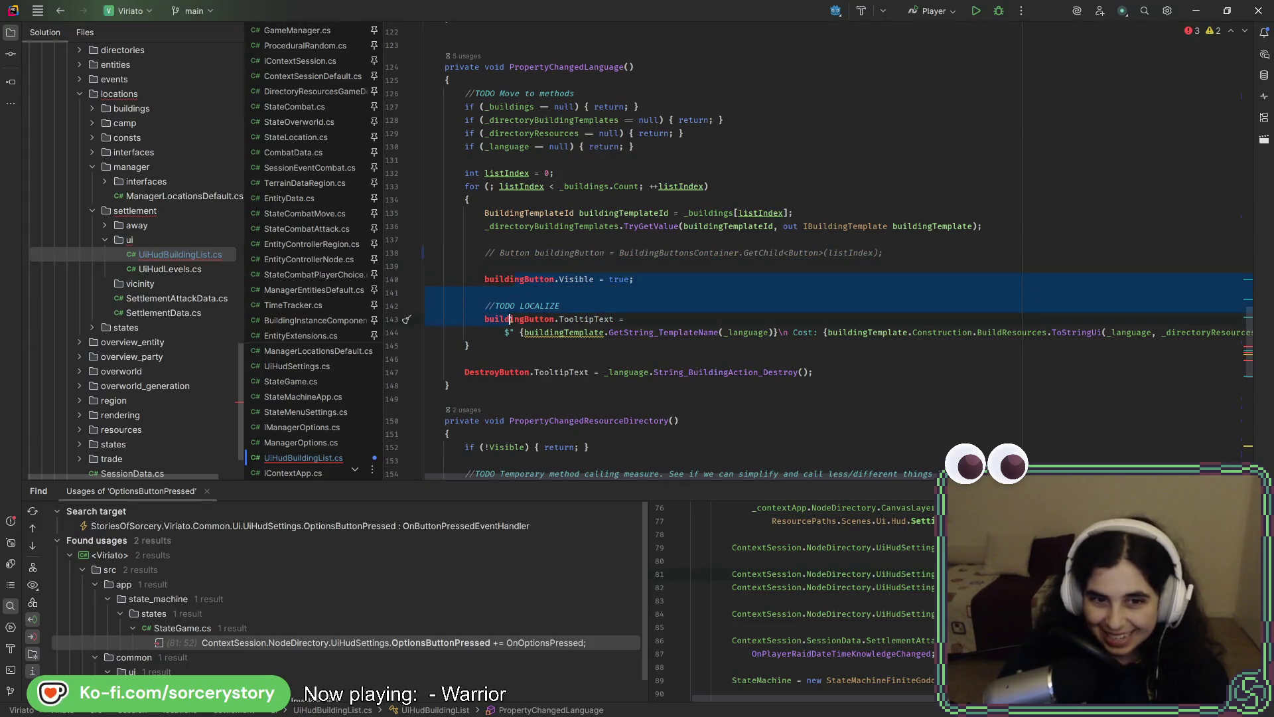
key("ctrl+slash")
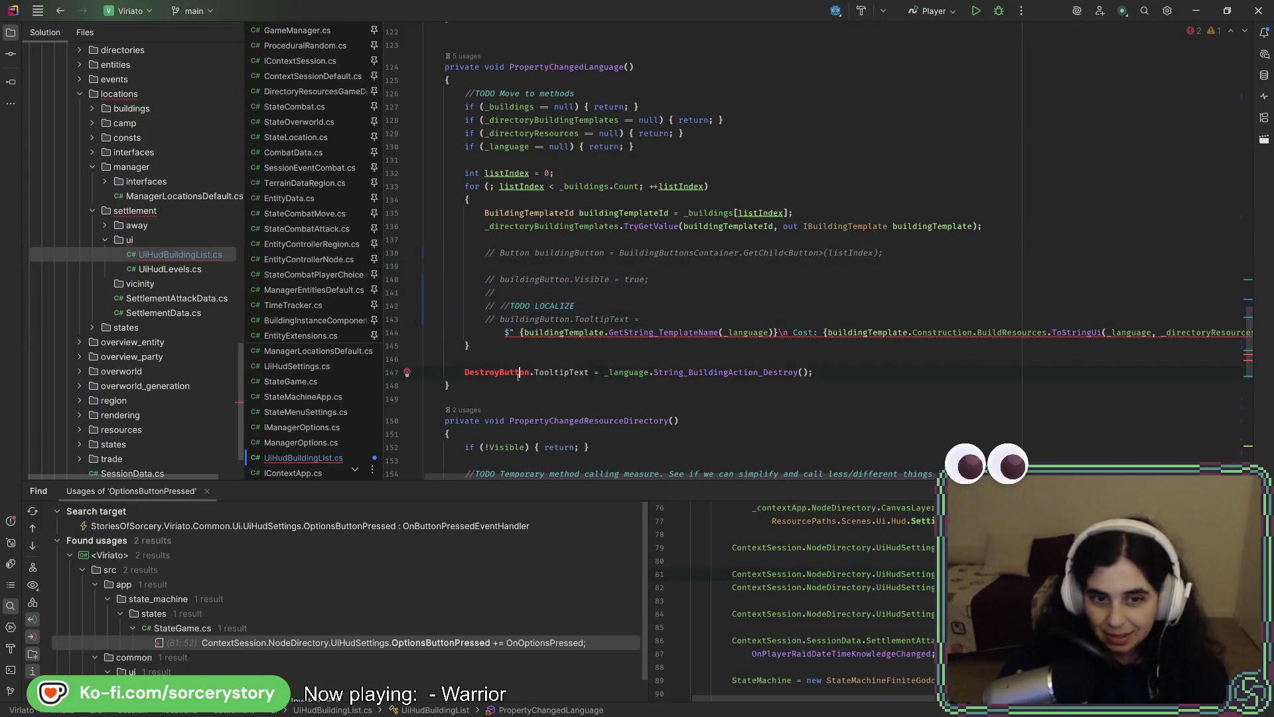
key("ctrl+slash")
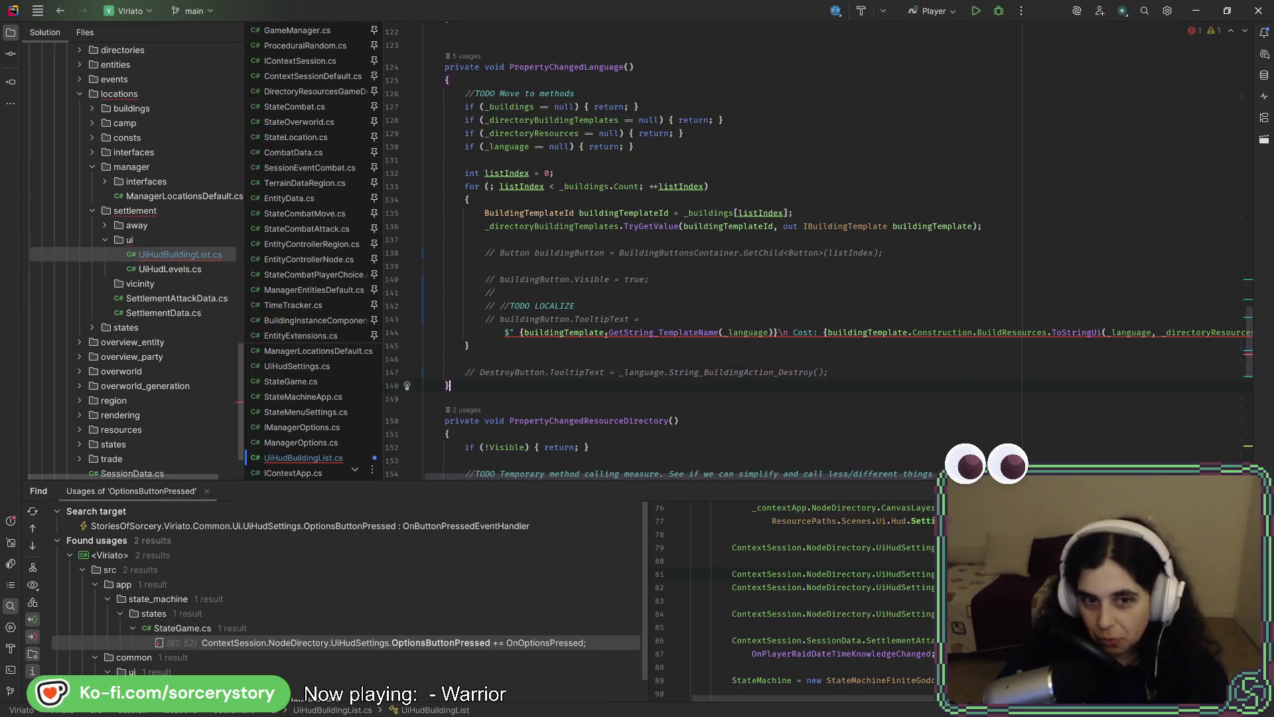
key("ctrl+z")
key("ctrl+z")
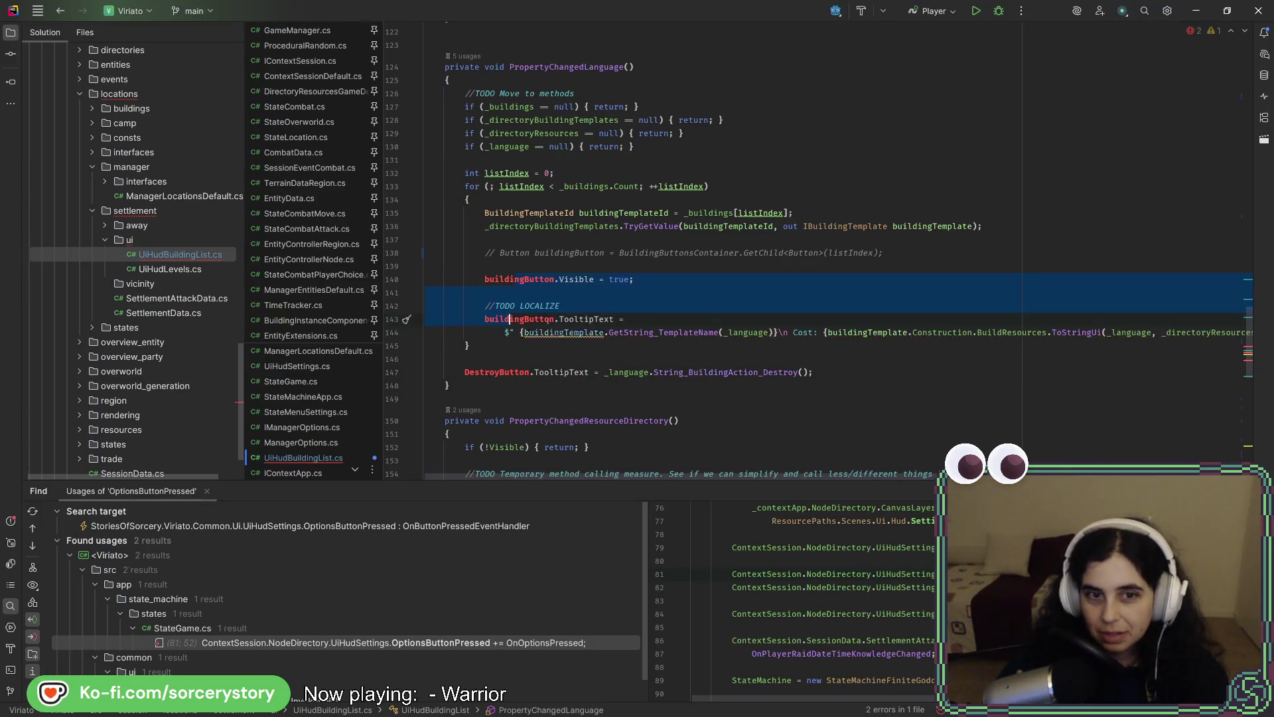
Comment out the visibility/tooltip block and DestroyButton tooltip line, then run Code Cleanup.
left_click_drag(520, 318, 523, 332)
key("ctrl+slash")
left_click(498, 373)
key("ctrl+slash")
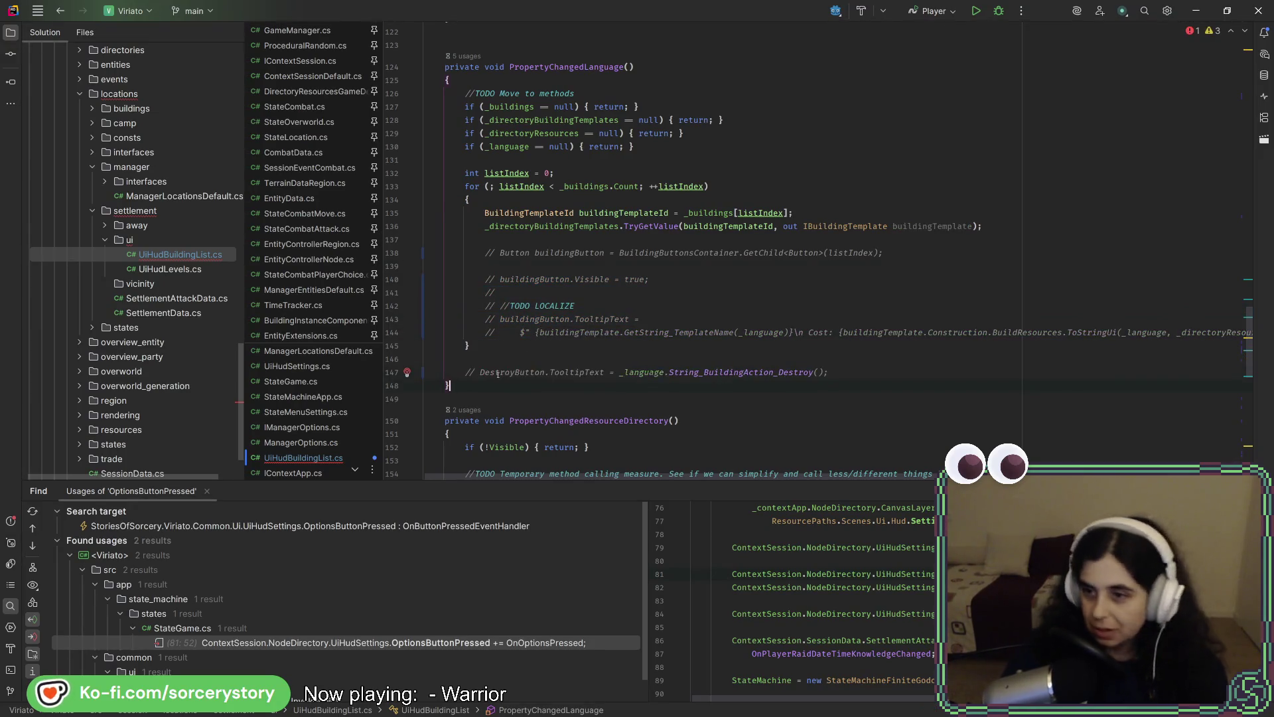
key("ctrl+alt+l")
left_click(760, 294)
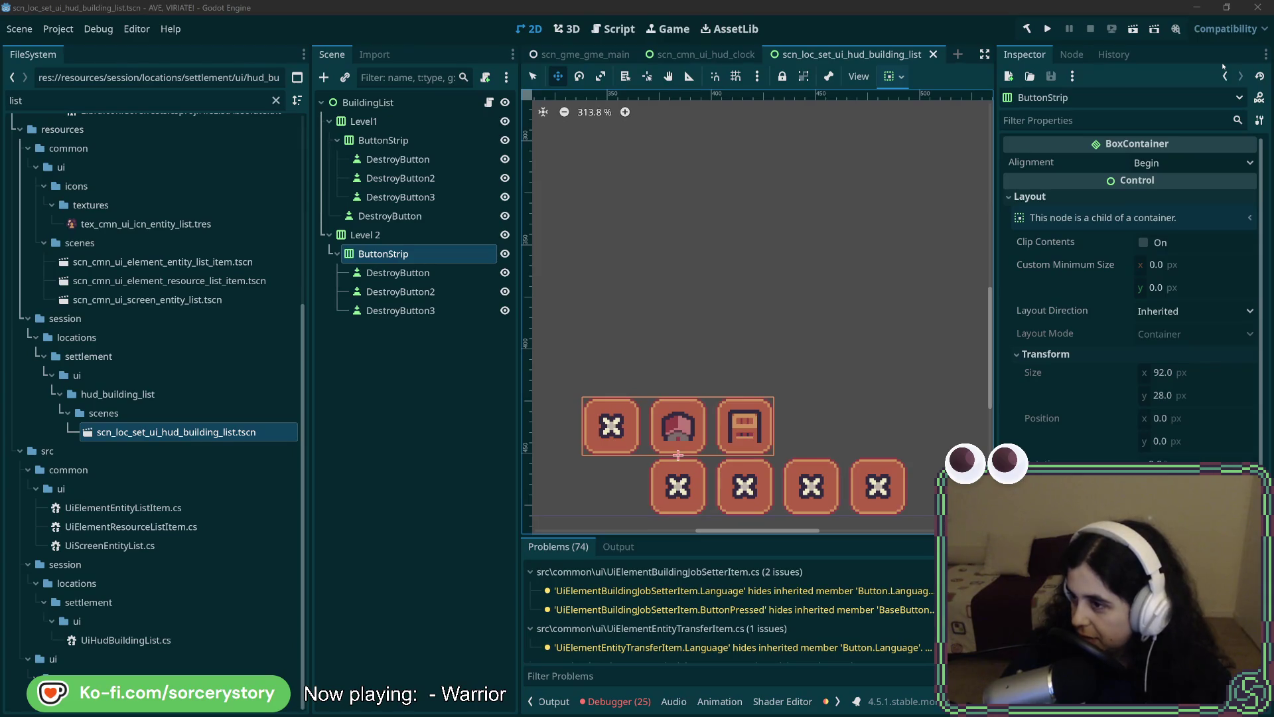
Build the C# project, launch the game, start a New Game and visit the Player Settlement.
left_click(974, 7)
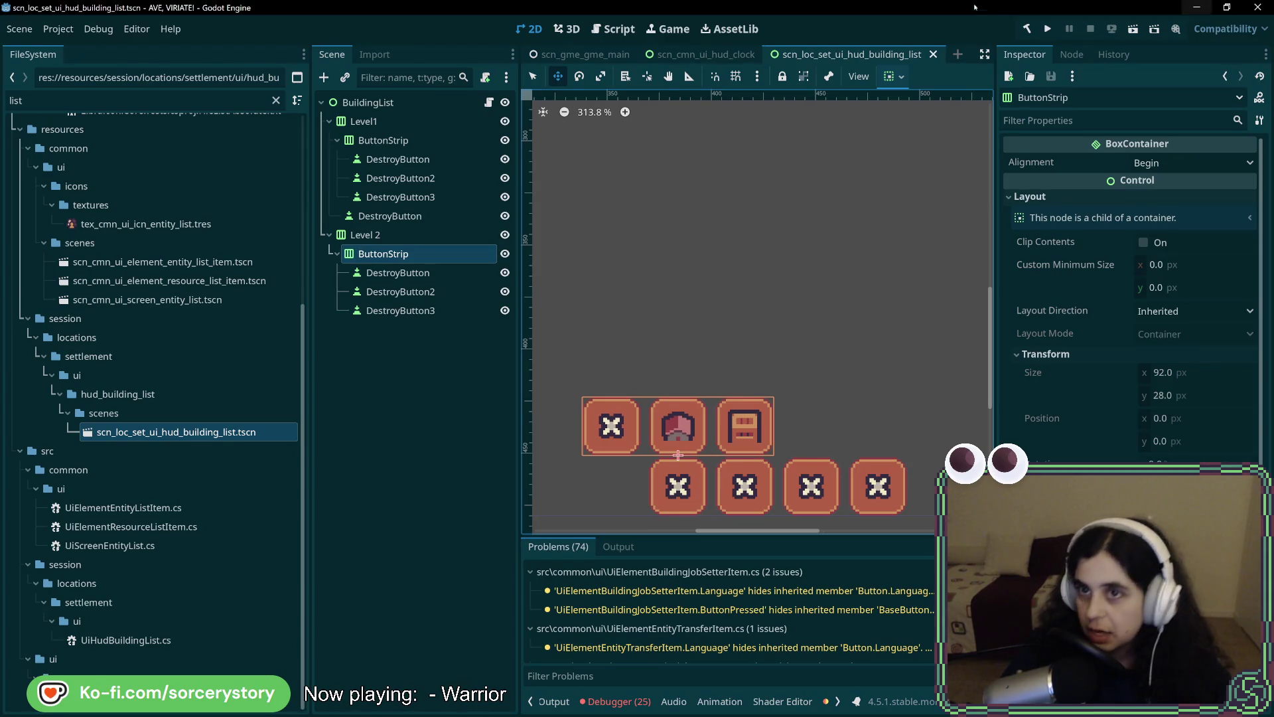
left_click(1023, 33)
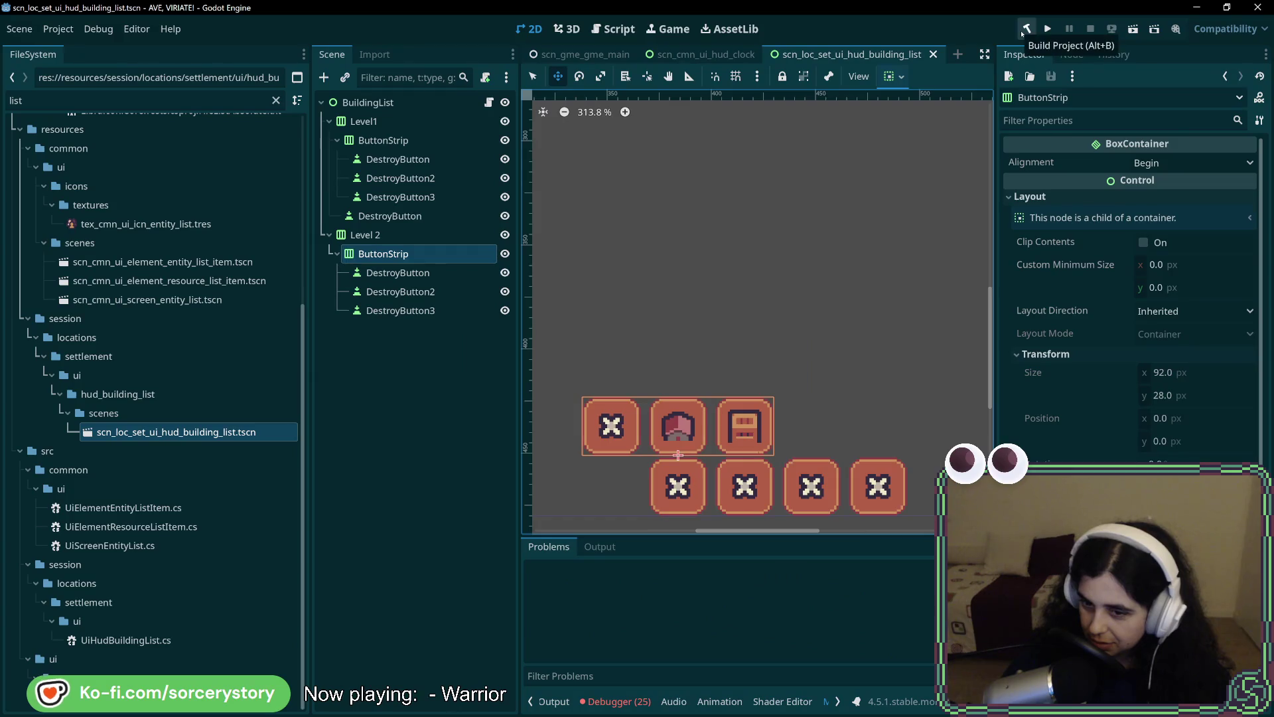
left_click(1050, 34)
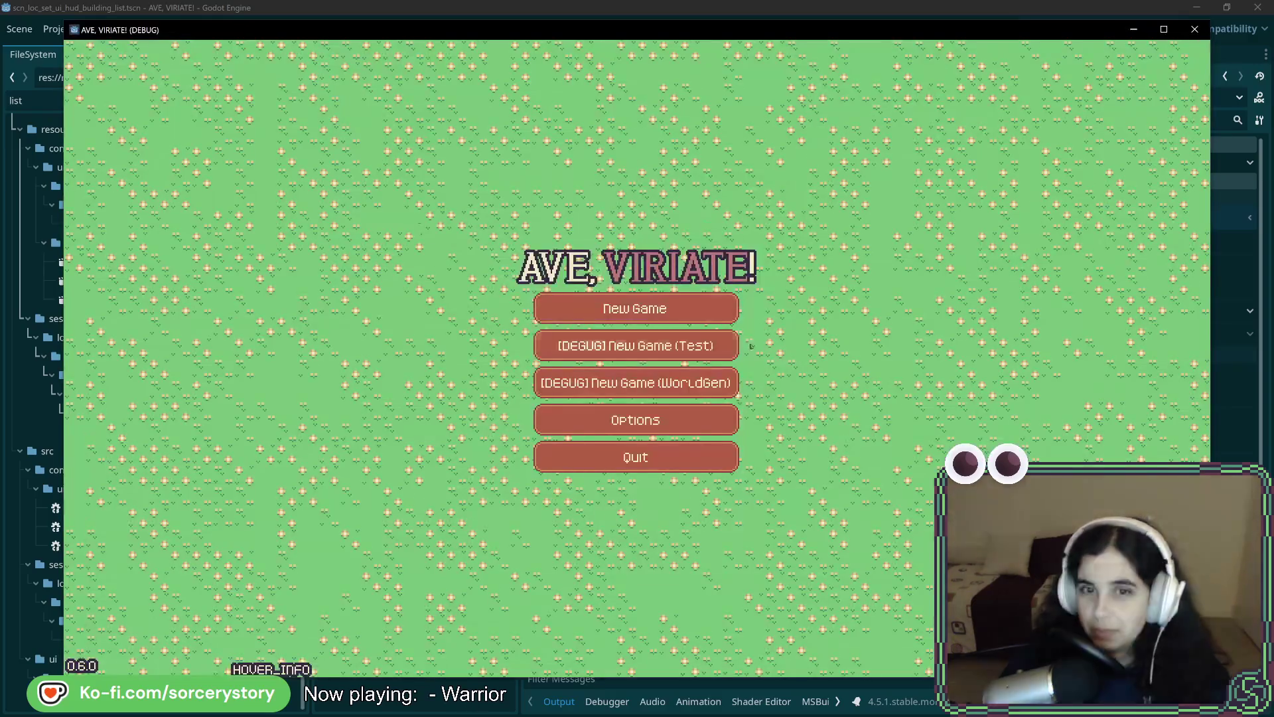
left_click(637, 308)
left_click(619, 399)
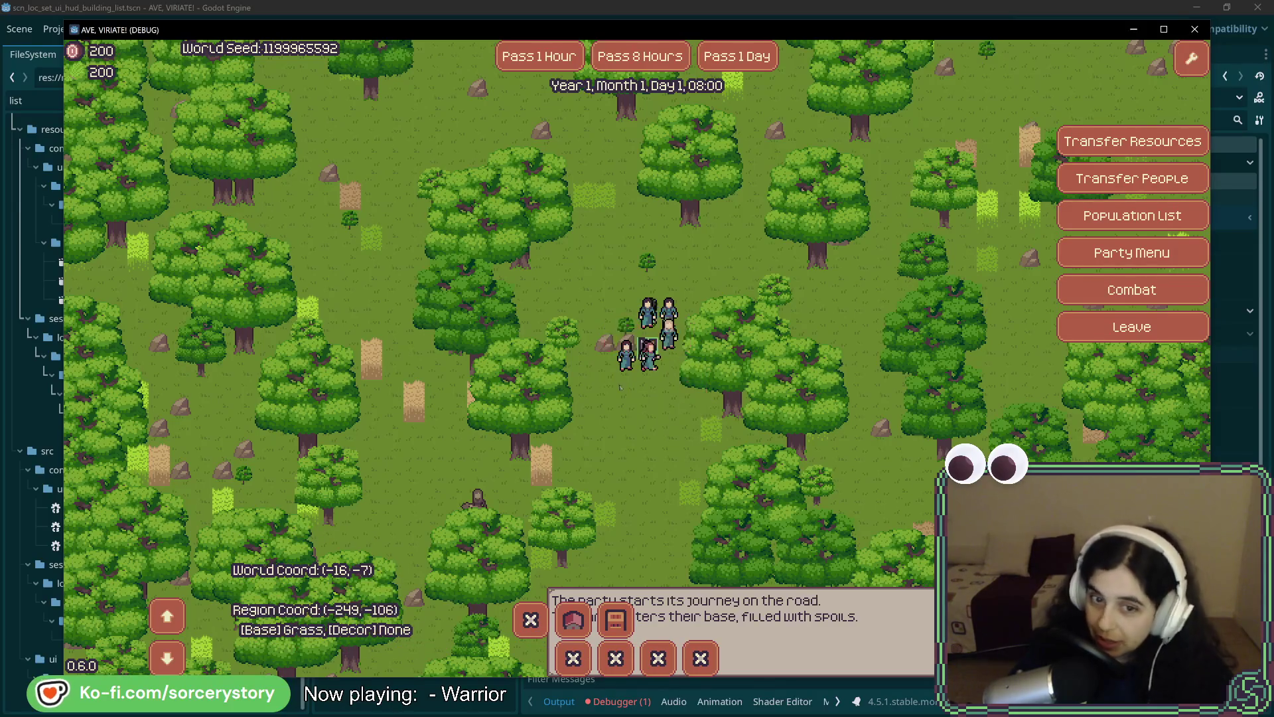
left_click(649, 375)
Assign one character as Woodcutter and another as Builder, then pass two hours.
left_click(649, 408)
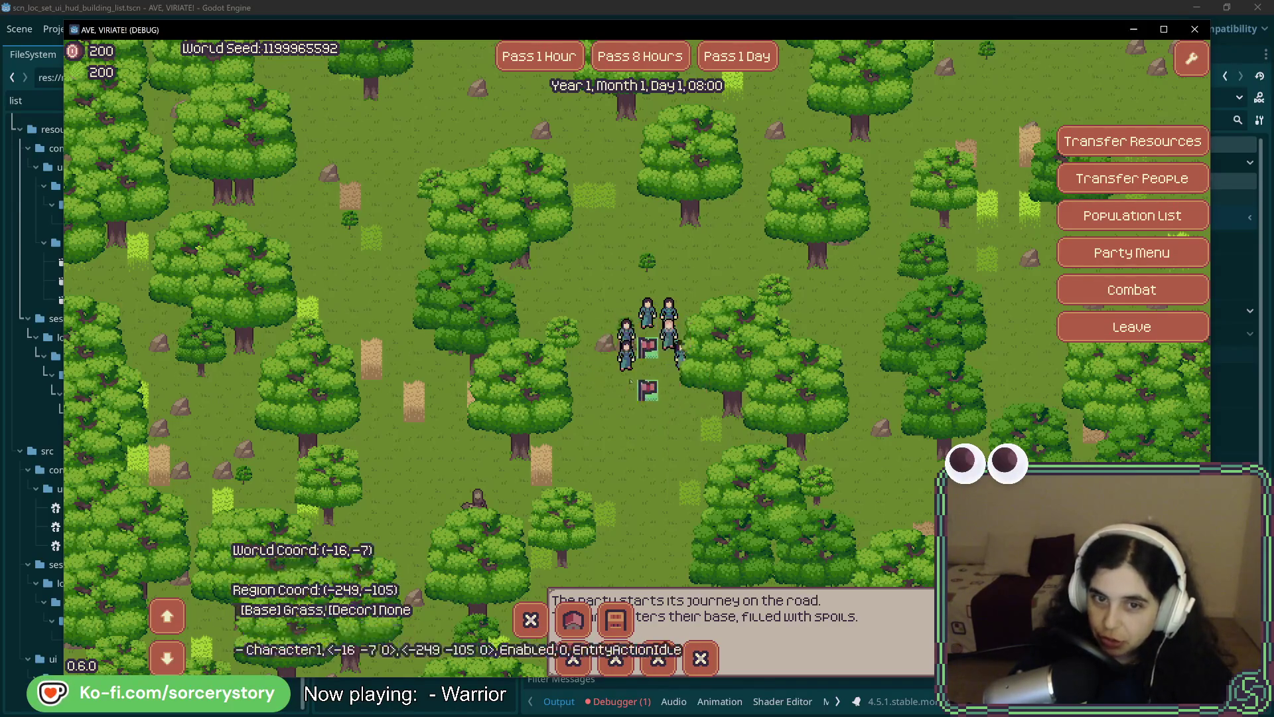
left_click(669, 330)
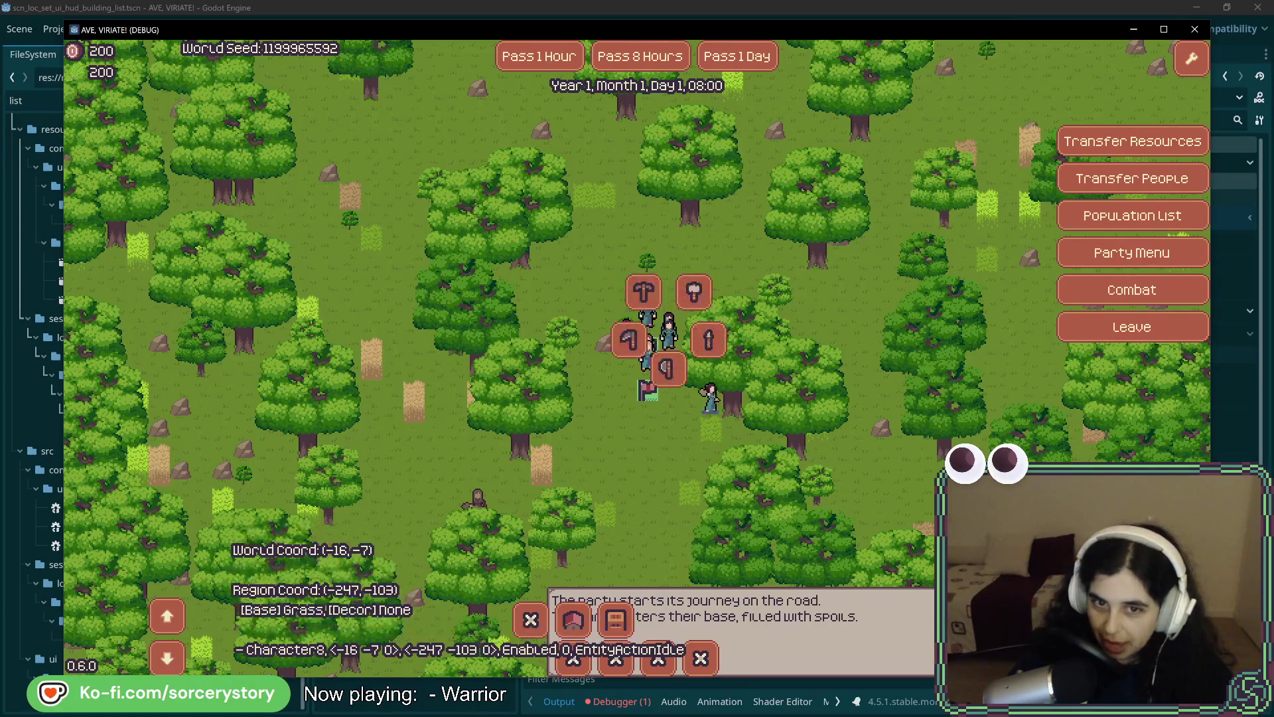
left_click(707, 340)
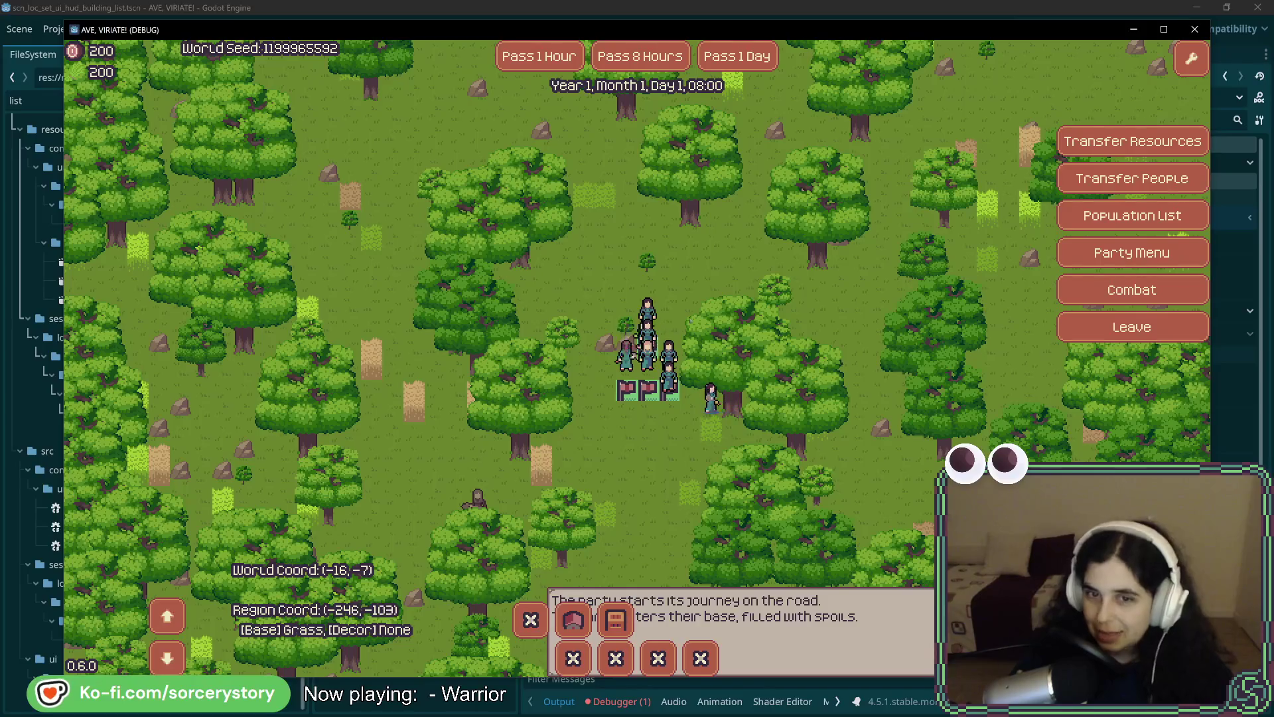
left_click(558, 65)
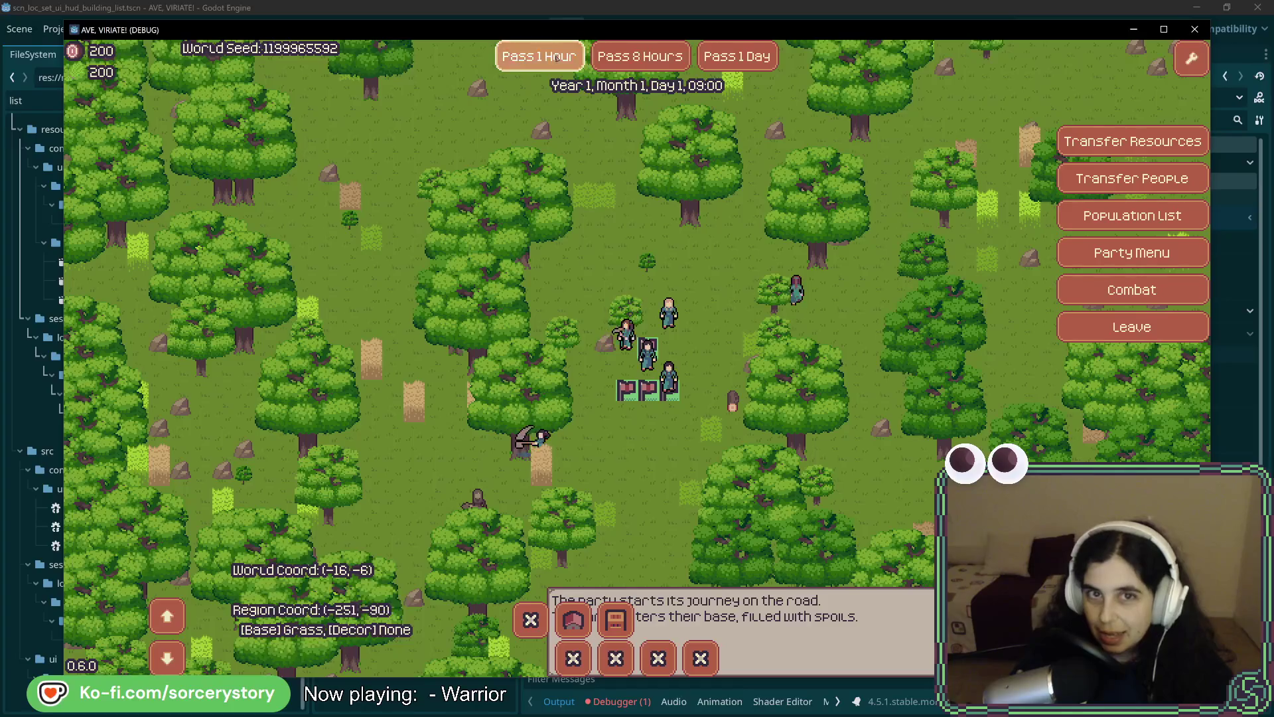
left_click(557, 60)
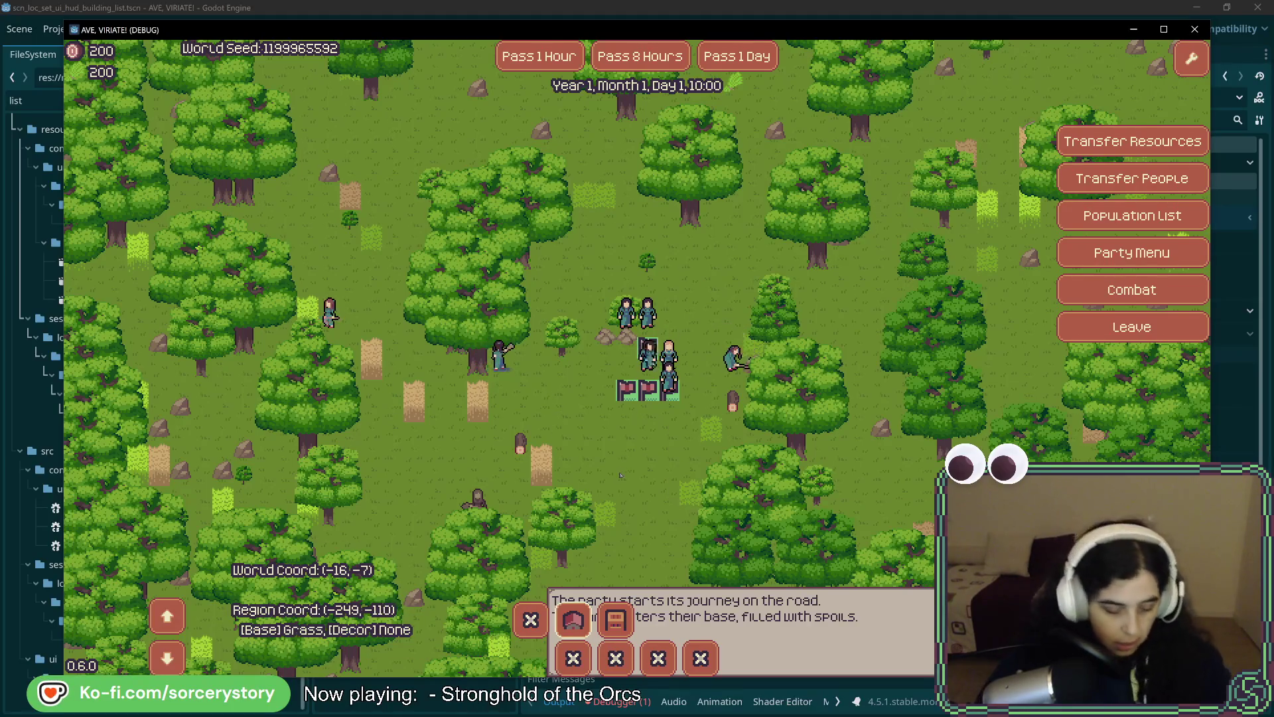
Place the House foundation in the forest.
right_click(781, 269)
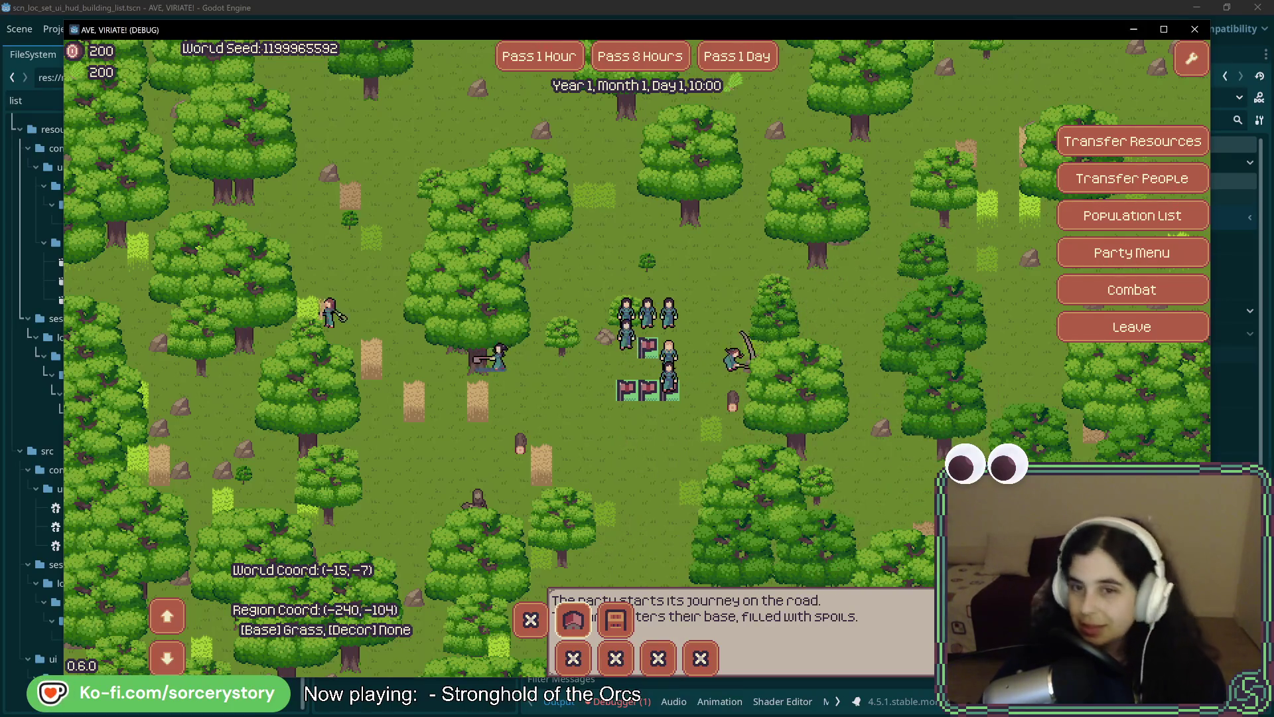
key("Right")
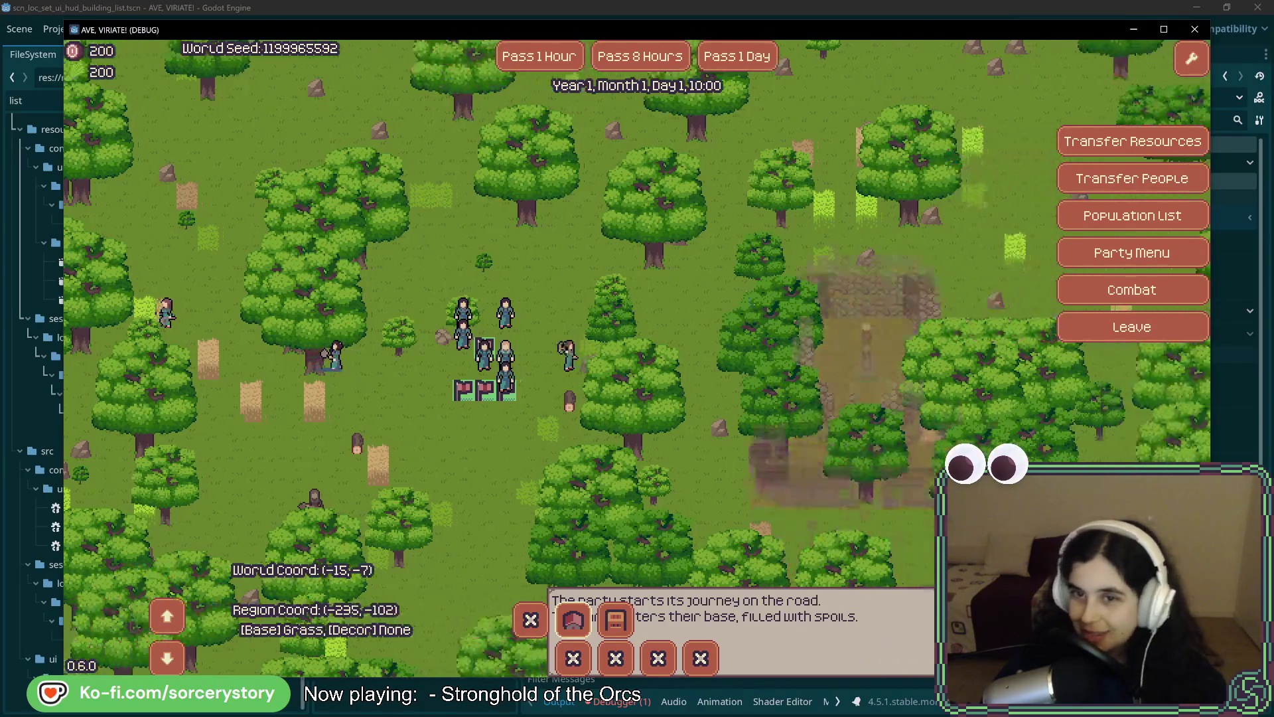
left_click(678, 294)
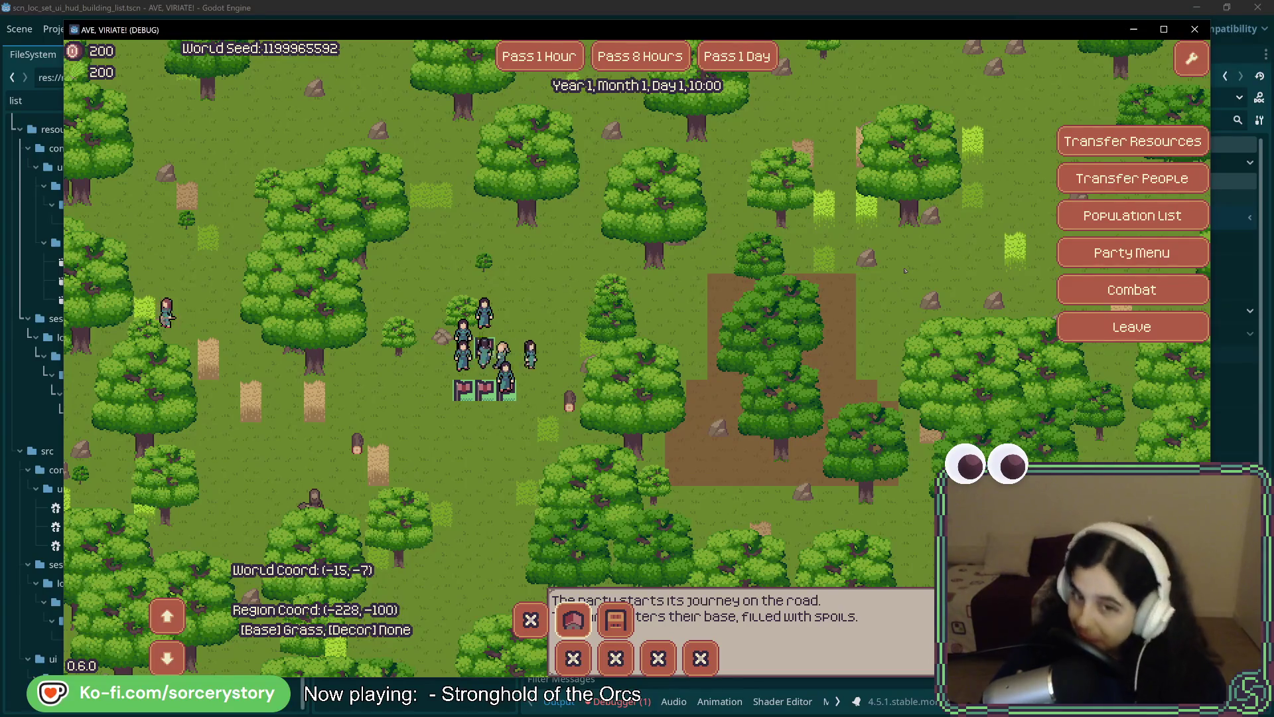
key("Right")
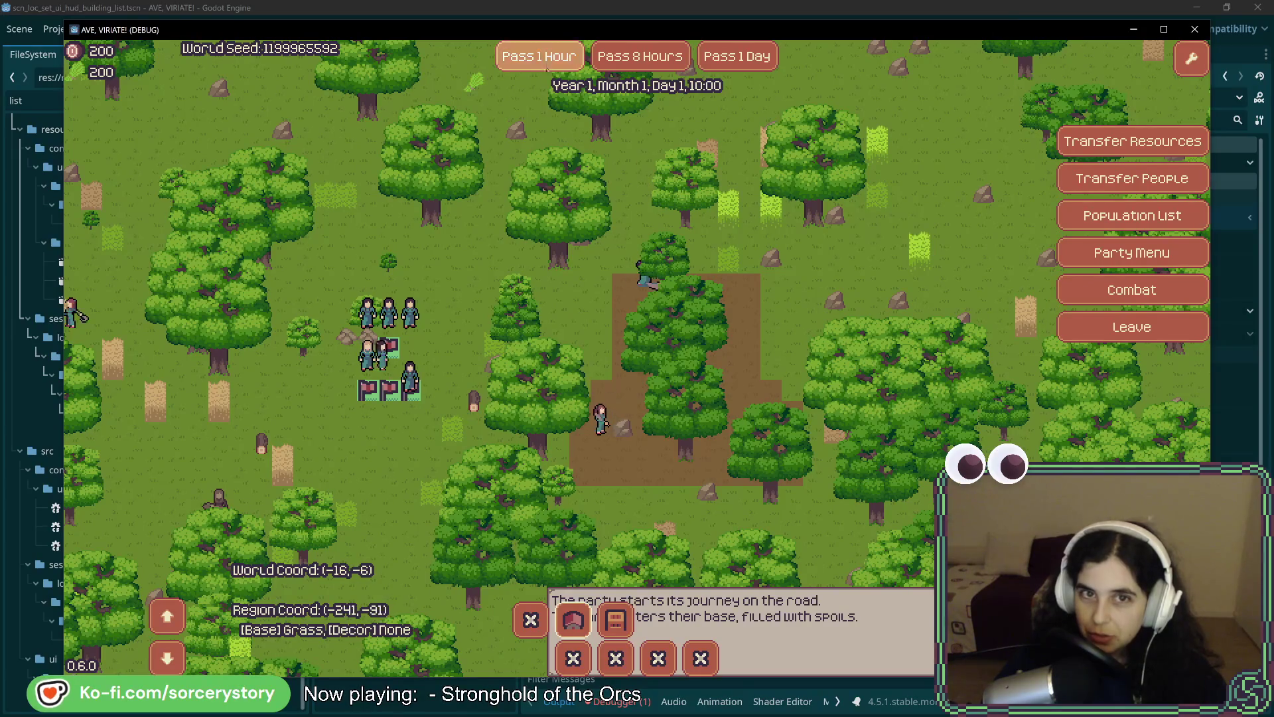
Pass five more hours until the clock reads 15:00.
left_click(540, 57)
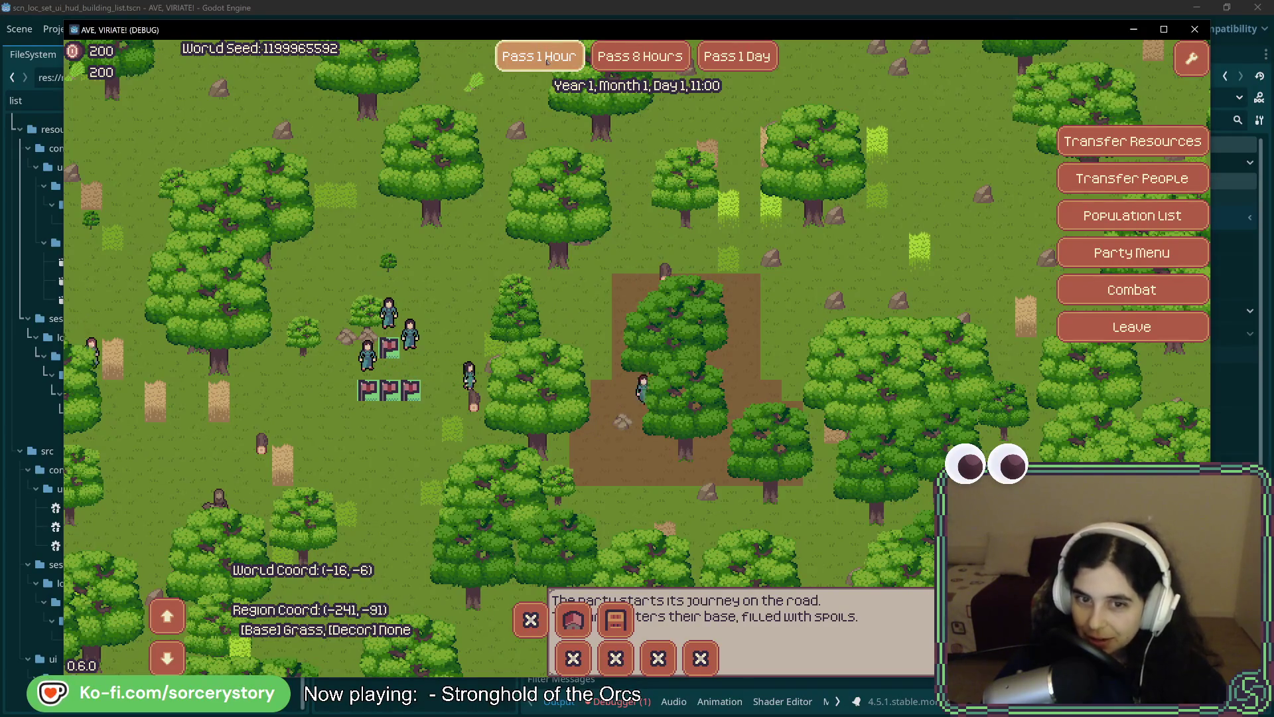
left_click(547, 58)
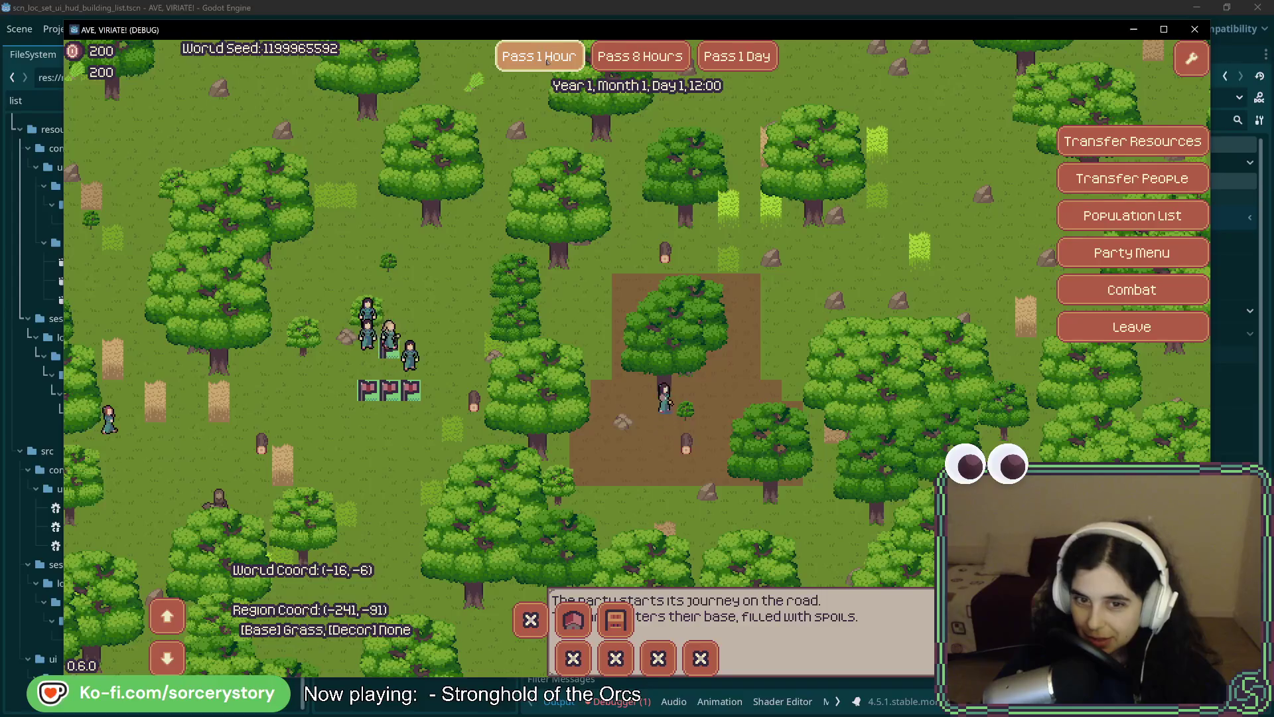
left_click(547, 58)
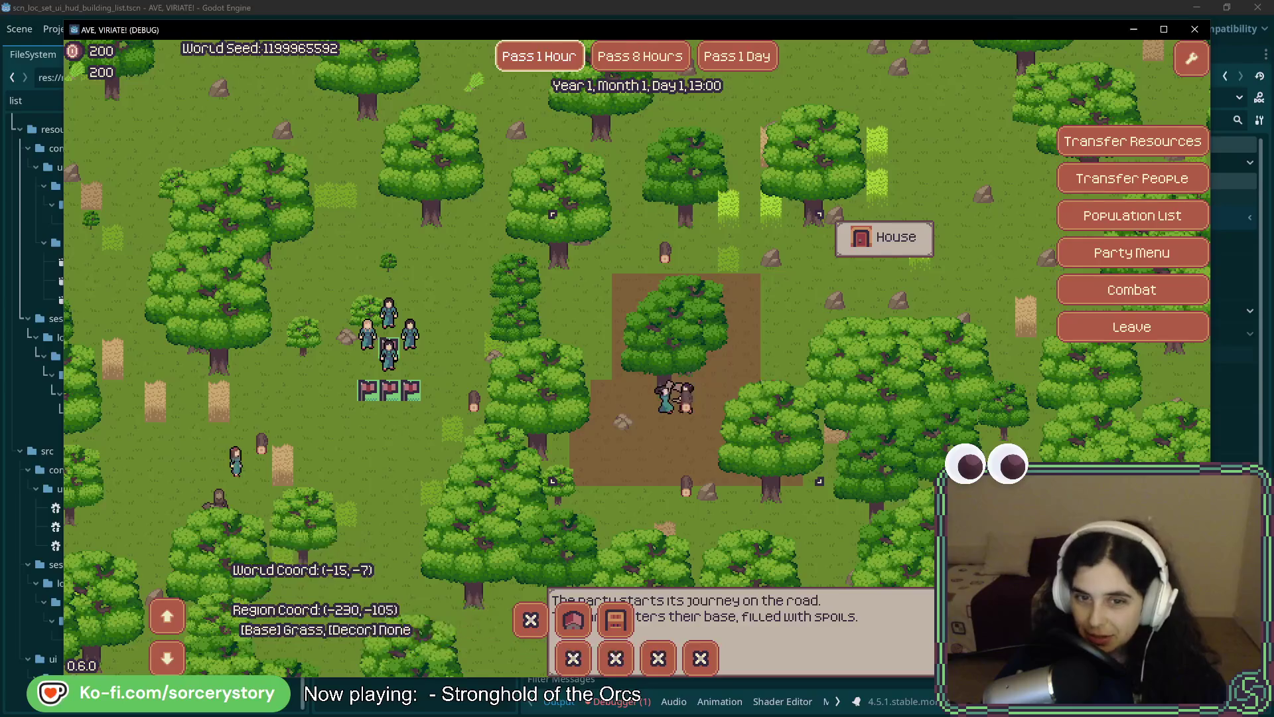
left_click(557, 59)
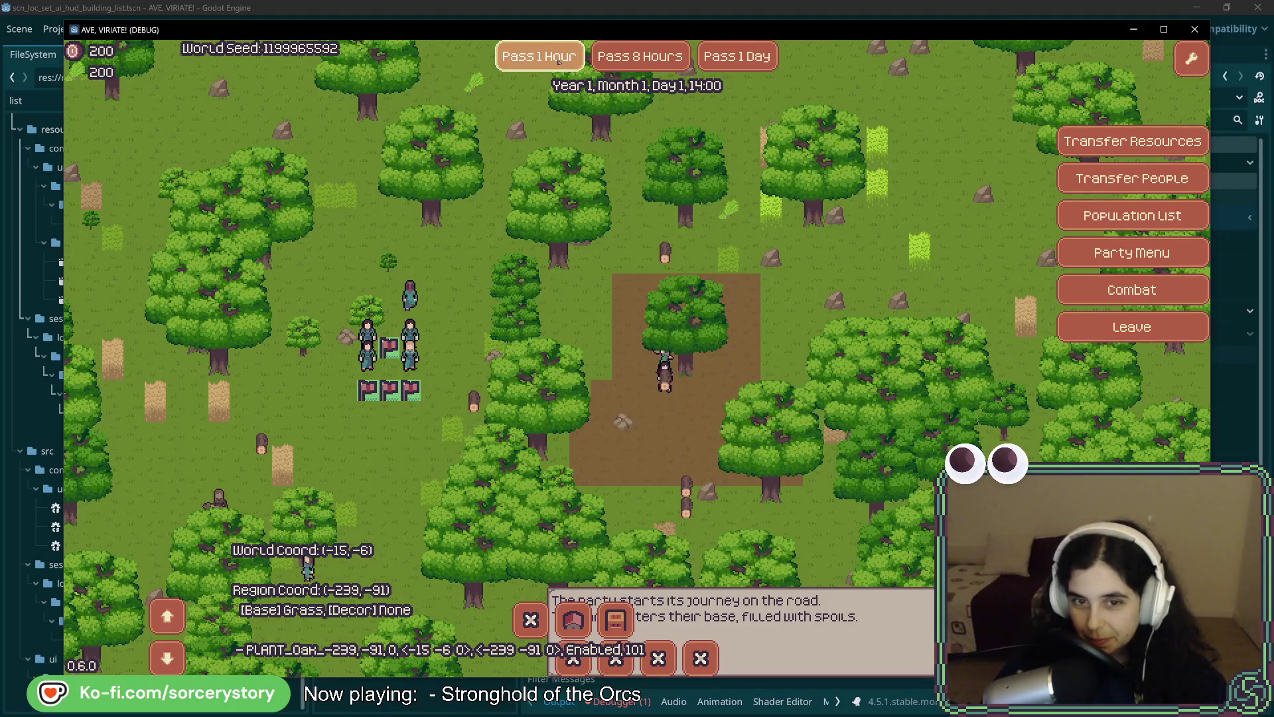
left_click(559, 61)
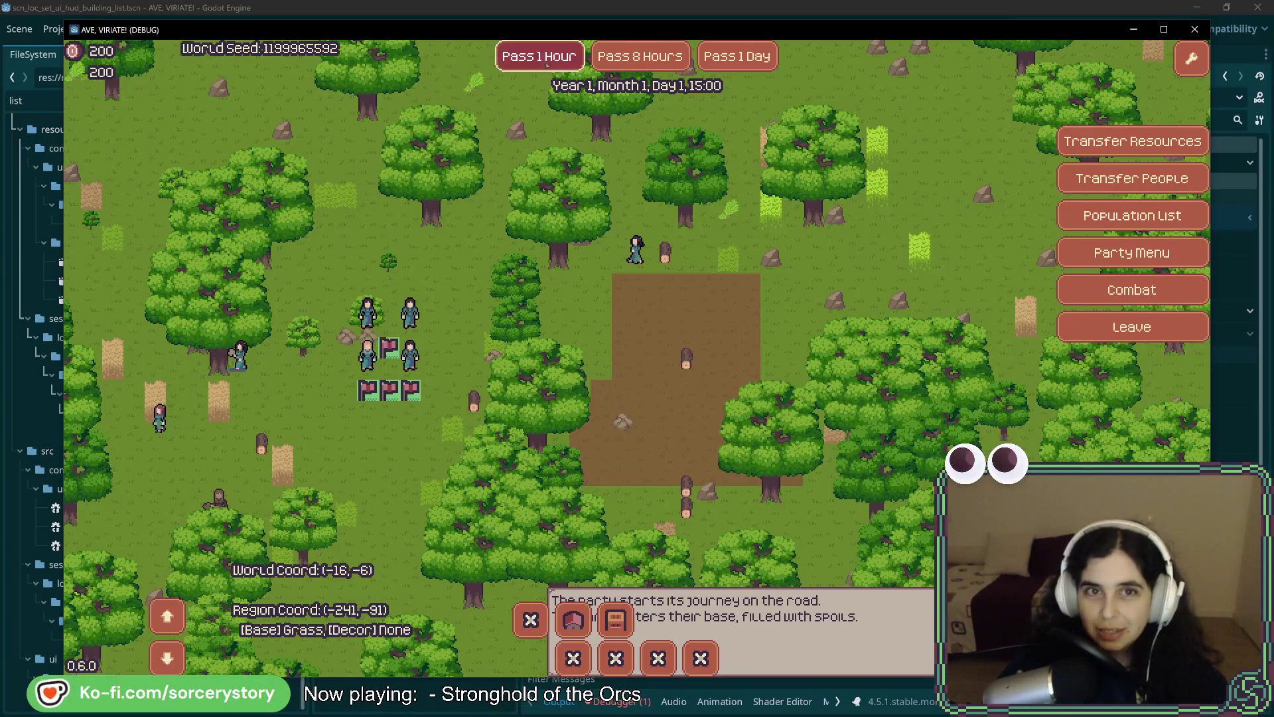
Pass hours repeatedly until the House construction site is finished.
left_click(545, 63)
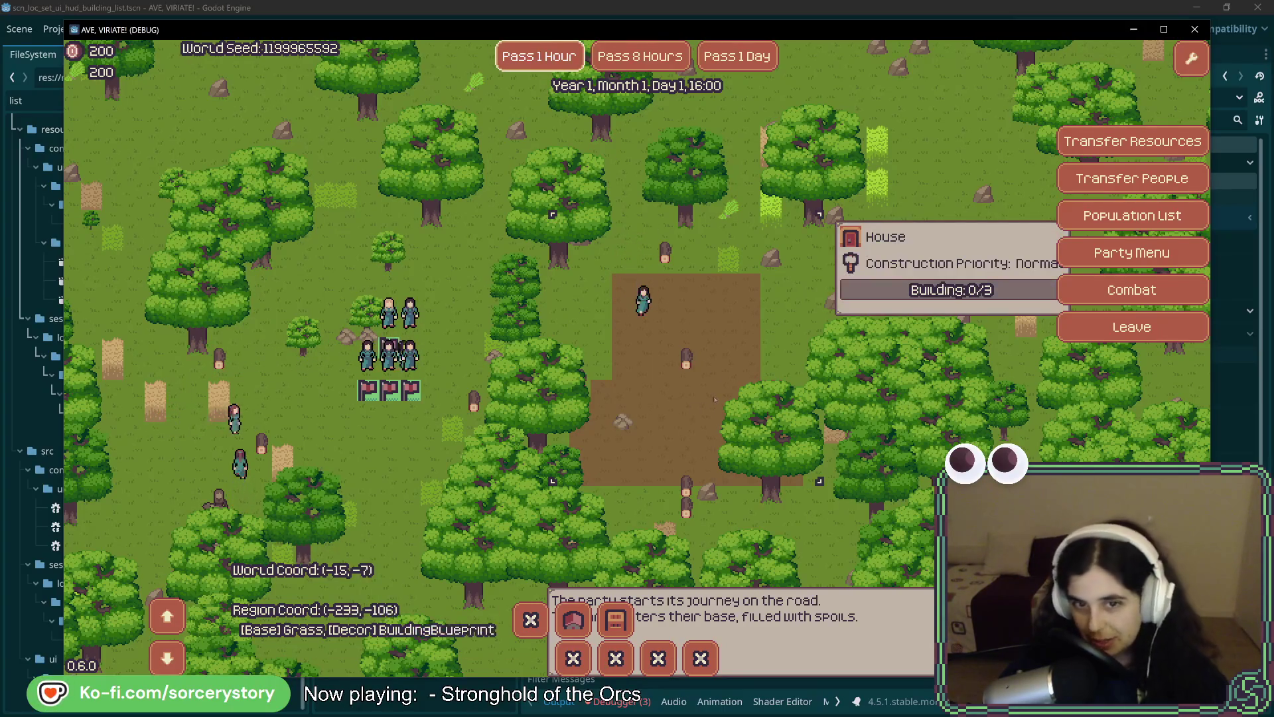
left_click(565, 58)
left_click(565, 58)
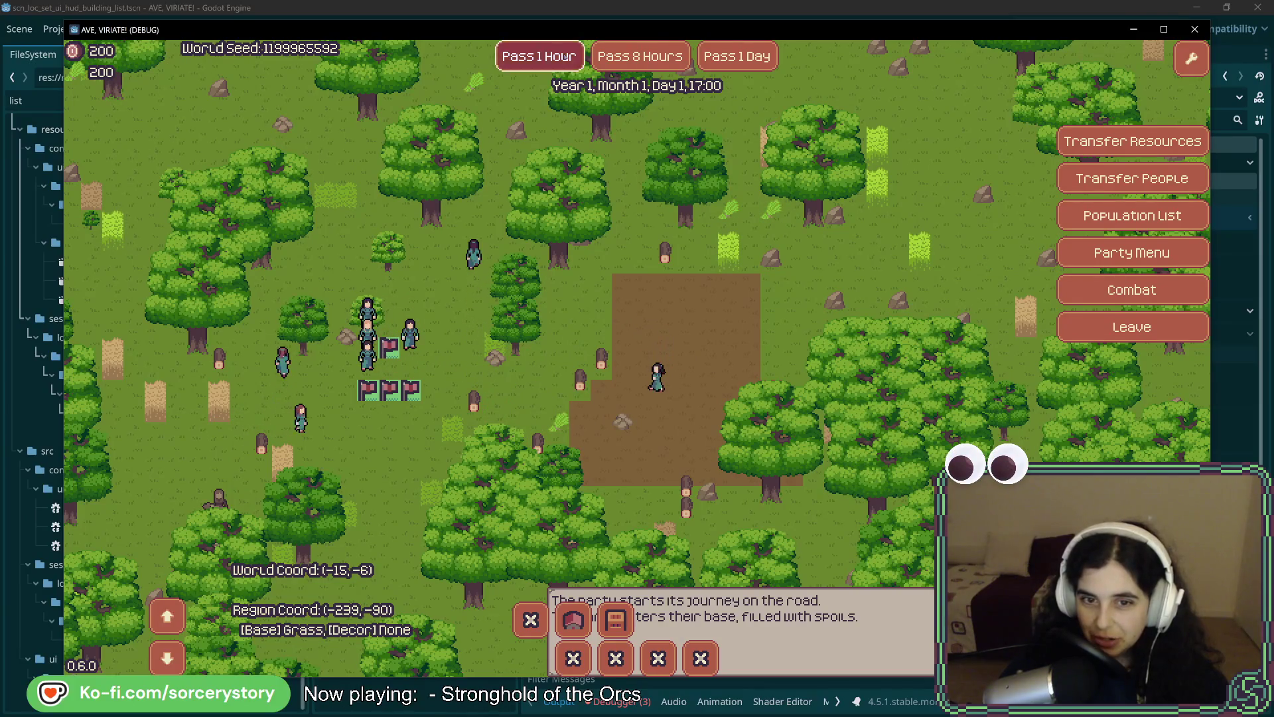
left_click(565, 57)
left_click(565, 58)
left_click(565, 58)
left_click(565, 58)
left_click(565, 58)
left_click(565, 58)
left_click(565, 57)
left_click(565, 58)
left_click(565, 58)
left_click(565, 58)
left_click(565, 58)
left_click(565, 58)
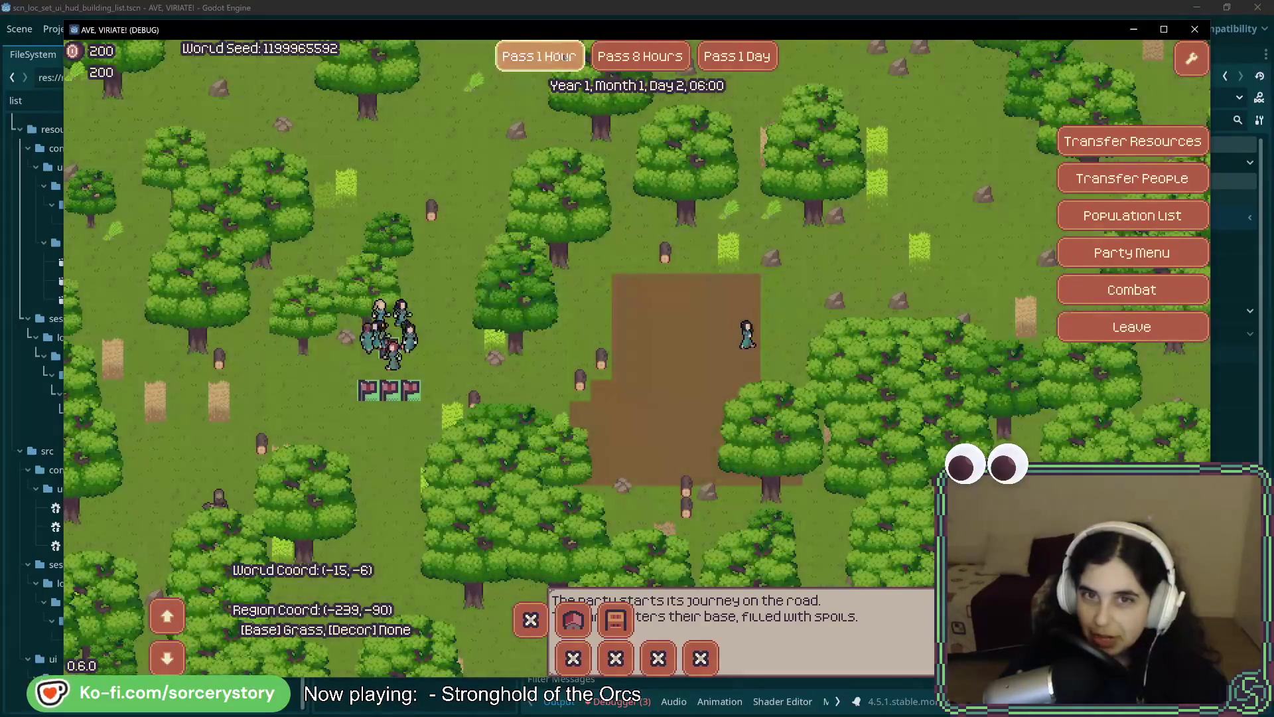
left_click(565, 57)
left_click(565, 58)
left_click(700, 308)
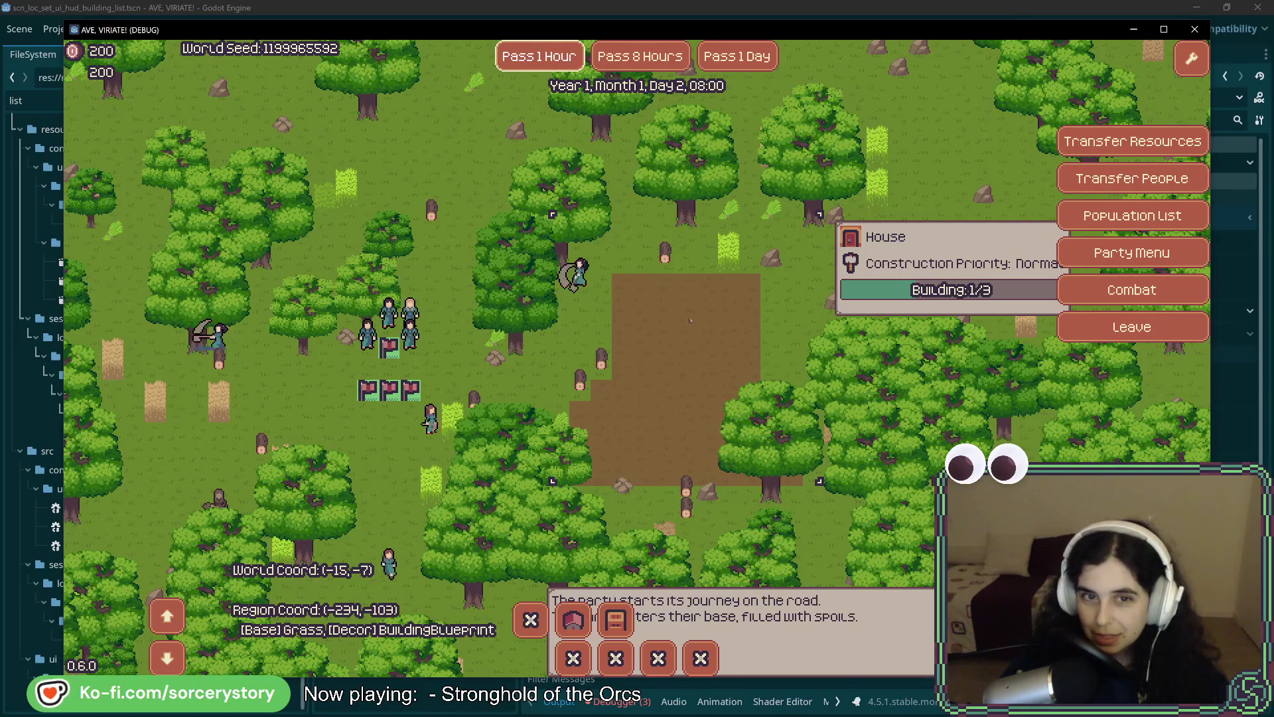
left_click(557, 56)
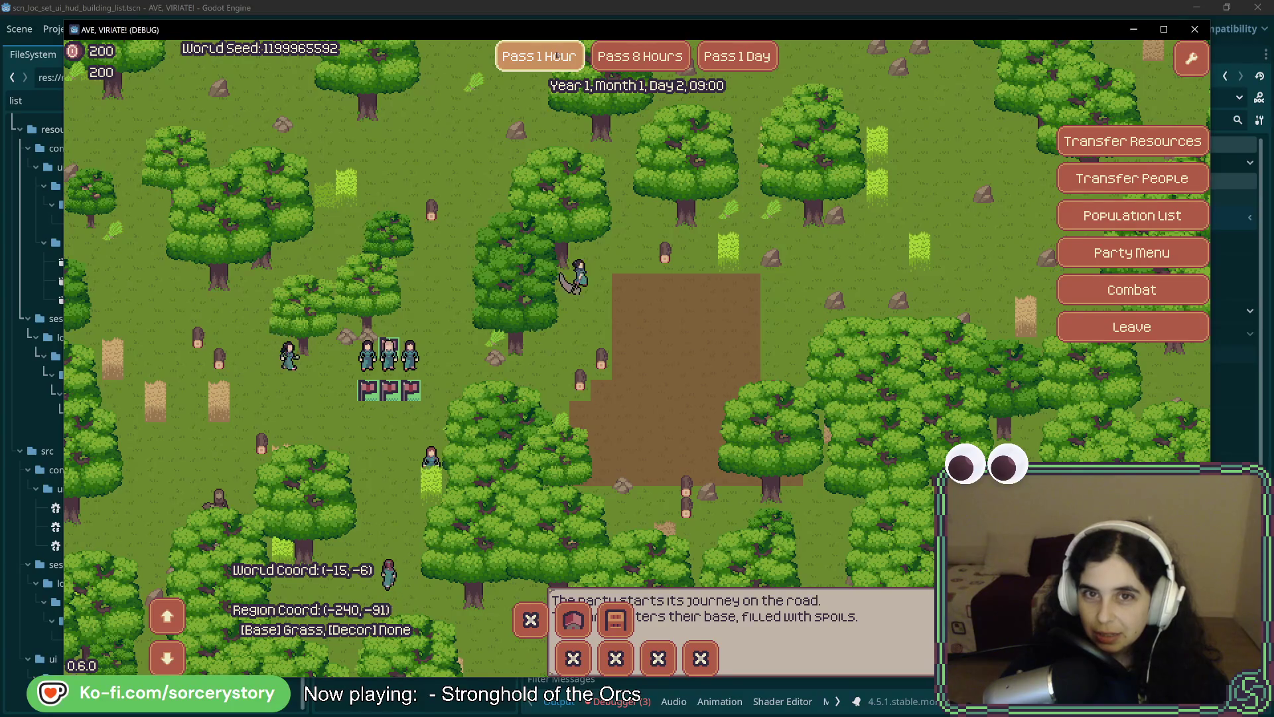
left_click(558, 56)
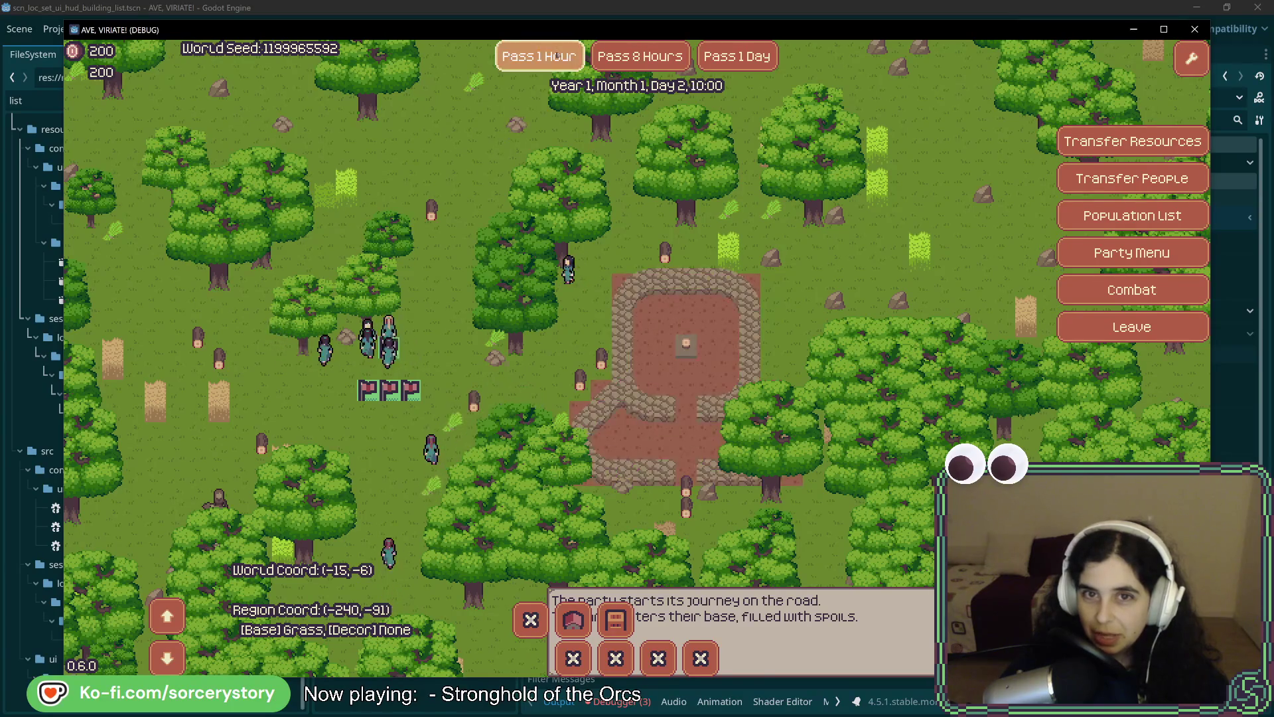
Step the view up and down levels to inspect the finished House, closing its popup.
left_click(166, 621)
left_click(166, 621)
left_click(163, 670)
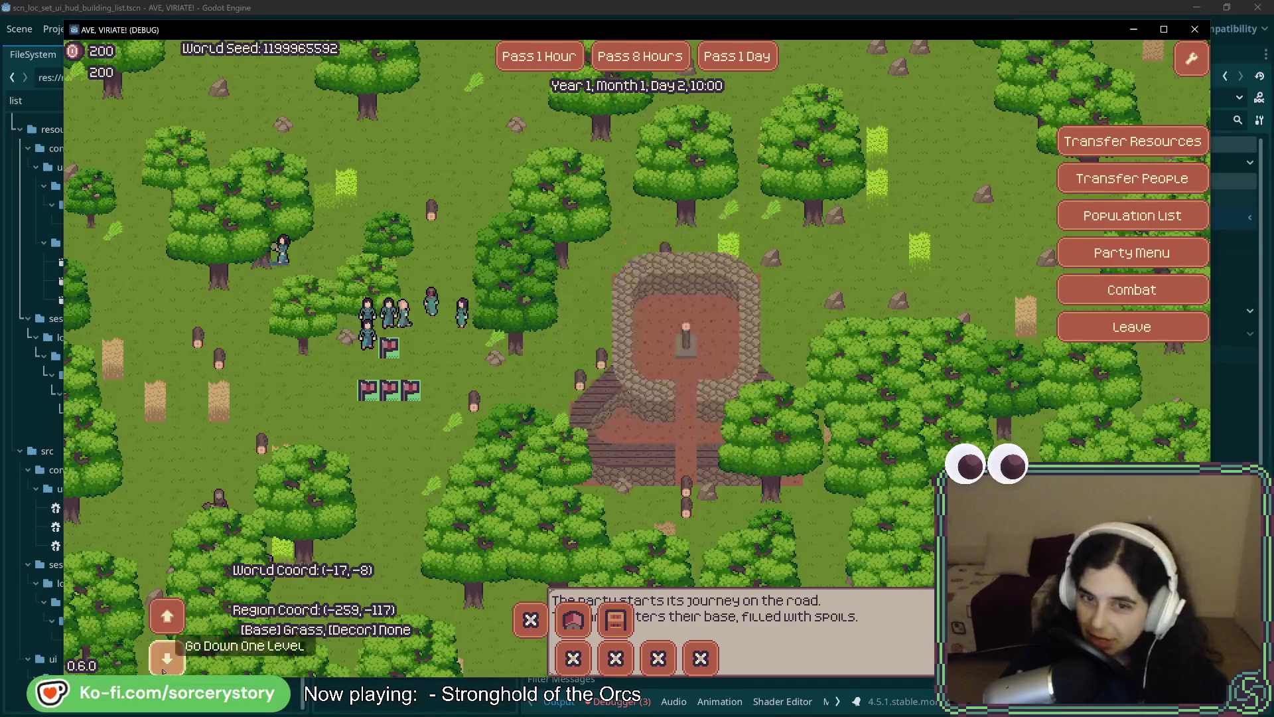
left_click(164, 670)
left_click(166, 619)
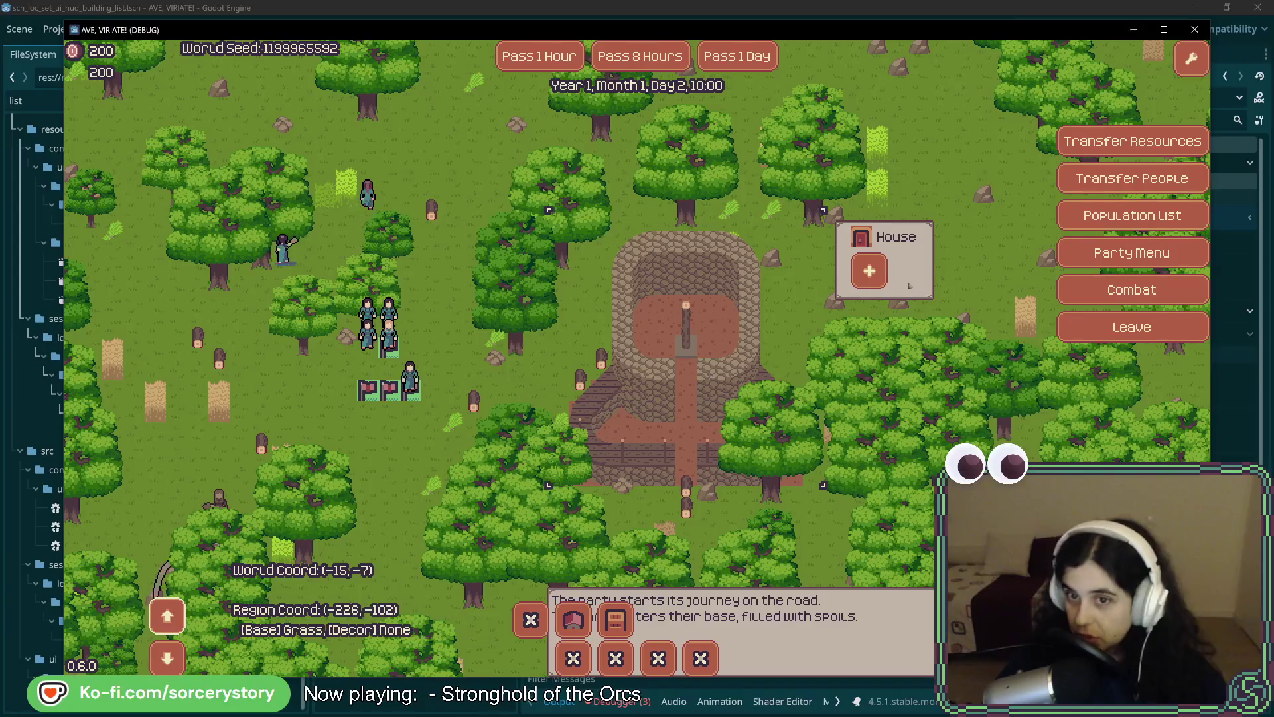
left_click(873, 282)
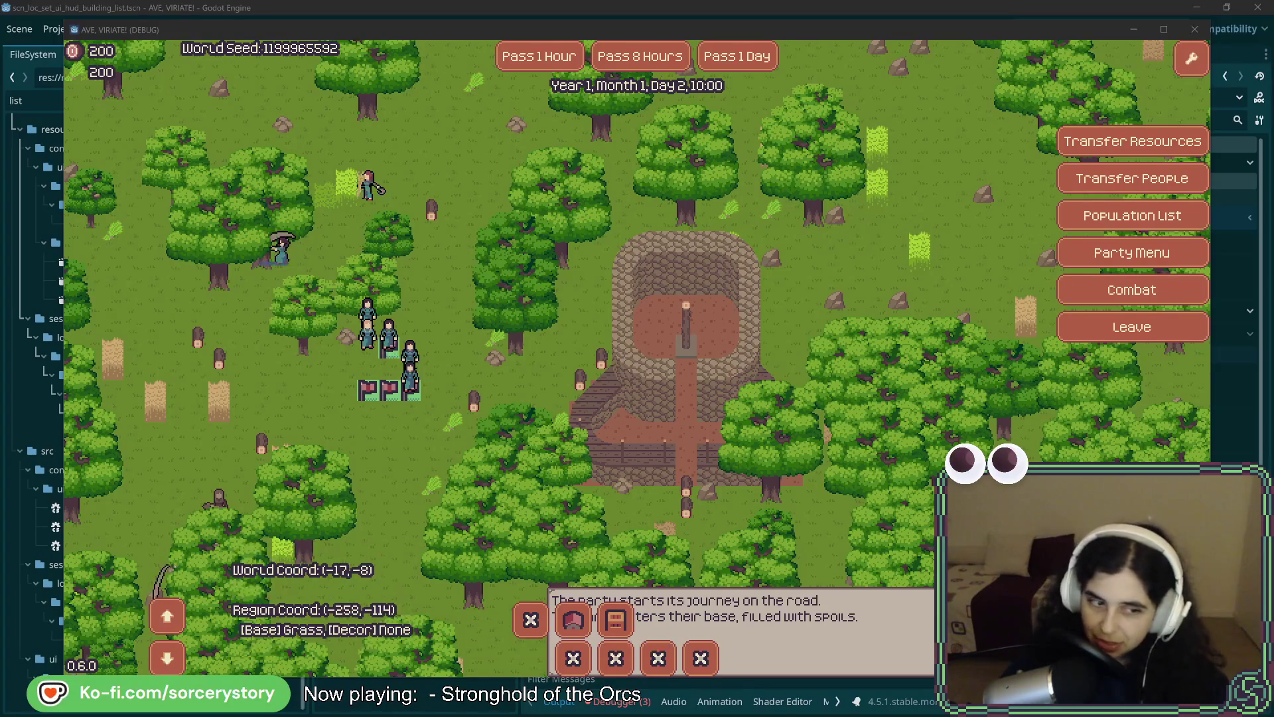
left_click(171, 657)
left_click(173, 657)
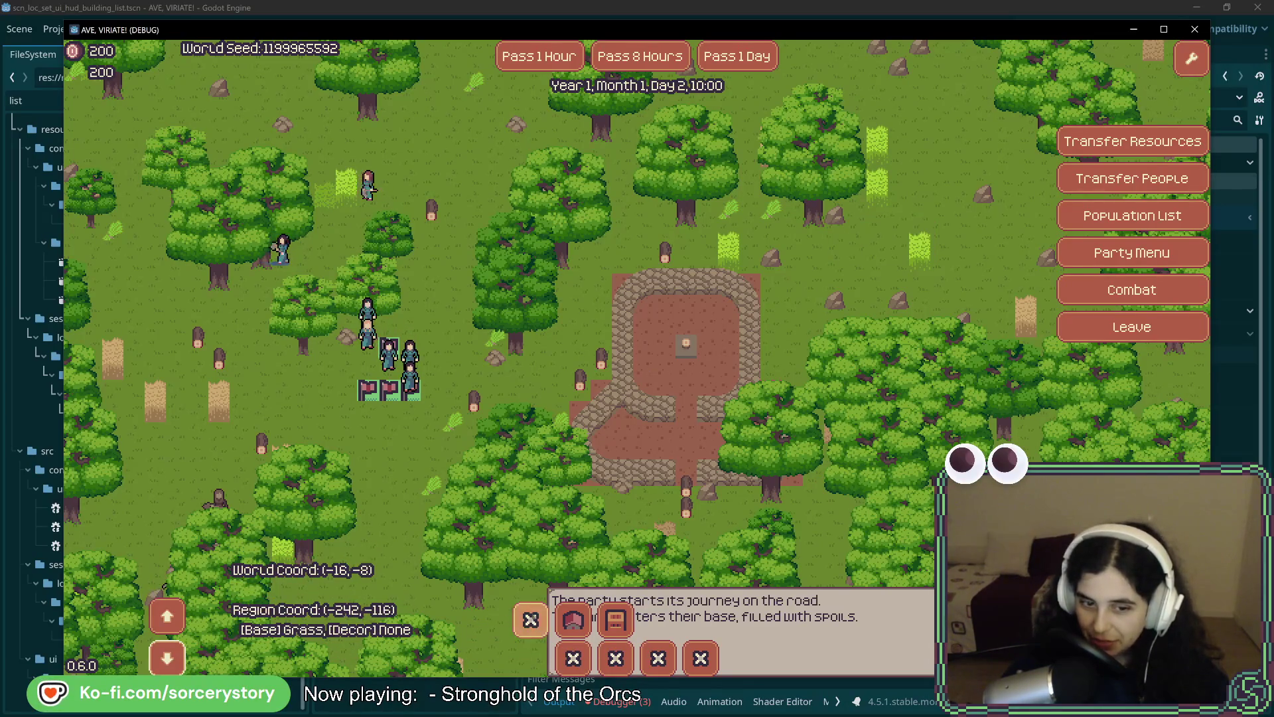
key("a")
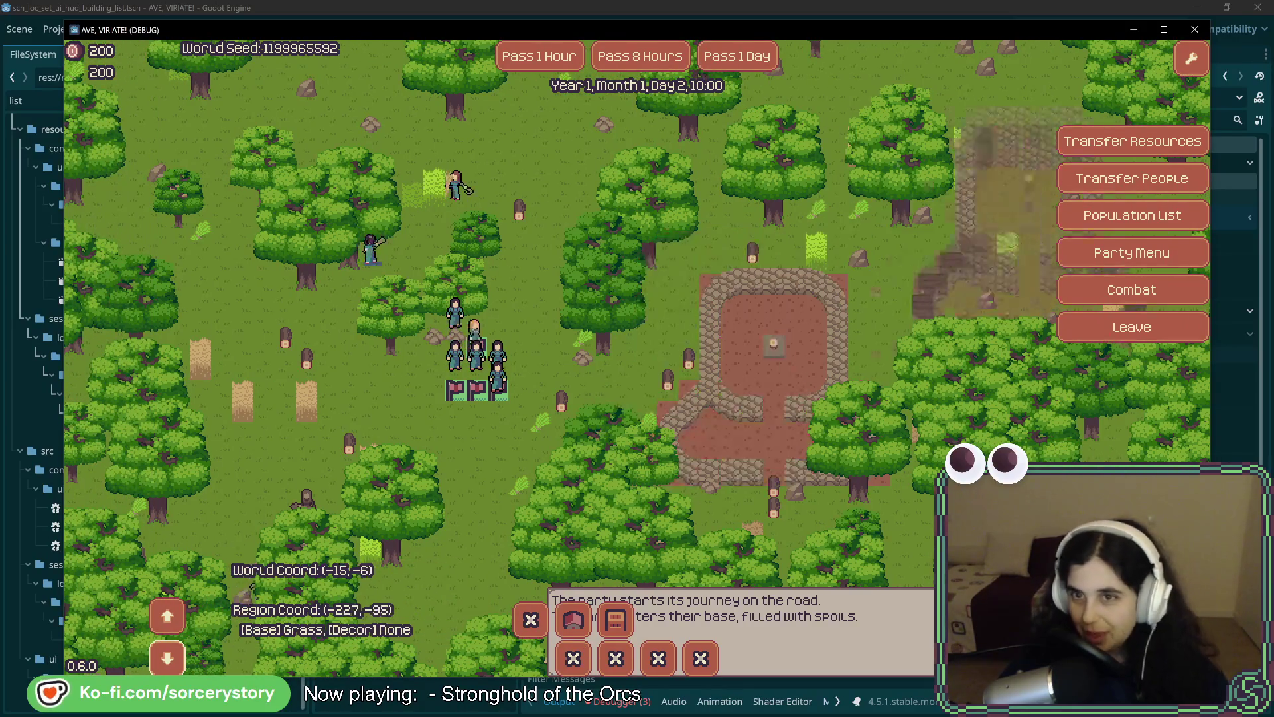
Cancel the House placement ghost and step the building view from foundation up to the roof.
key("w")
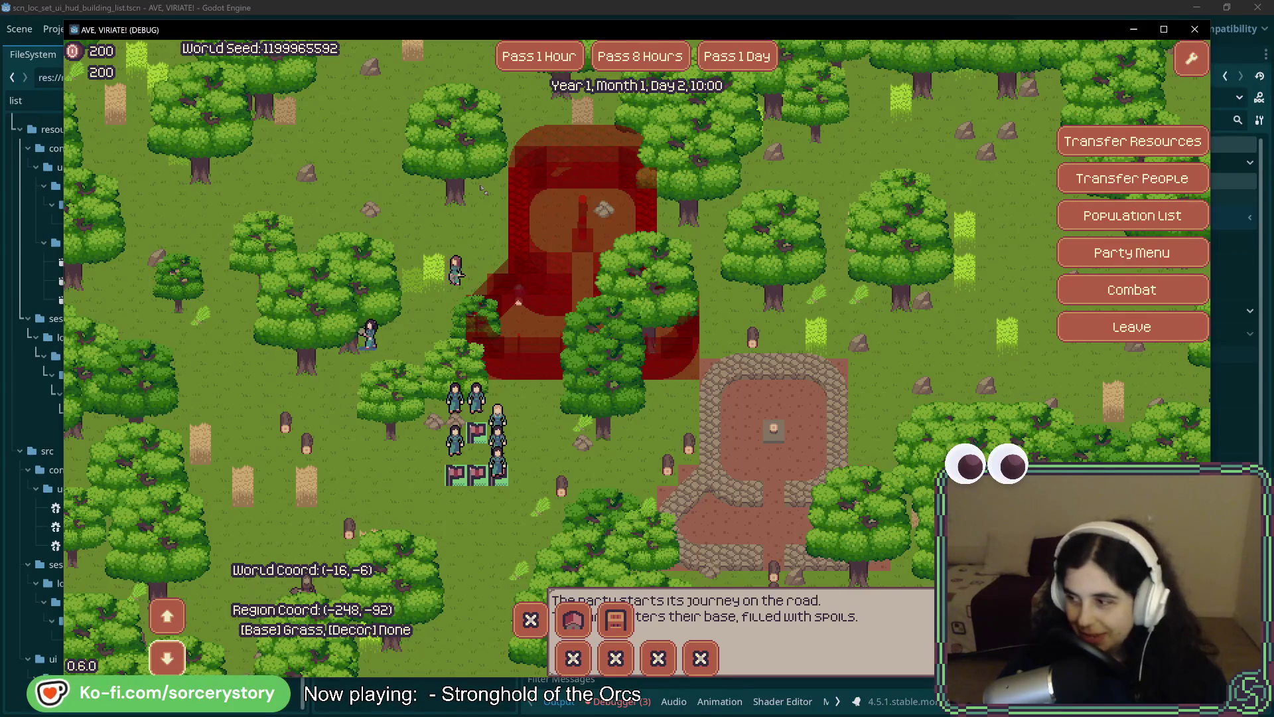
right_click(538, 239)
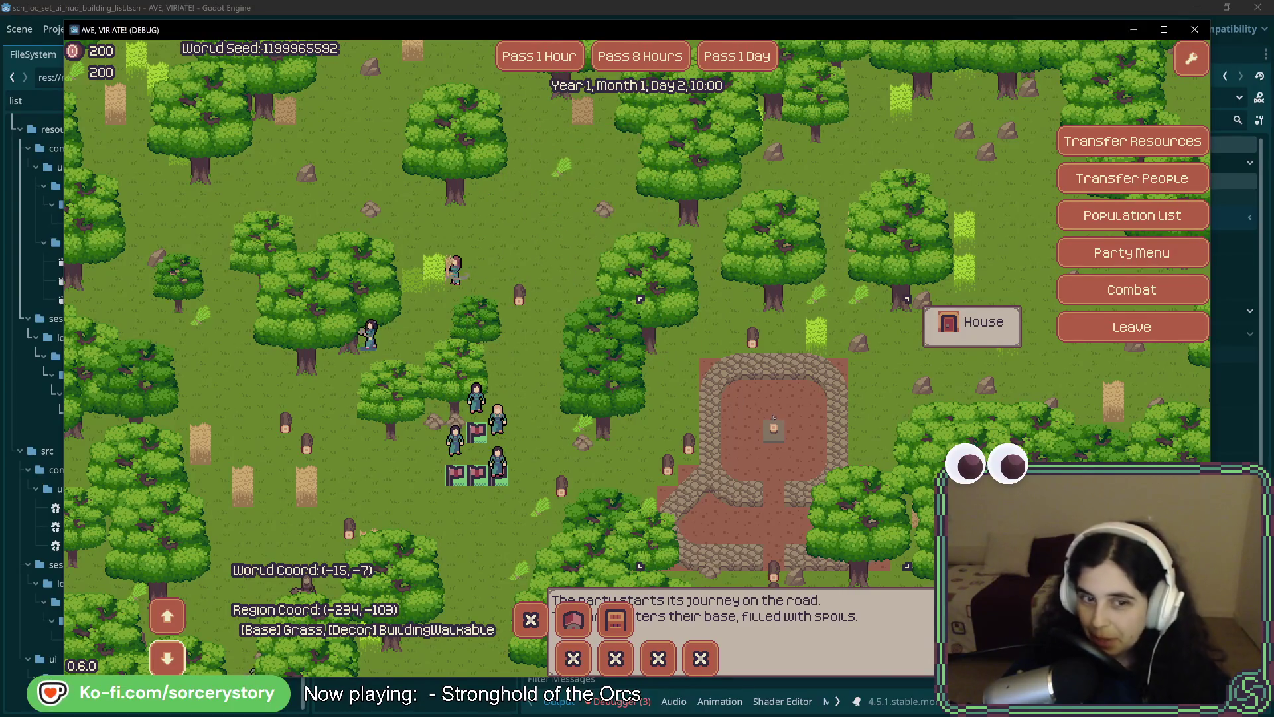
key("Right")
key("Down")
left_click(168, 616)
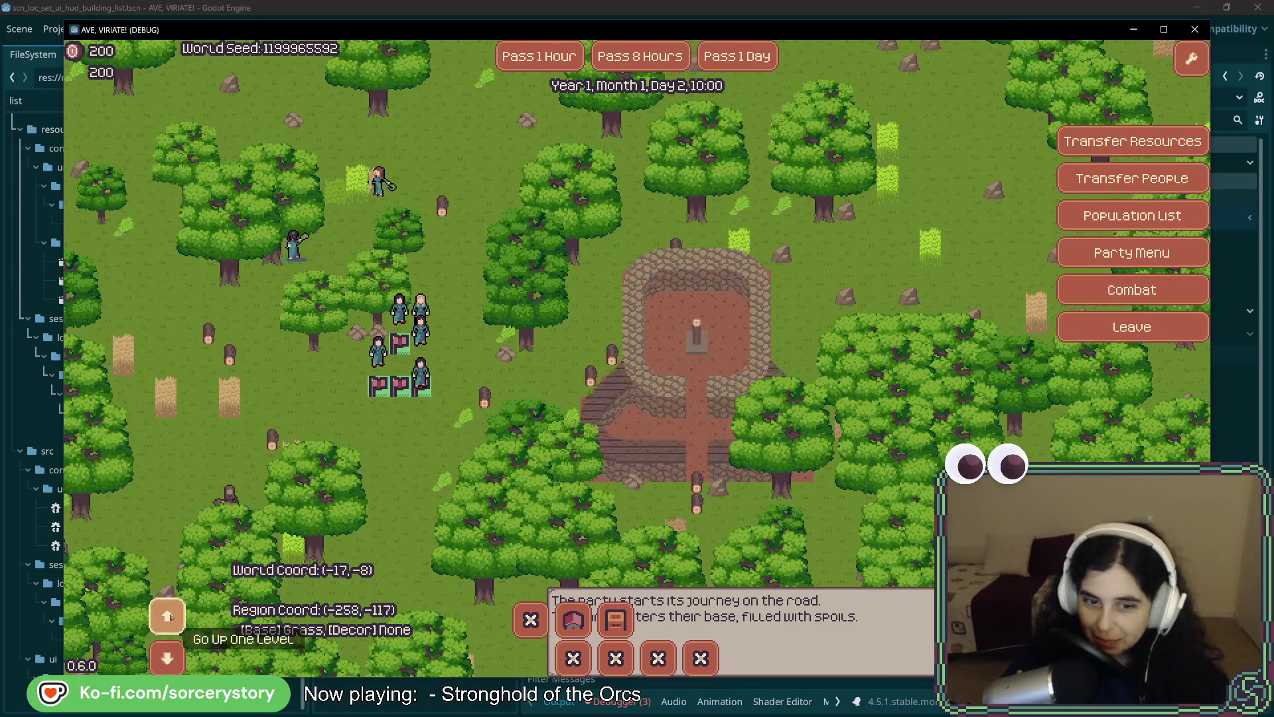
left_click(168, 616)
left_click(168, 616)
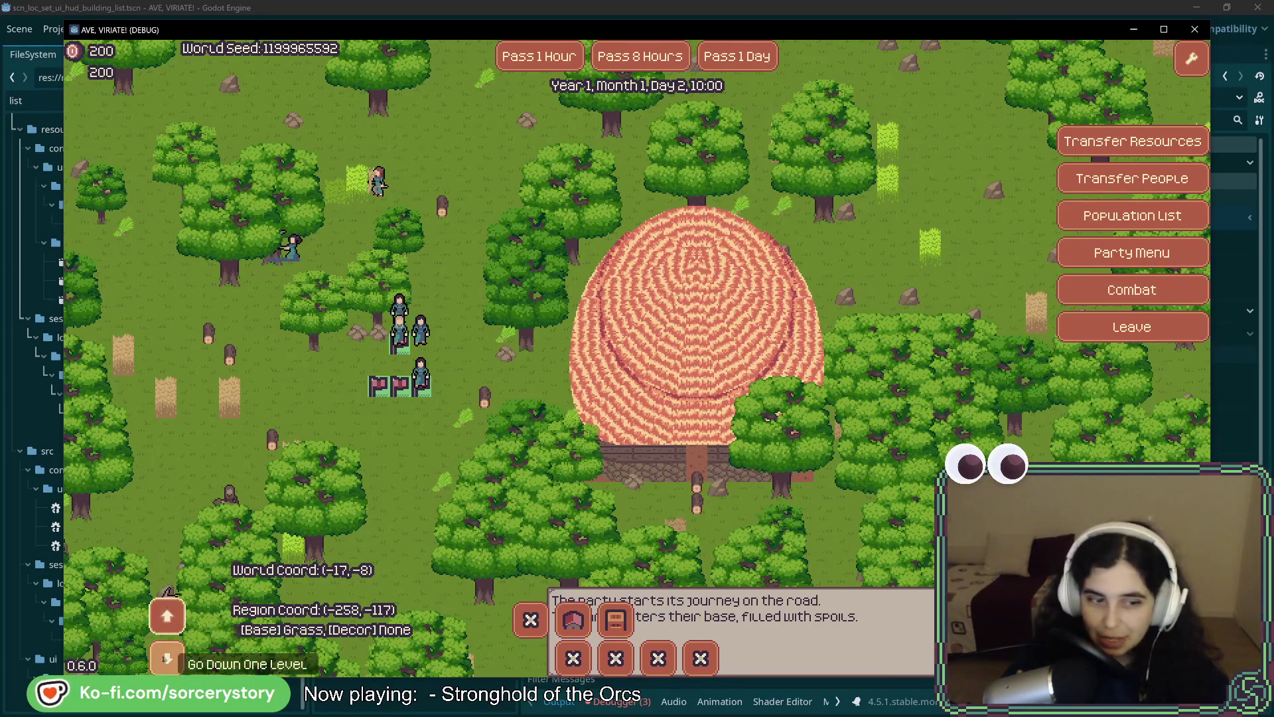
left_click(166, 659)
left_click(167, 658)
left_click(166, 658)
left_click(169, 617)
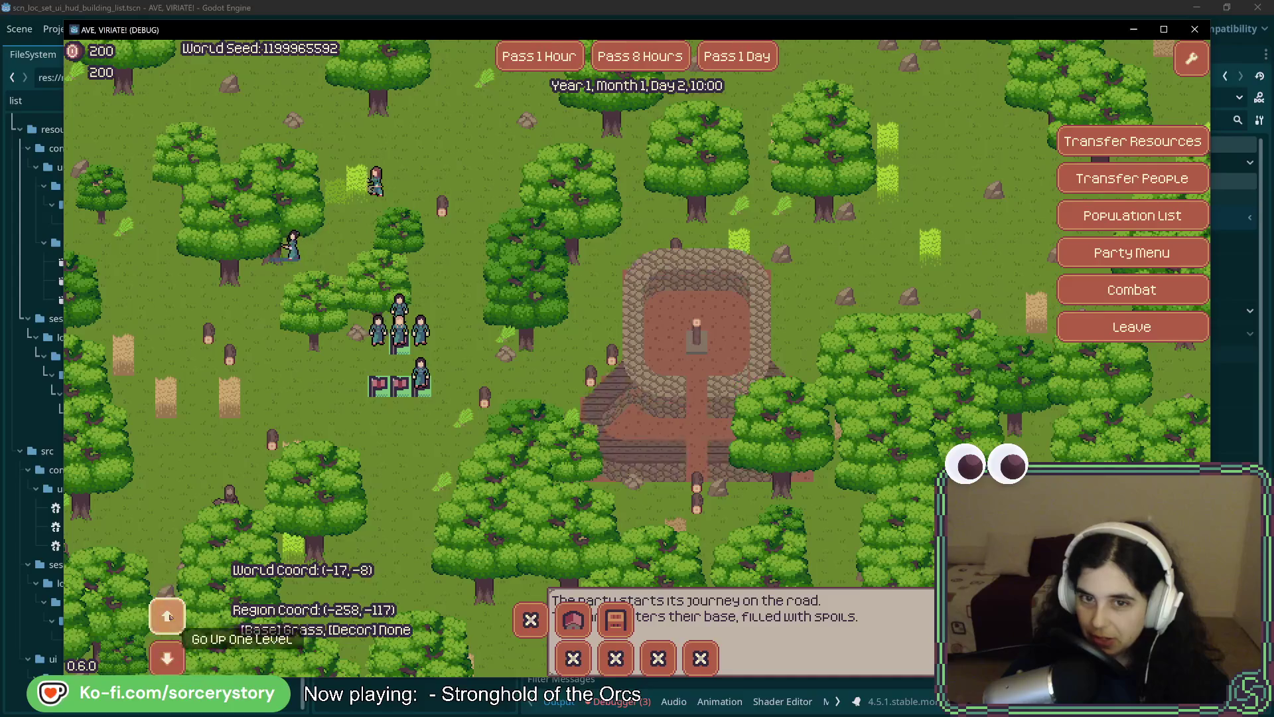
left_click(169, 616)
left_click(169, 617)
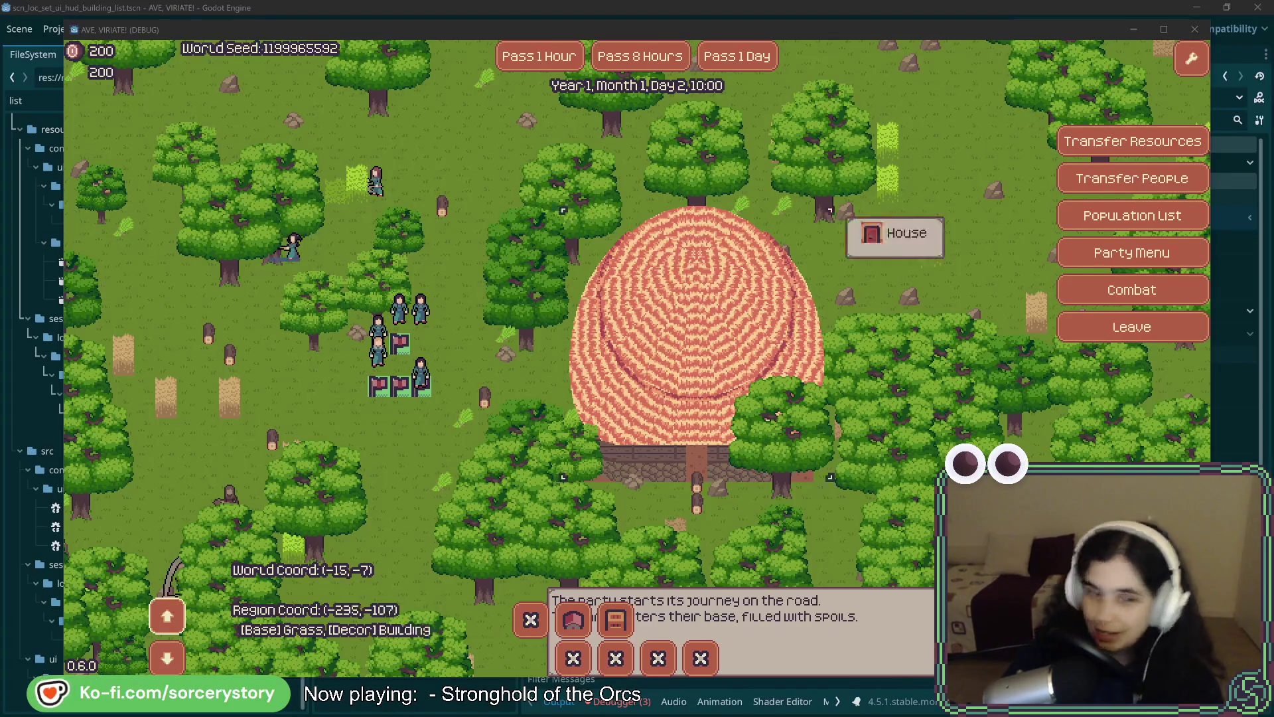
Hide the roof to view the interior, then leave the settlement for the world map.
left_click(156, 662)
left_click(156, 662)
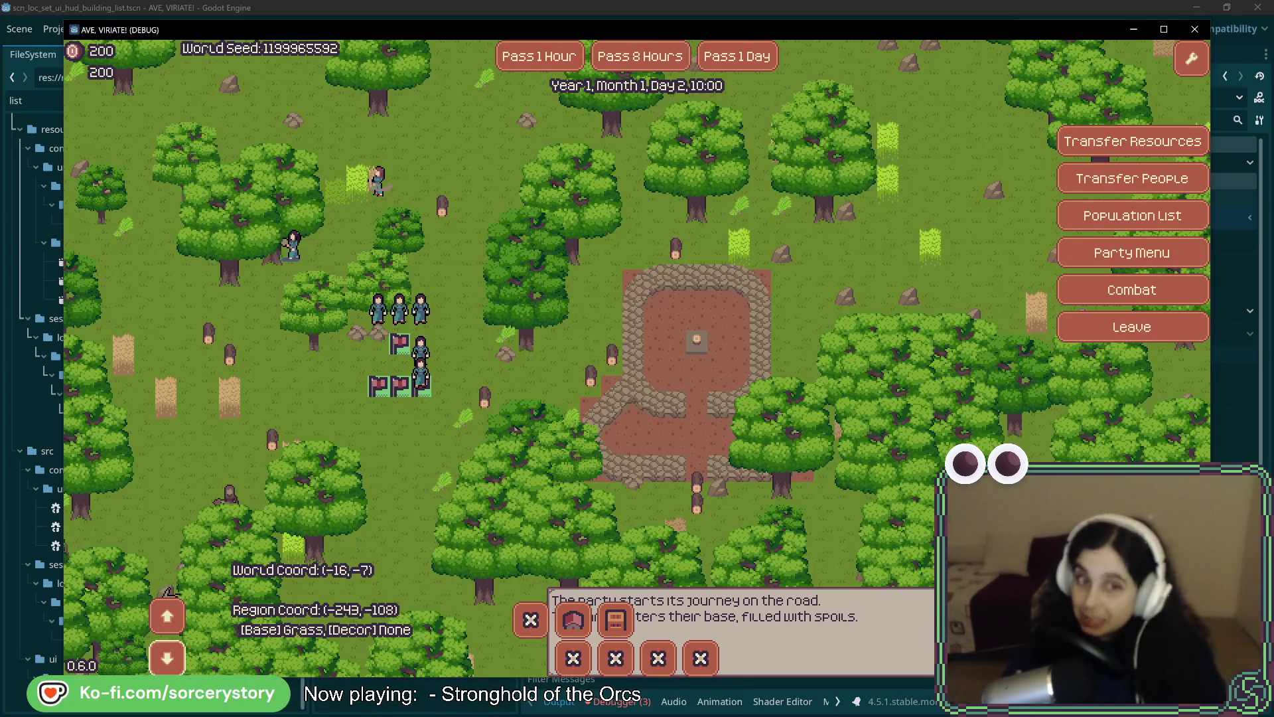
left_click(1116, 328)
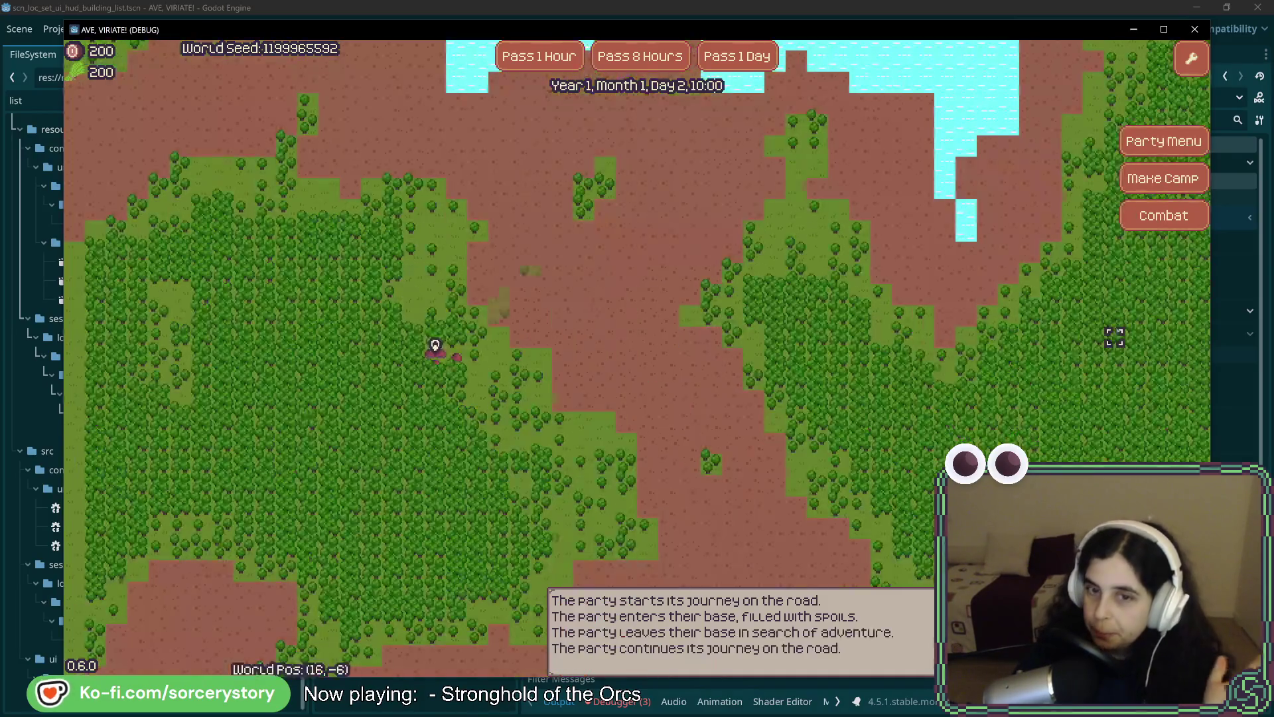
Move the party to a distant tile, pass 16 hours, and start Combat to trigger the raid.
key("Right")
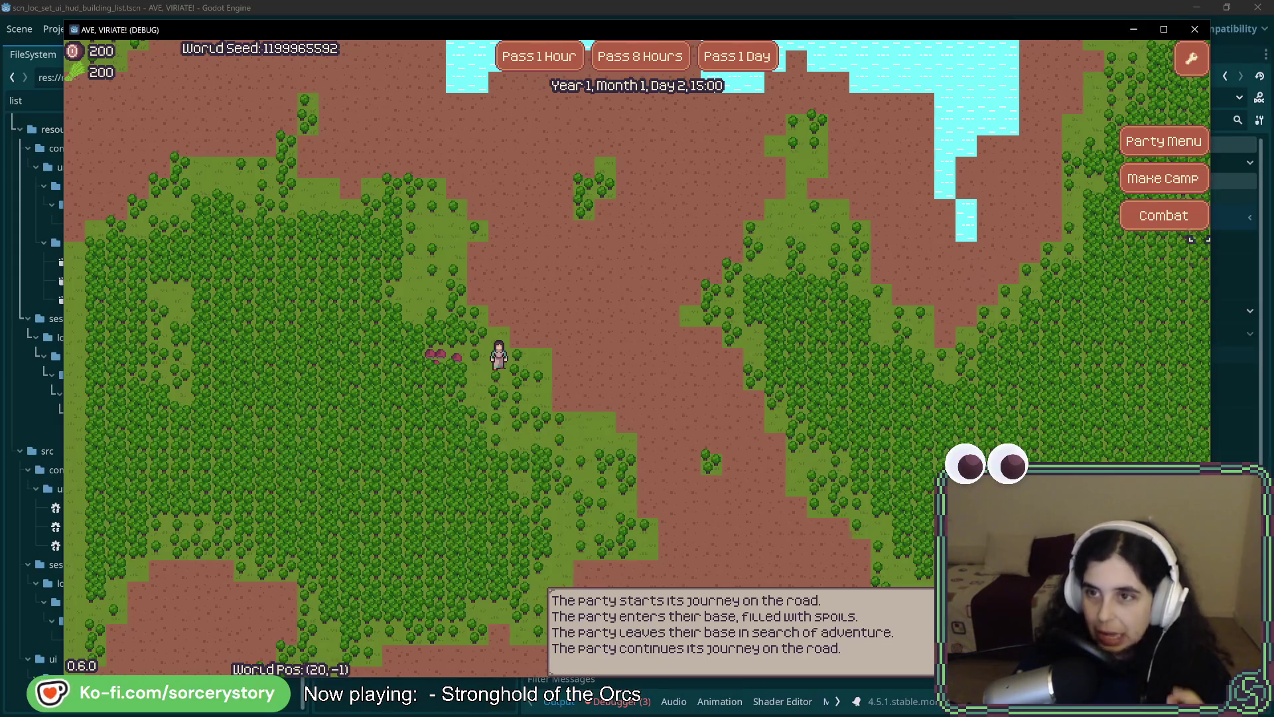
left_click(532, 331)
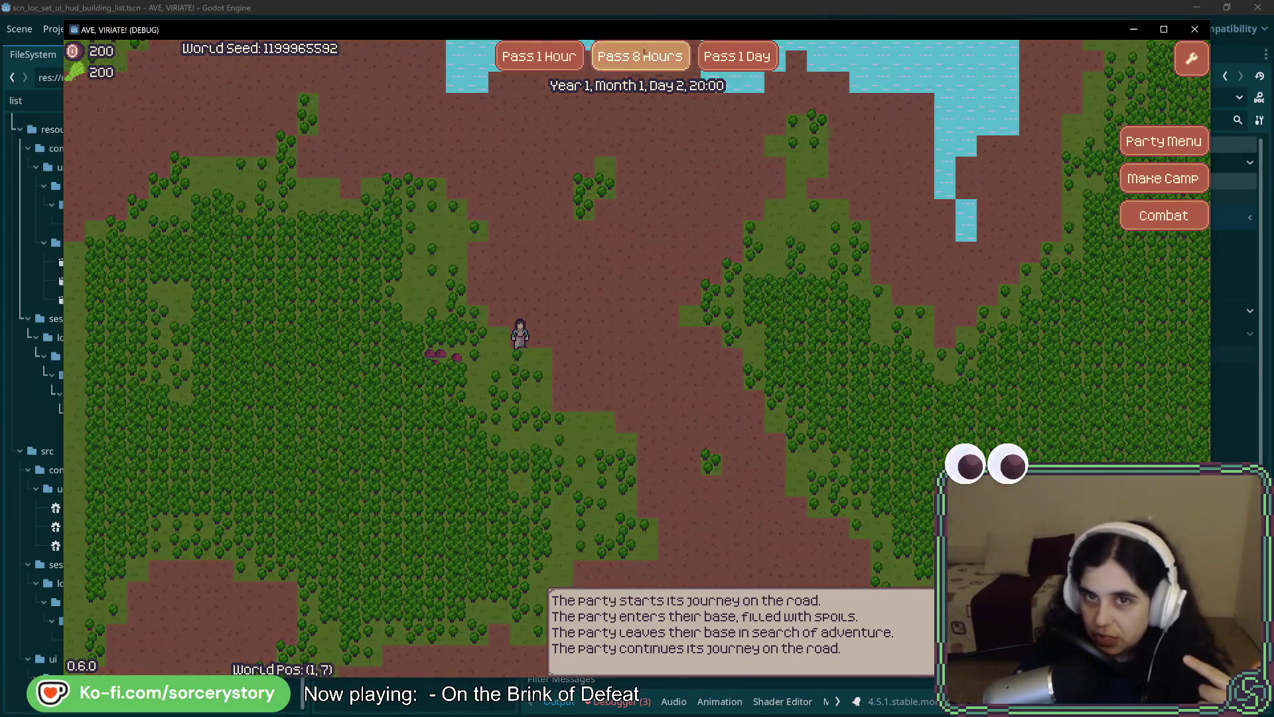
left_click(636, 55)
left_click(635, 54)
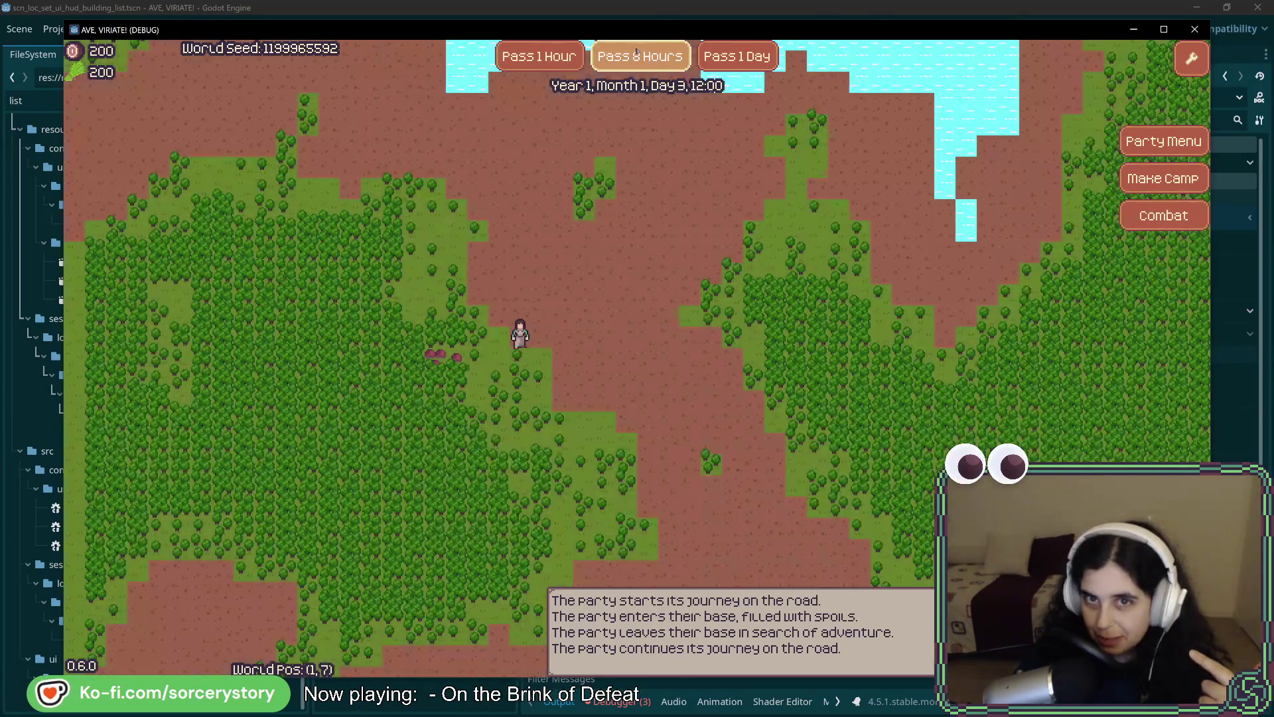
left_click(1163, 215)
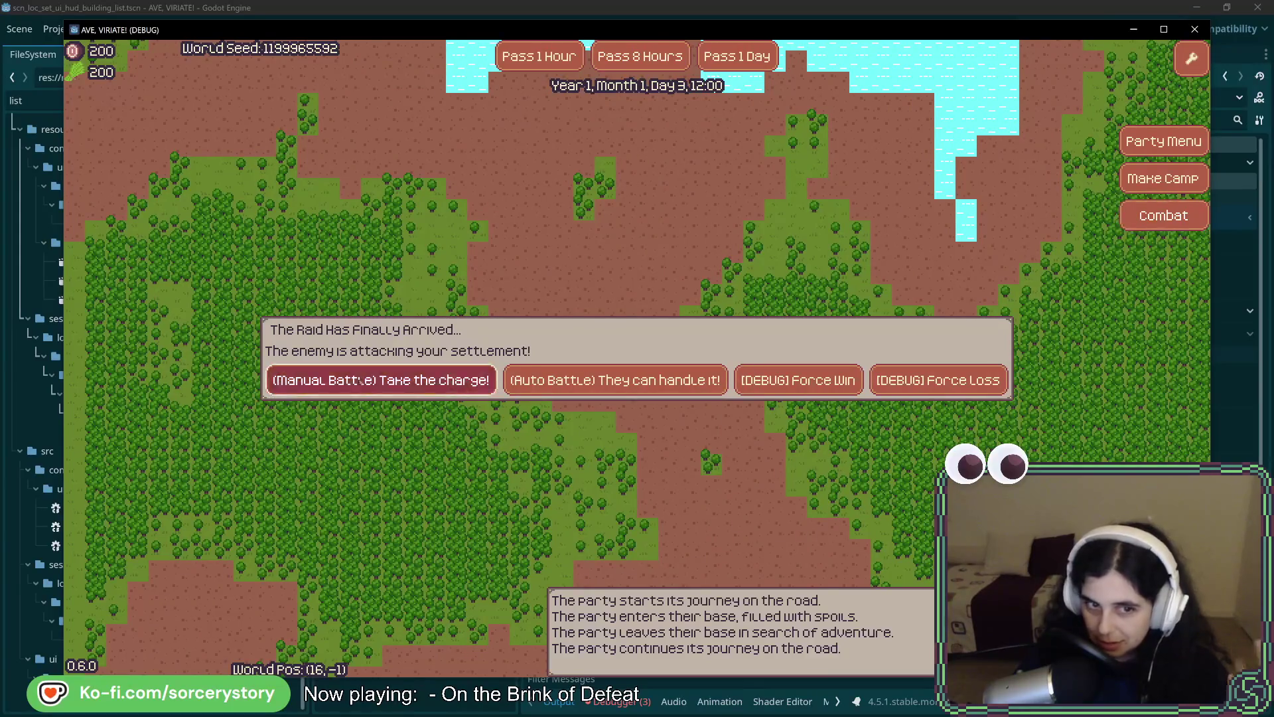
Win the raid battle, dismiss the results, and march the party back onto the Player Settlement.
left_click(799, 380)
left_click(598, 472)
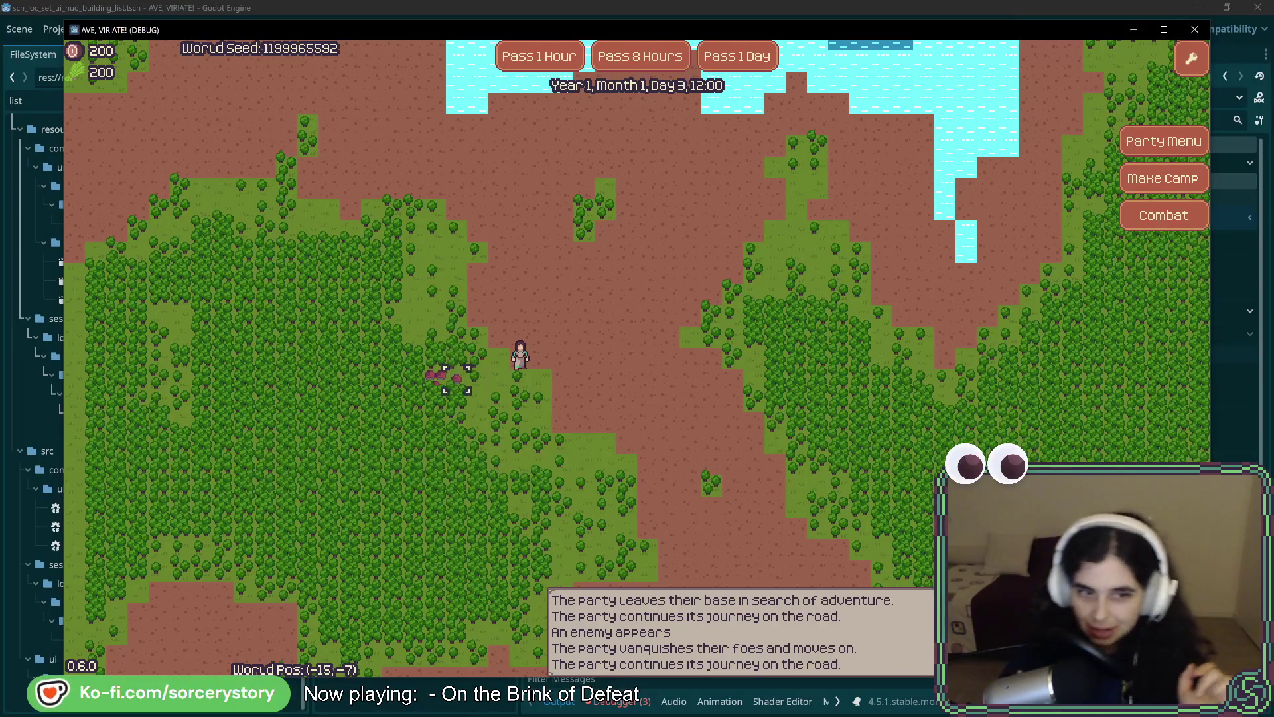
left_click(435, 379)
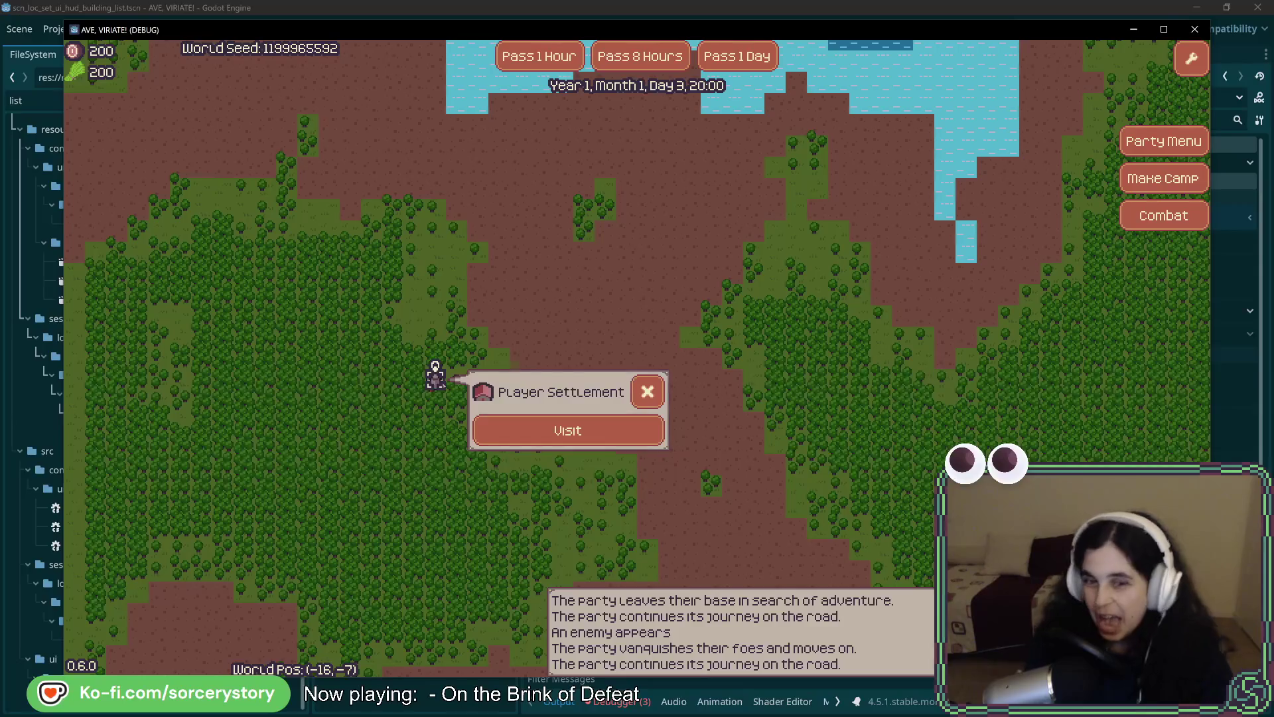
left_click(584, 433)
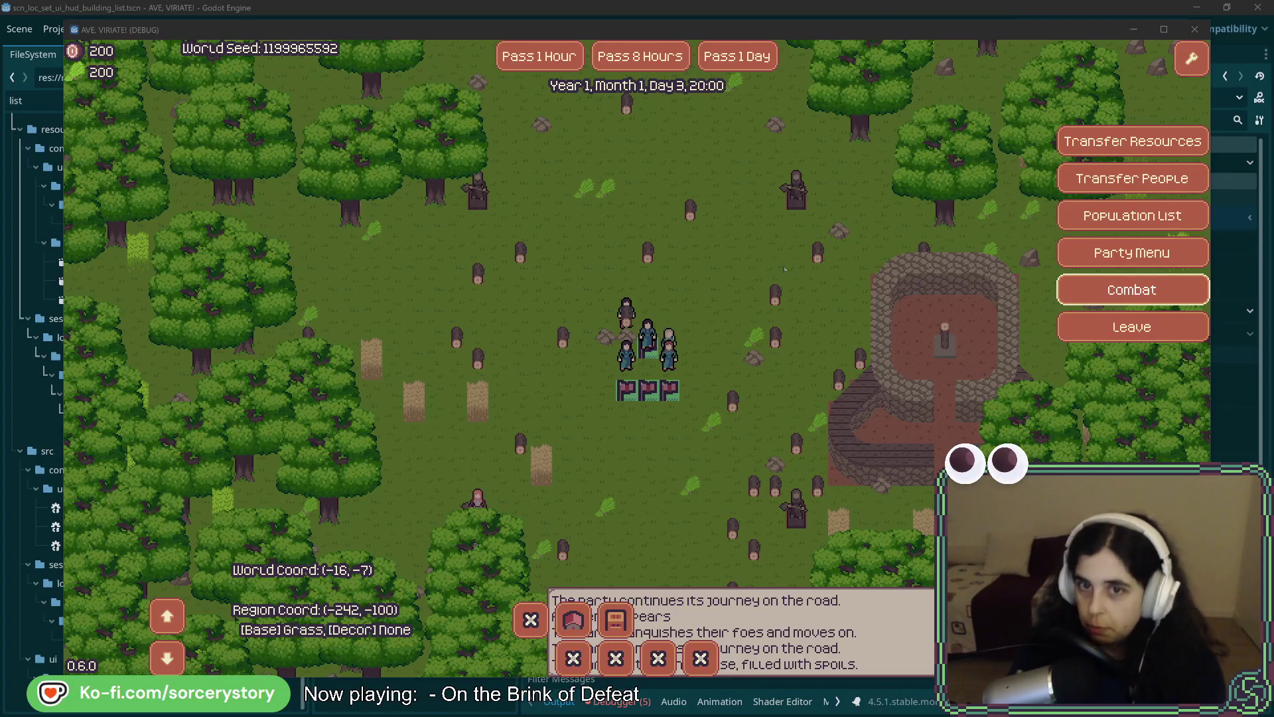
Place a House site in the clearing north of the plaza and pass two days of construction.
mouse_move(790, 267)
left_mouse_down()
mouse_move(751, 292)
mouse_move(722, 381)
mouse_move(729, 416)
left_mouse_up()
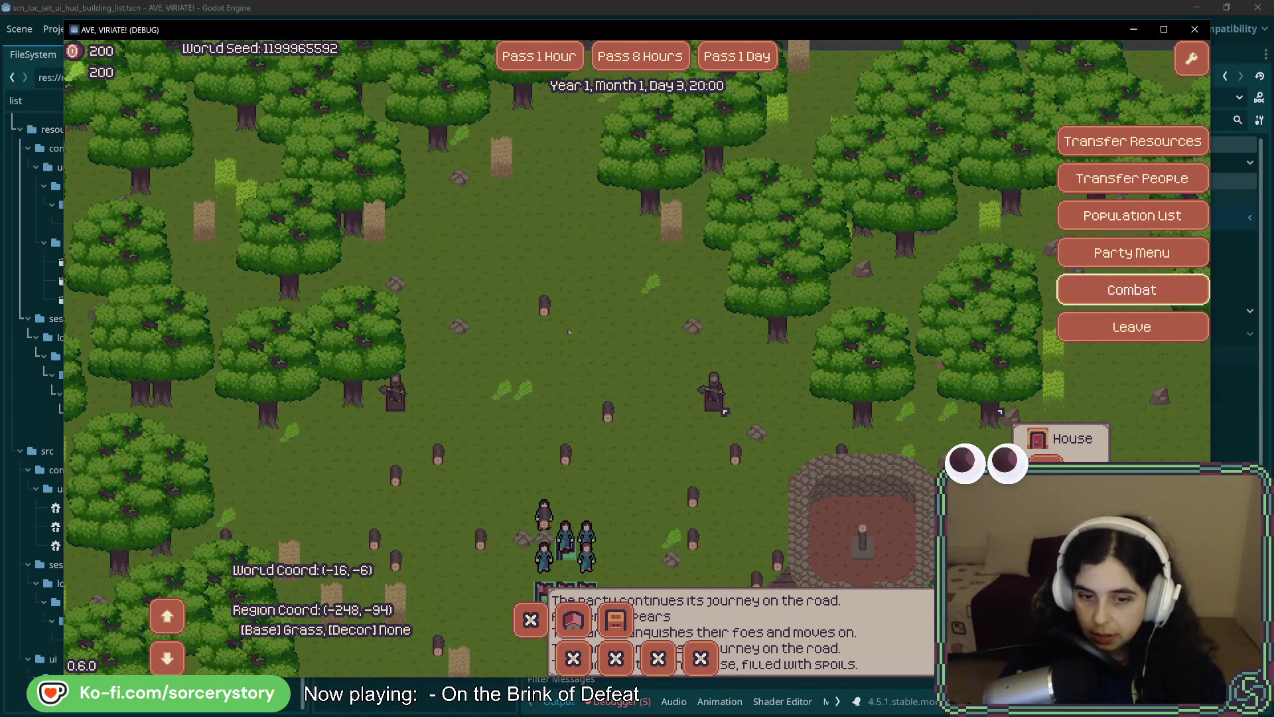
left_click(1055, 457)
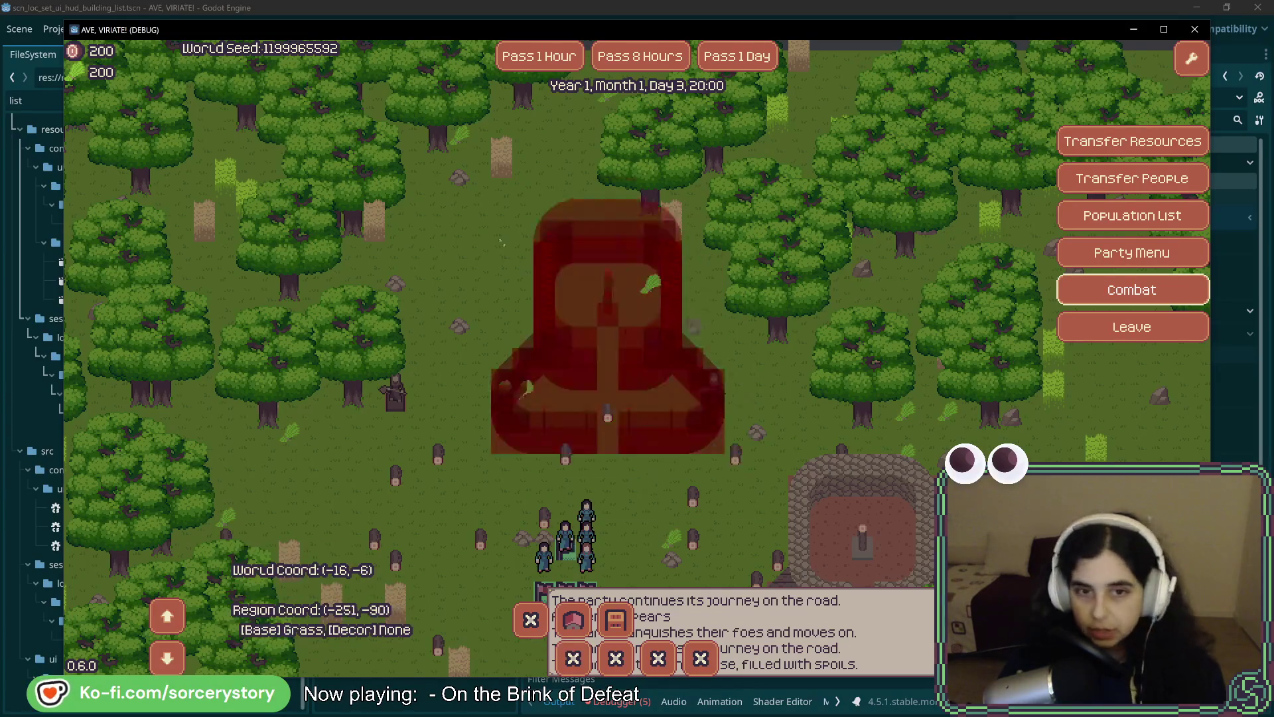
scroll(486, 207, "up", 2)
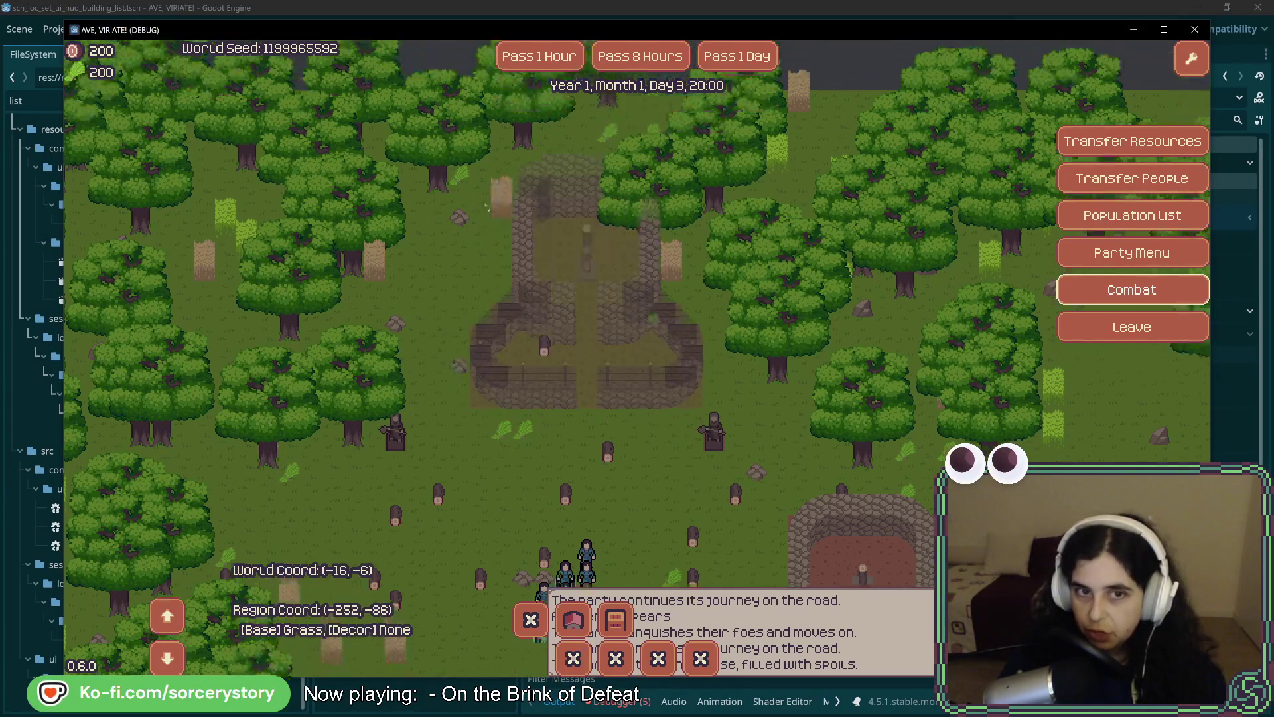
scroll(486, 207, "up", 1)
left_click(488, 229)
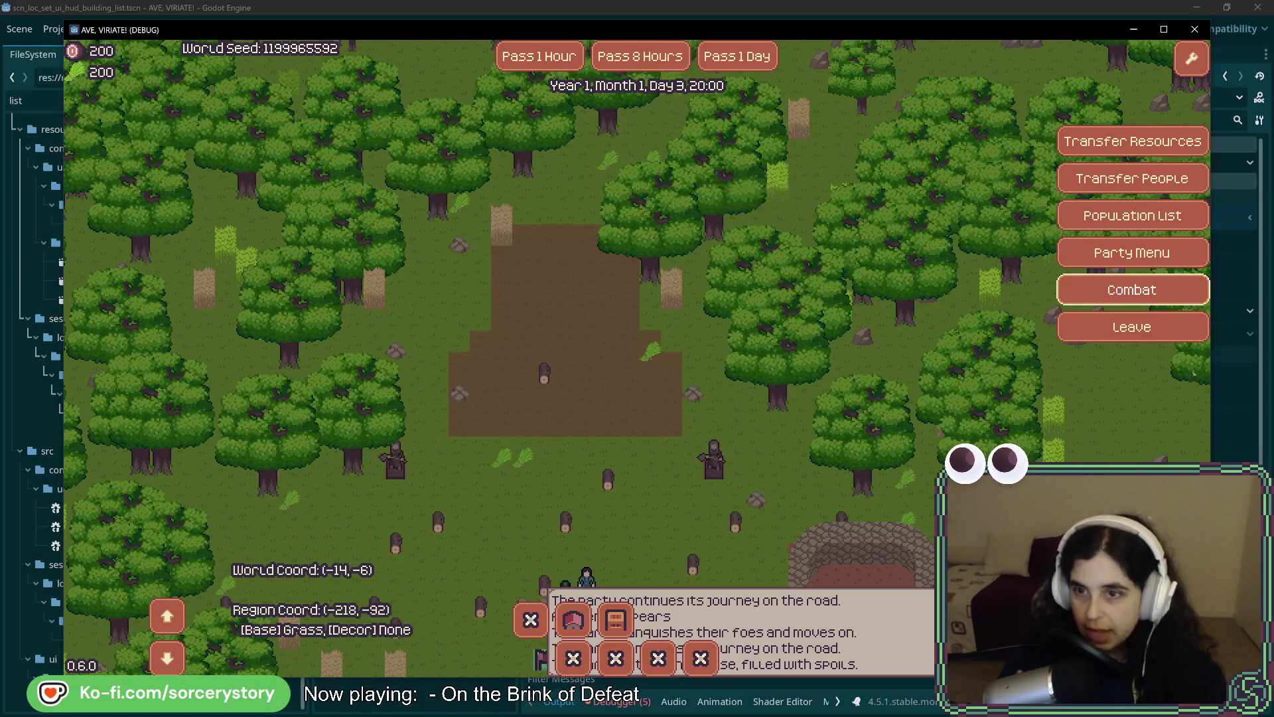
left_click(740, 65)
left_click(740, 64)
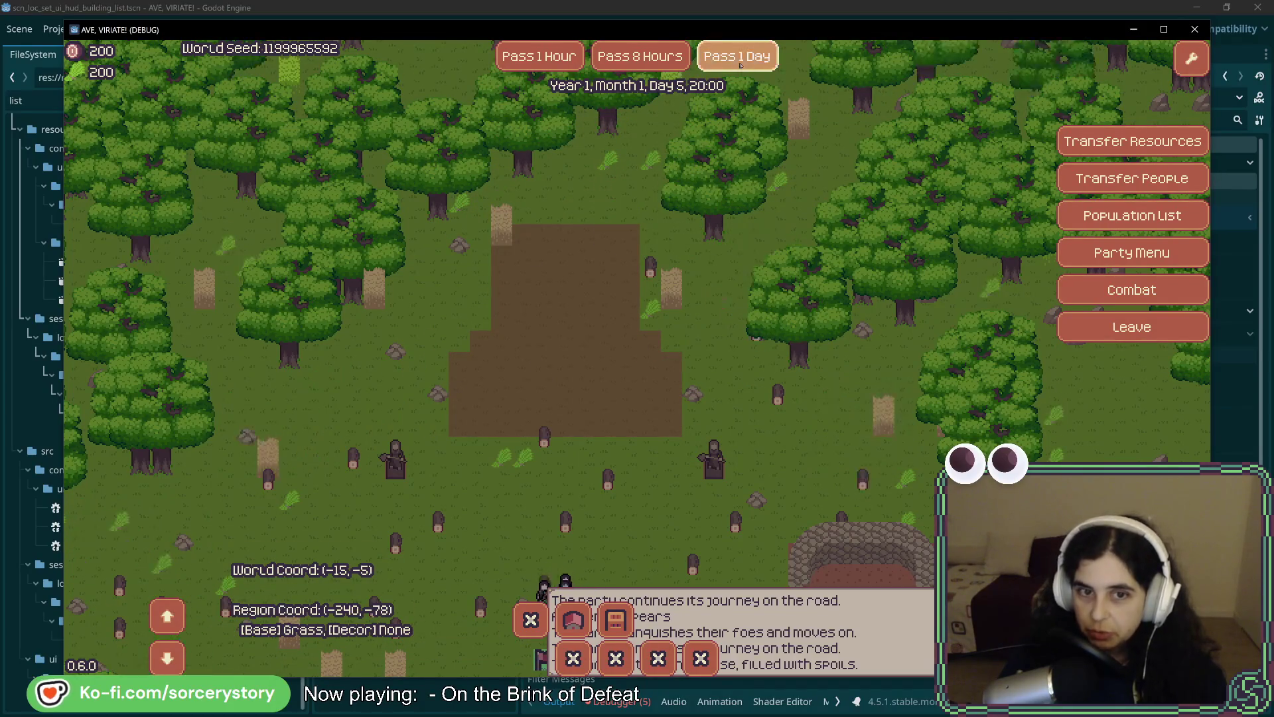
Pass two more days until the House is built, then leave the settlement for the world map.
left_click(740, 64)
mouse_move(502, 249)
left_mouse_down()
mouse_move(637, 344)
mouse_move(617, 315)
left_mouse_up()
key("space")
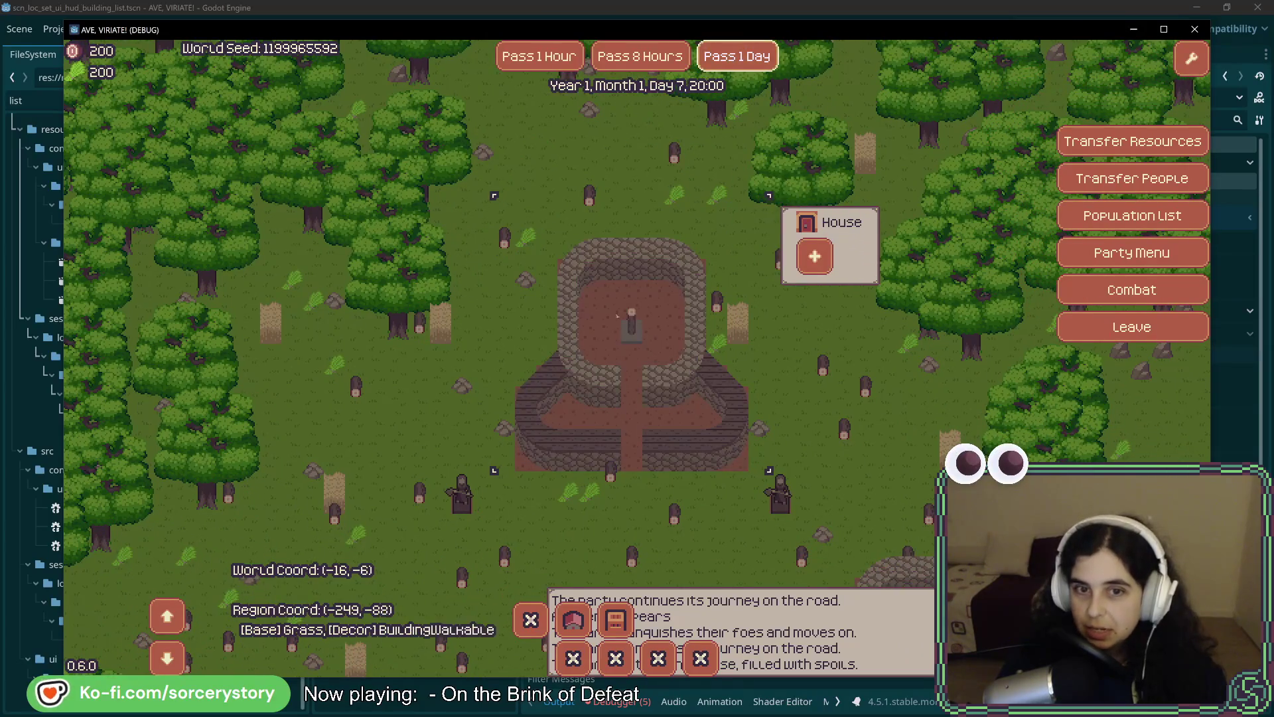
left_click(1146, 328)
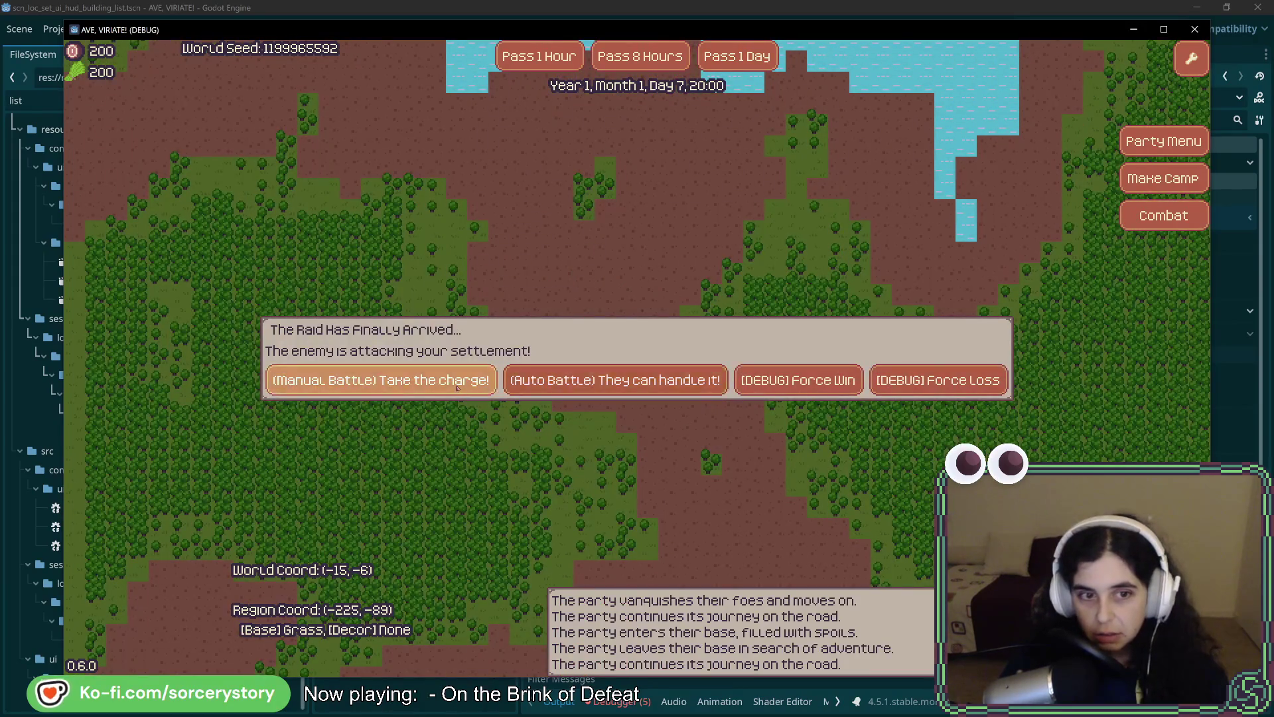
Resolve the settlement raid battle as a win and close the YOU WIN results.
left_click(798, 380)
left_click(635, 475)
left_click(798, 380)
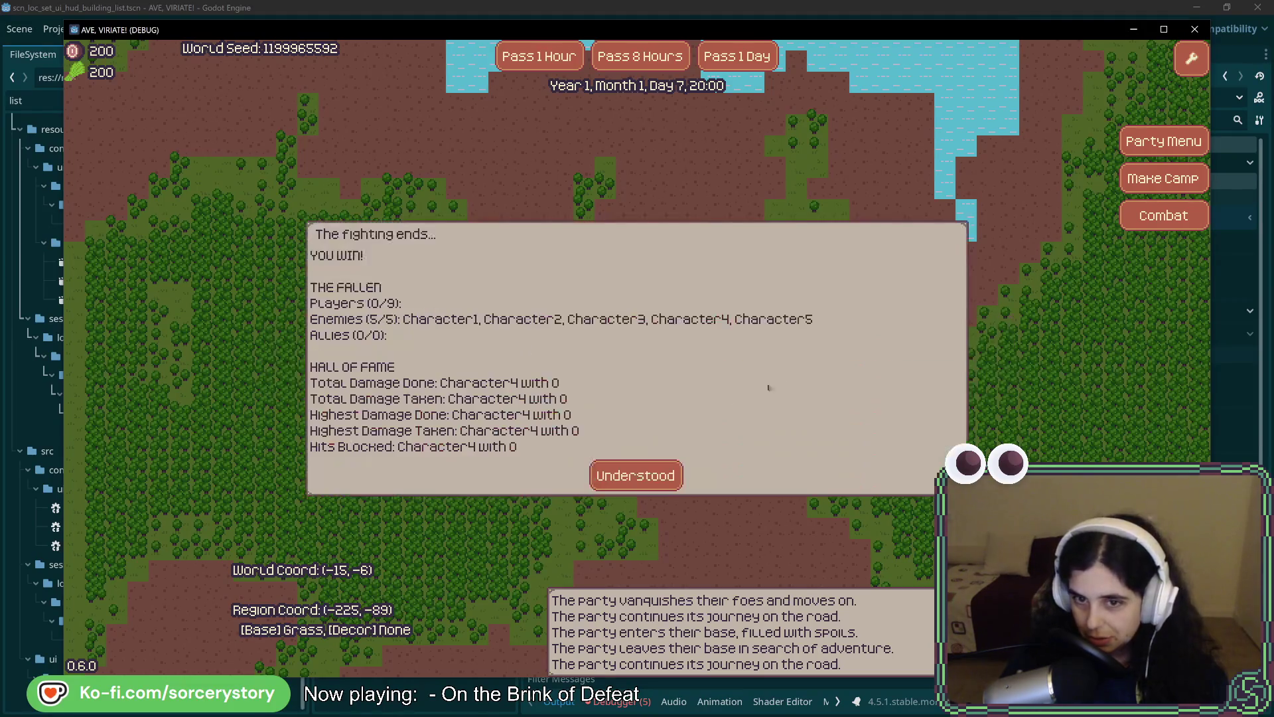
left_click(635, 476)
left_click(798, 380)
left_click(636, 475)
left_click(798, 380)
left_click(635, 475)
left_click(798, 380)
left_click(635, 475)
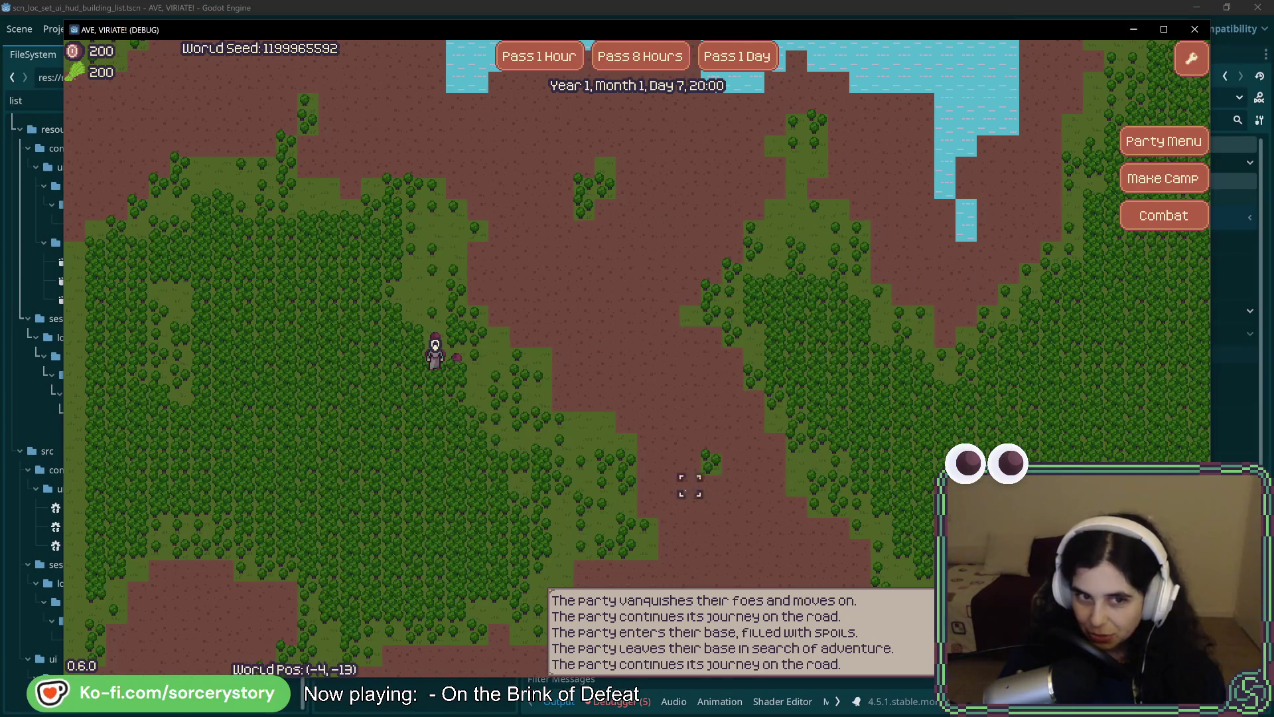
Move the party two tiles onto the Player Settlement to bring up its Visit prompt.
left_click(435, 379)
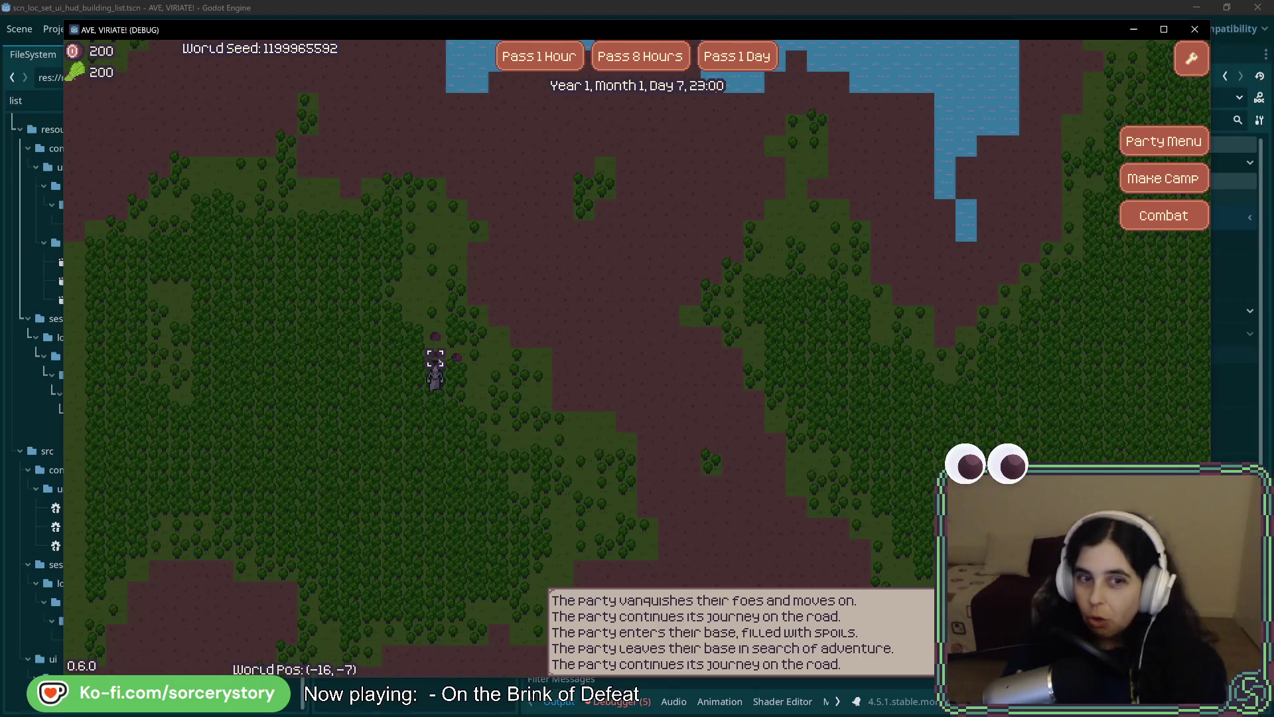
left_click(436, 359)
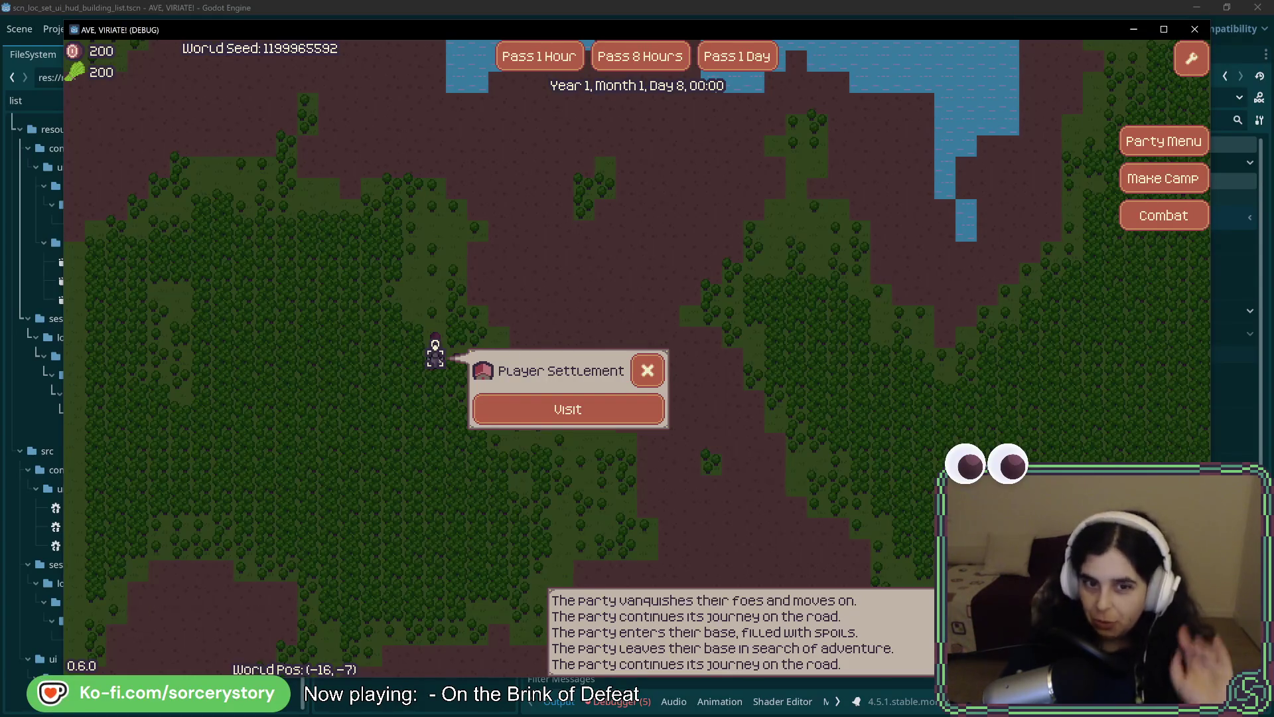
left_click(568, 410)
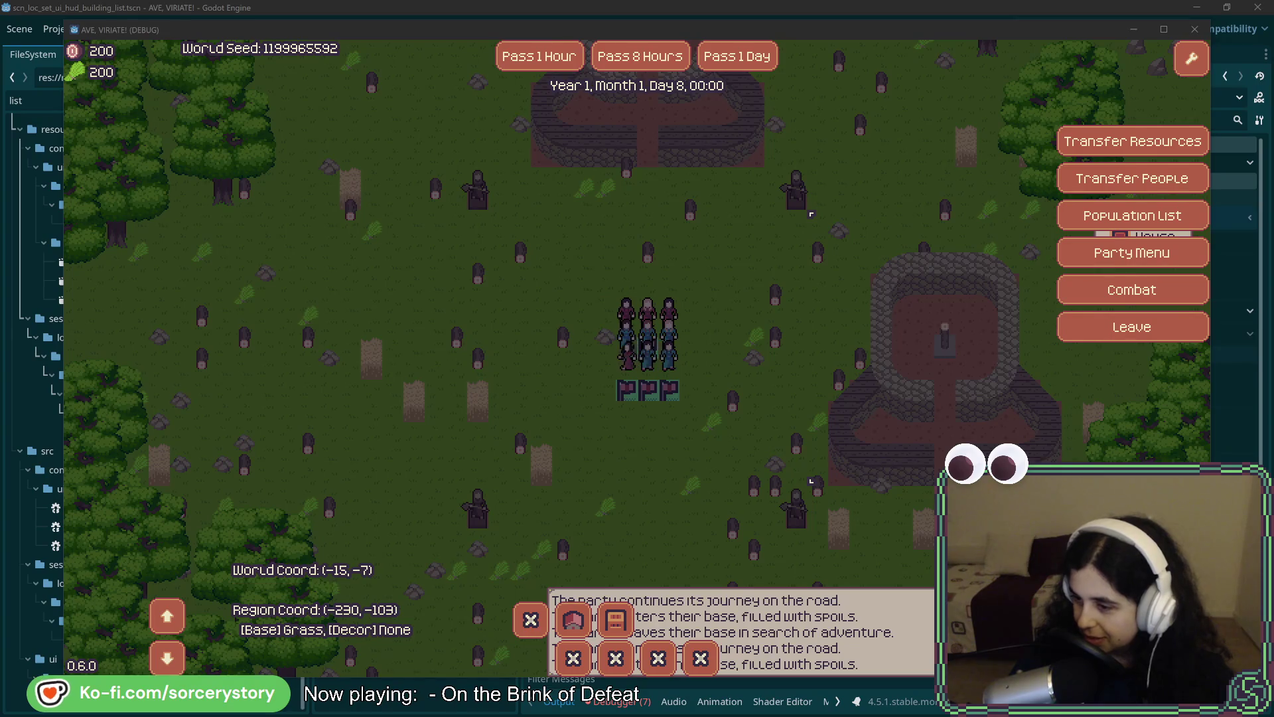
Drag the Firefox window showing the Wild Cosmos Steam page over the running game.
mouse_move(1273, 101)
left_mouse_down()
mouse_move(945, 101)
mouse_move(551, 31)
left_mouse_up()
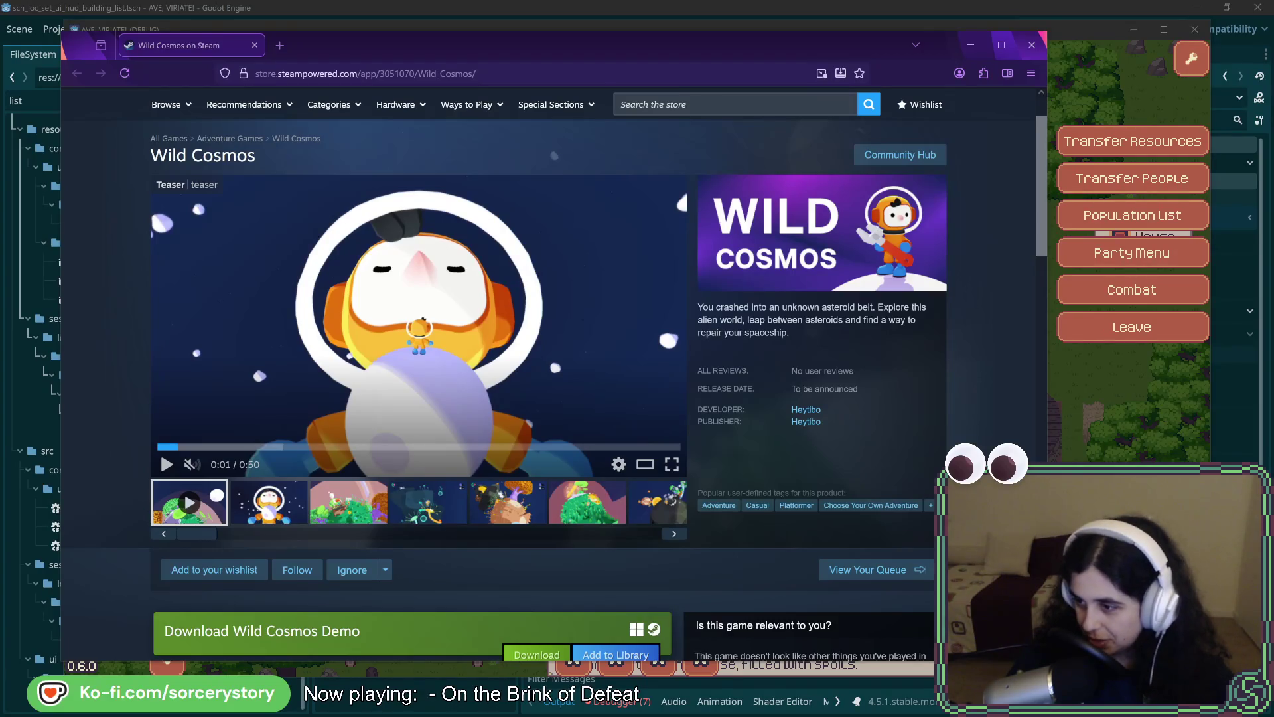
Watch the Wild Cosmos teaser full screen, skipping ahead and resuming playback, then exit full screen.
left_click(672, 465)
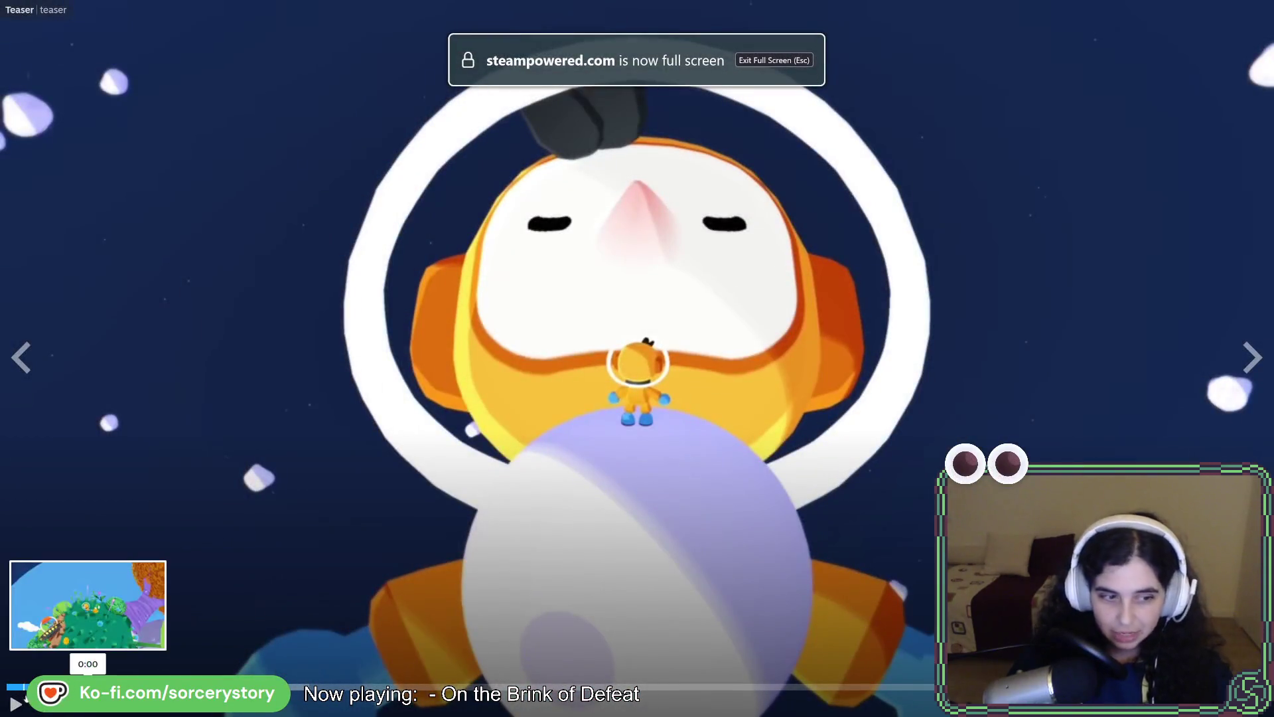
left_click(5, 688)
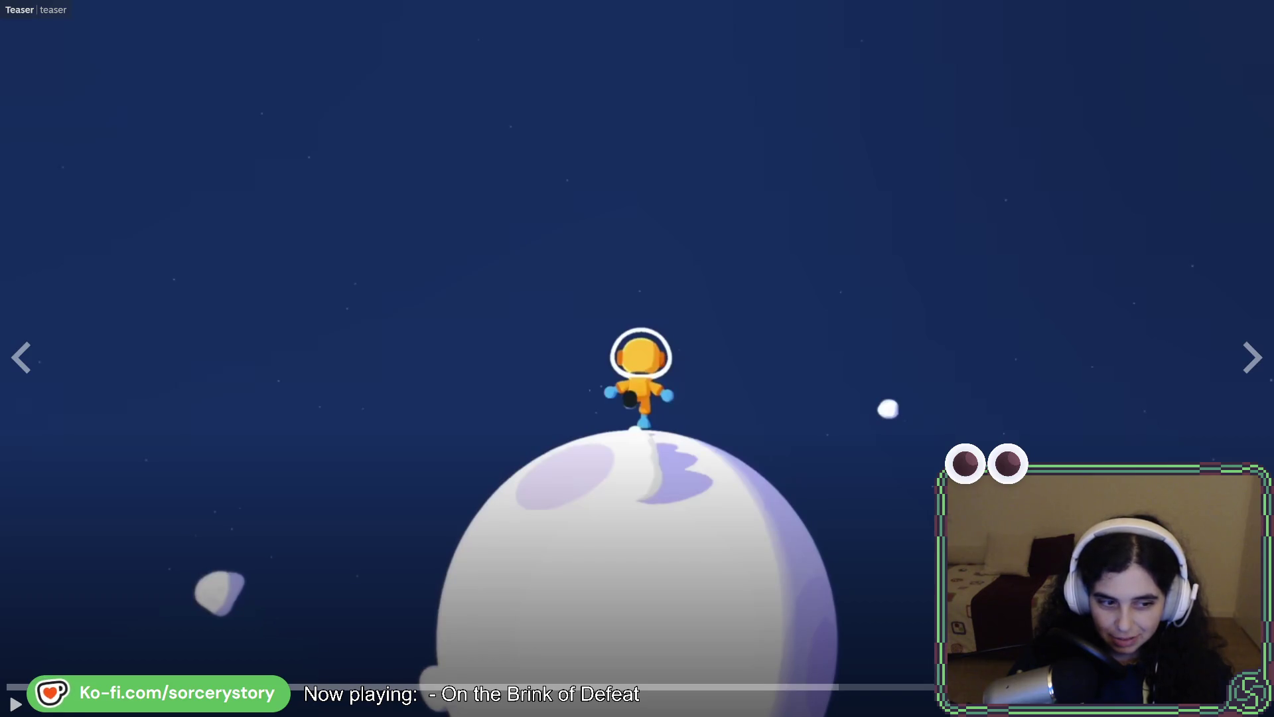
left_click(18, 705)
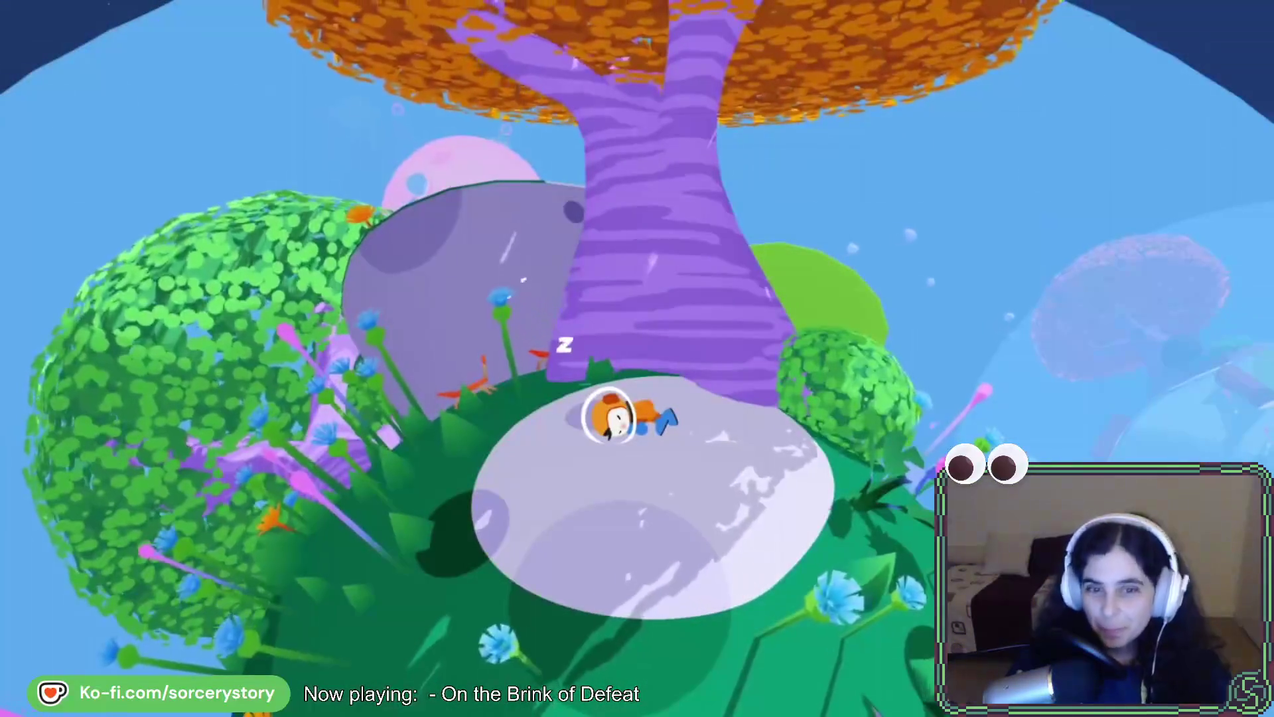
mouse_move(996, 364)
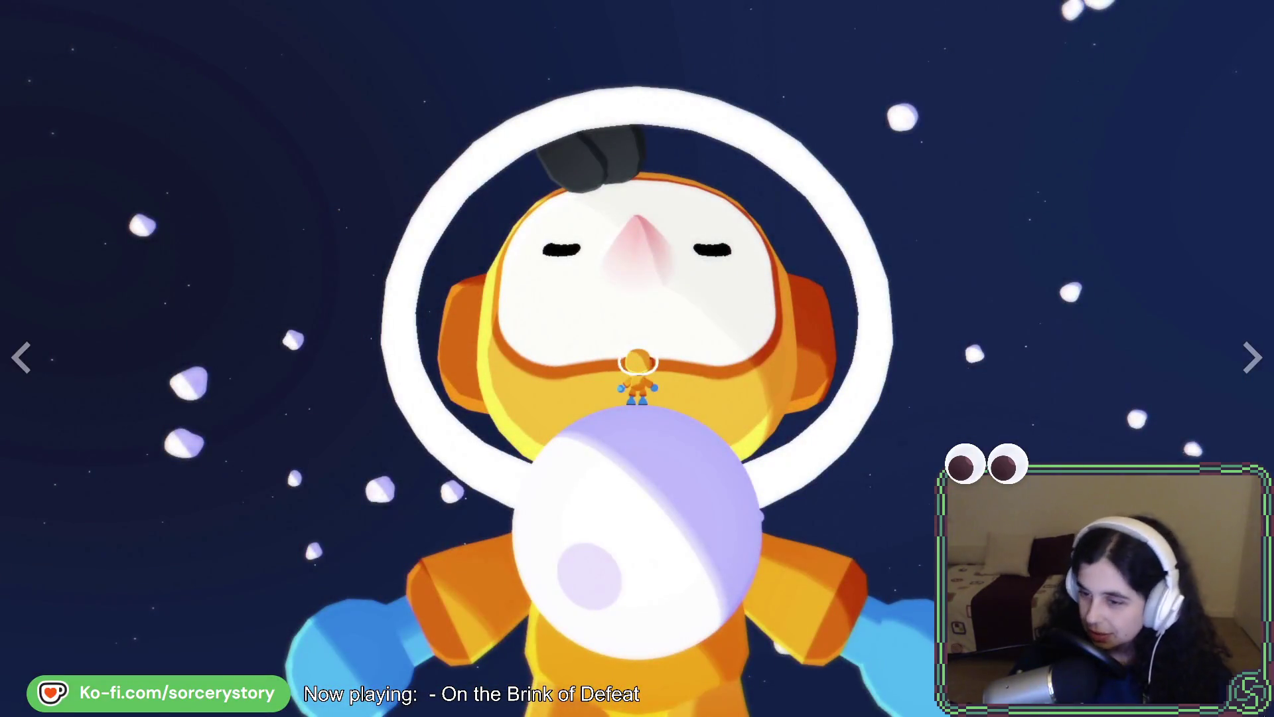
key("Escape")
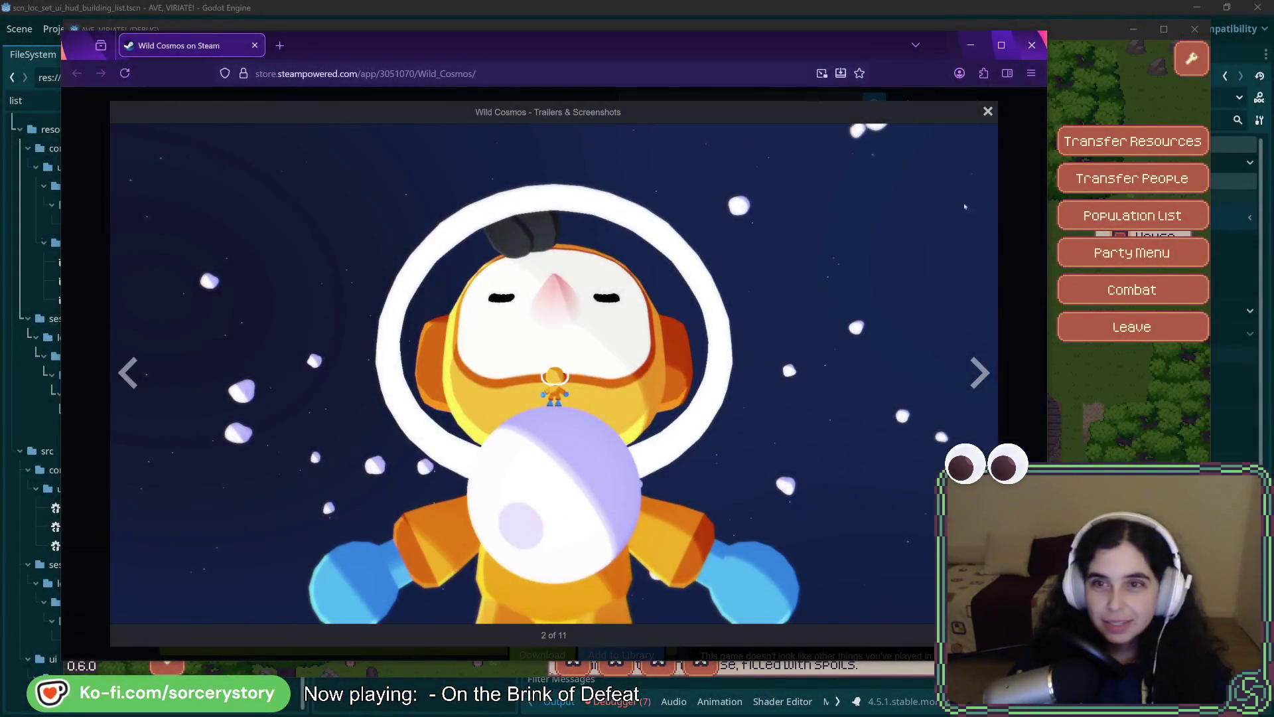
Step forward through the Wild Cosmos screenshots in the lightbox up to screenshot 9.
left_click(979, 372)
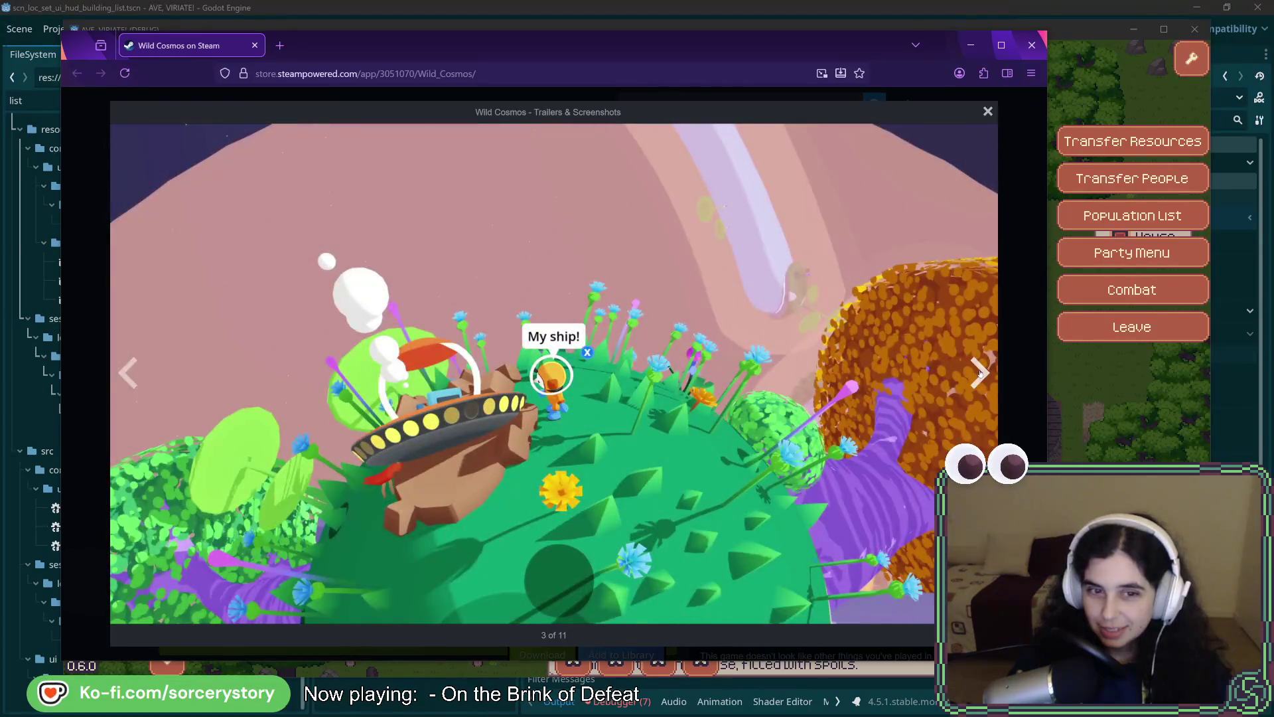
left_click(980, 373)
left_click(979, 373)
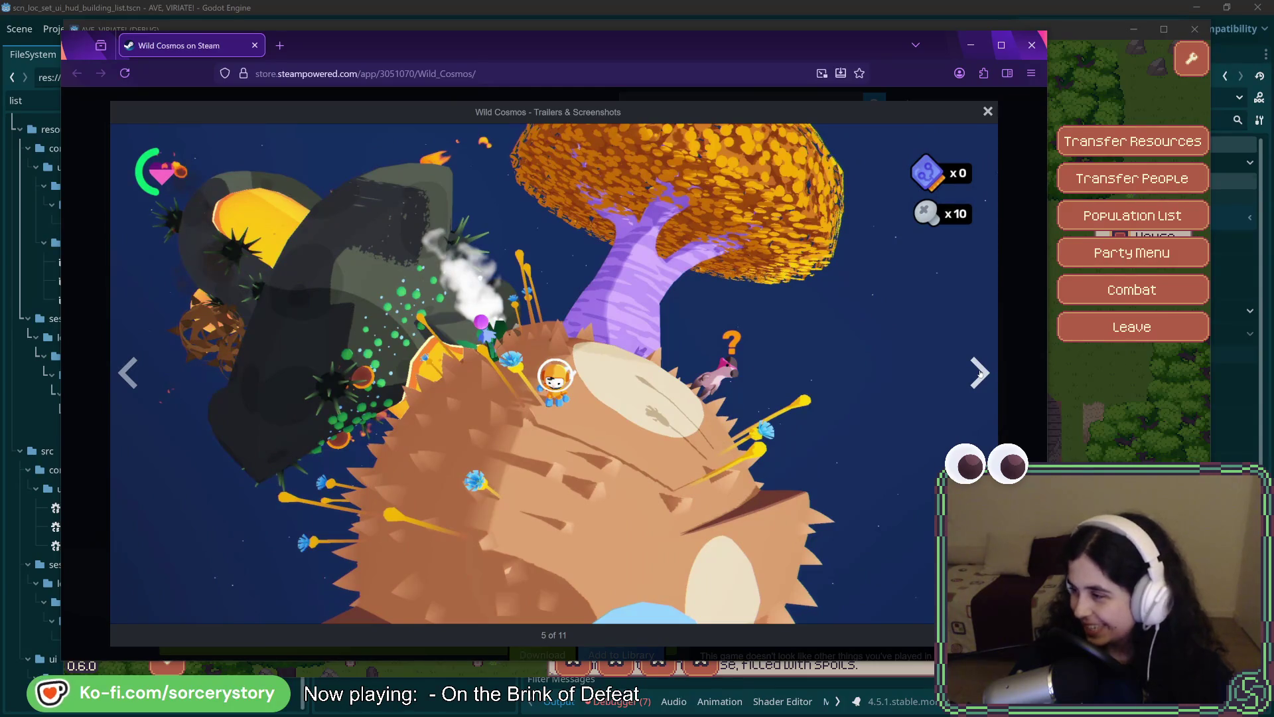
left_click(980, 373)
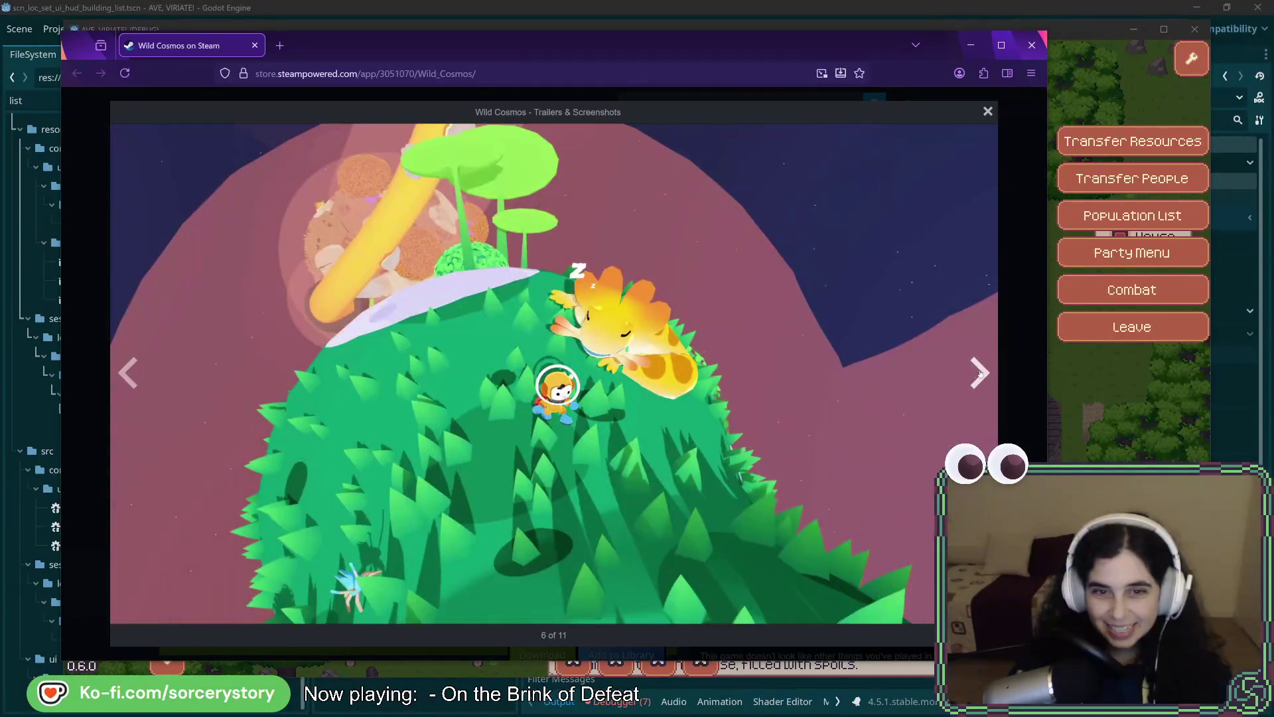
left_click(980, 373)
left_click(130, 373)
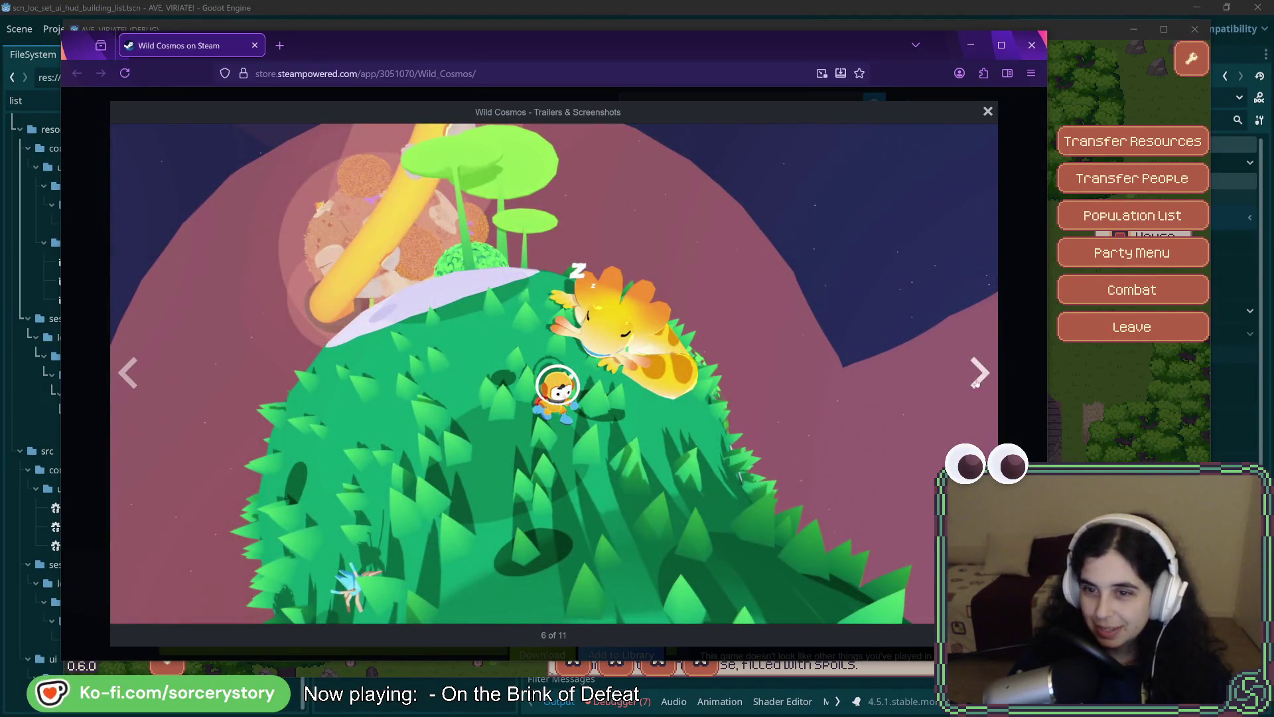
left_click(980, 378)
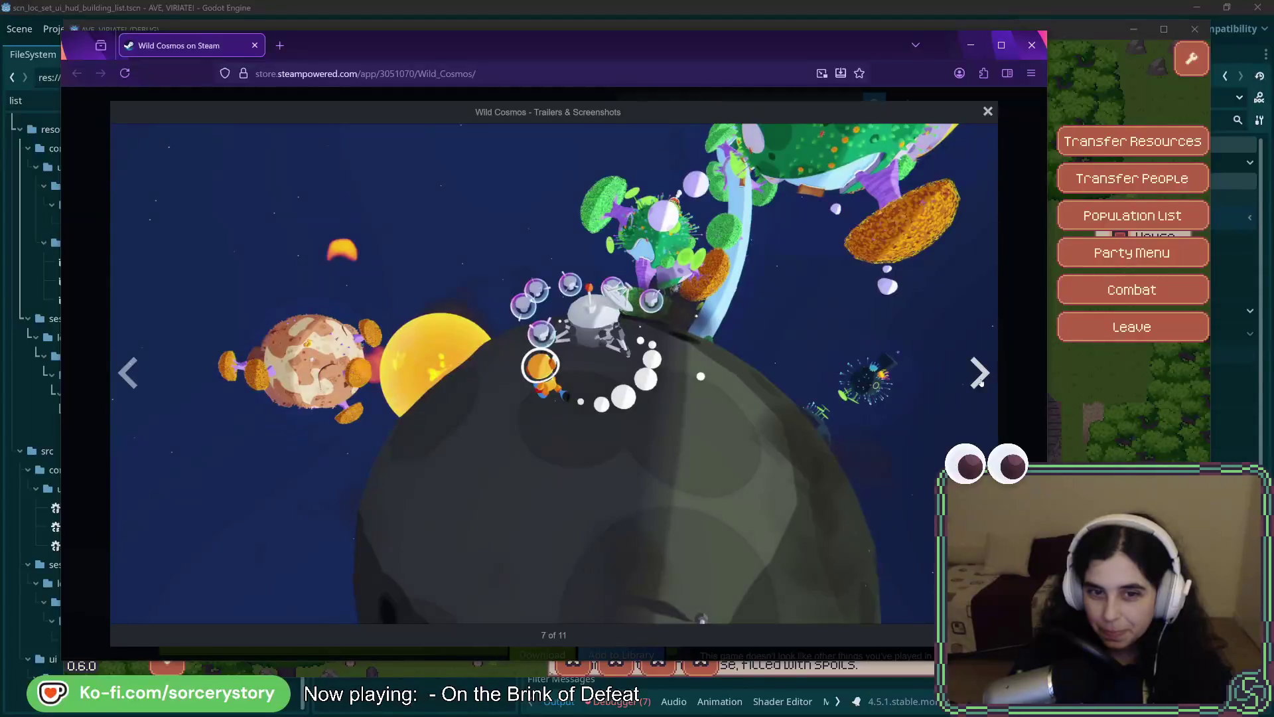
left_click(981, 379)
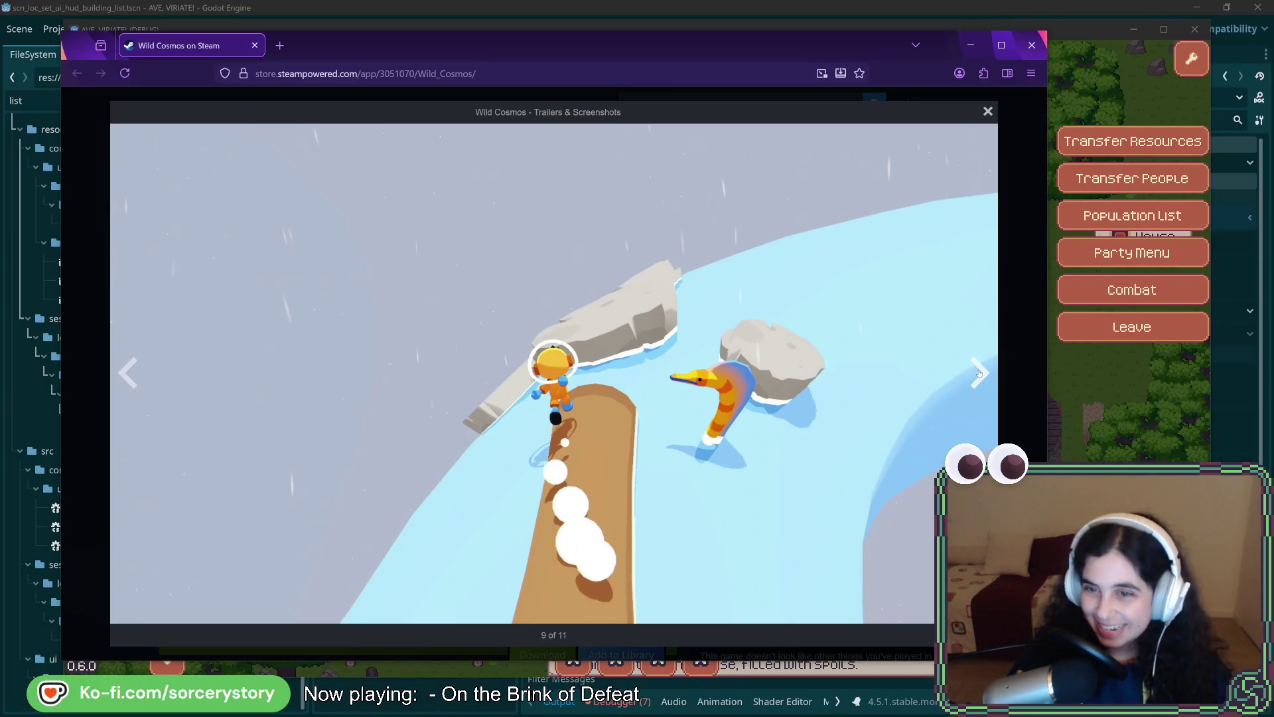
View screenshots 10 and 11, wrap around to the teaser and astronaut shot, then close the lightbox.
left_click(979, 375)
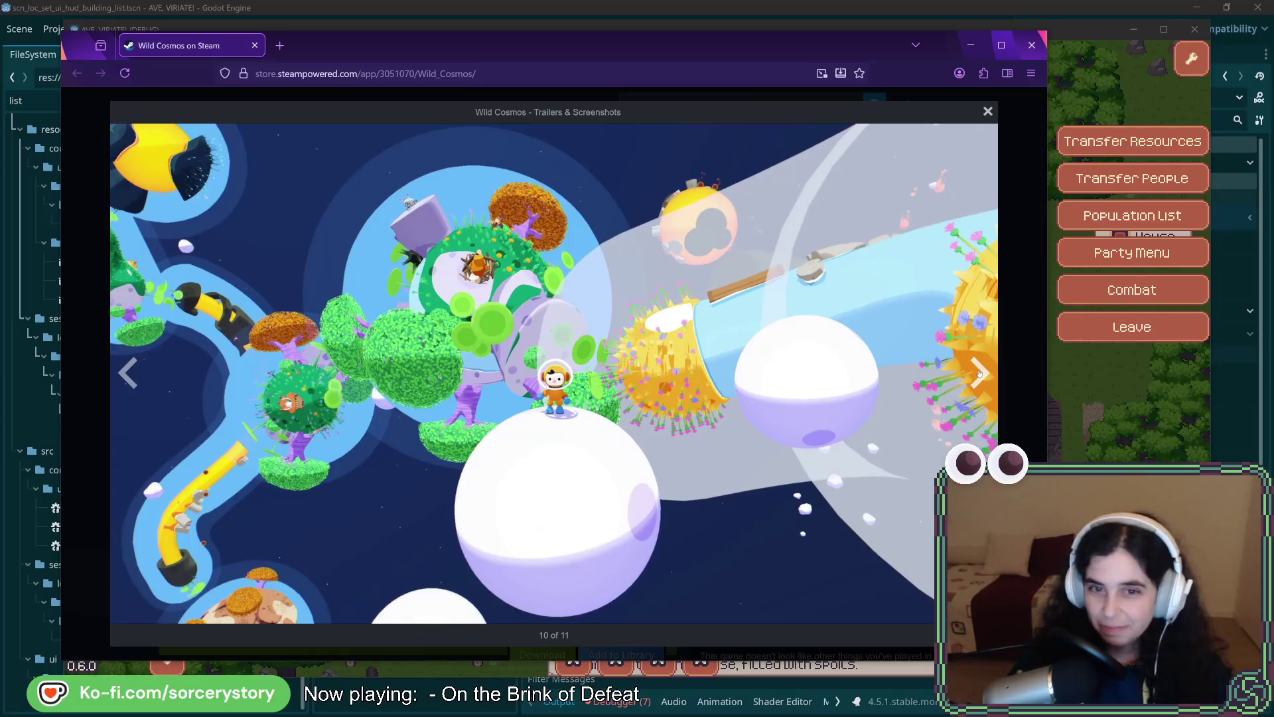
left_click(979, 375)
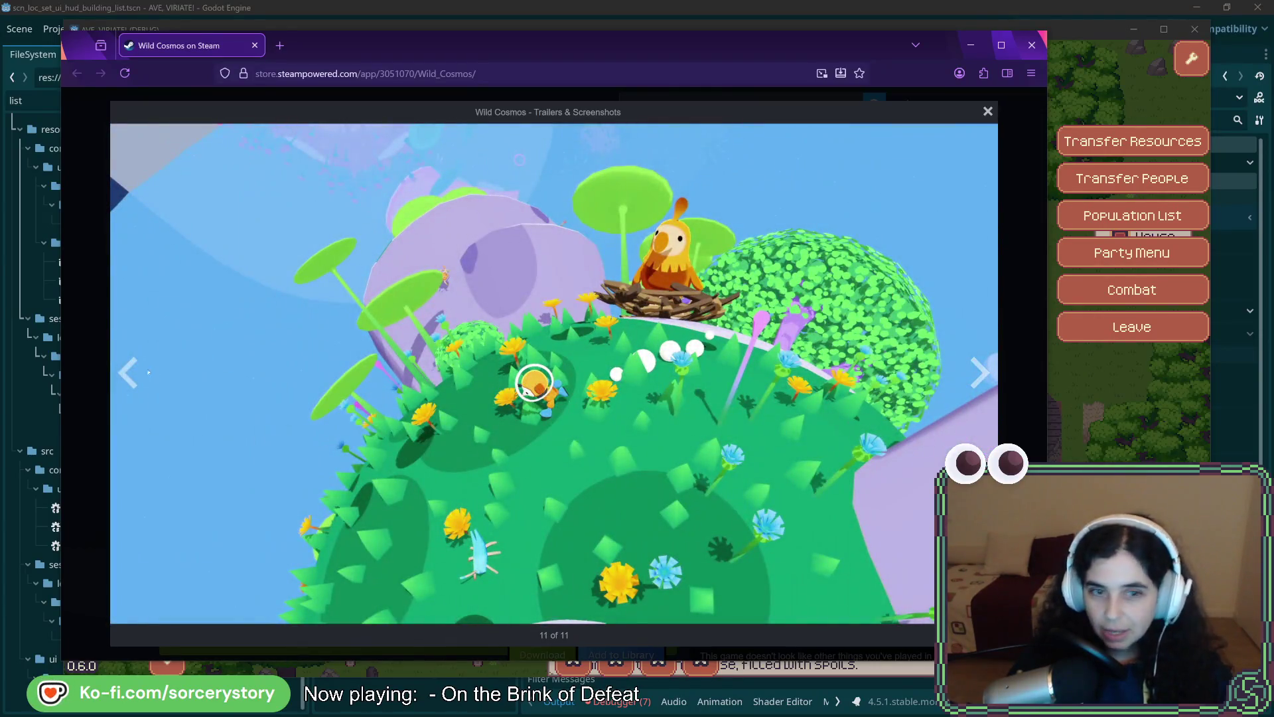
left_click(129, 373)
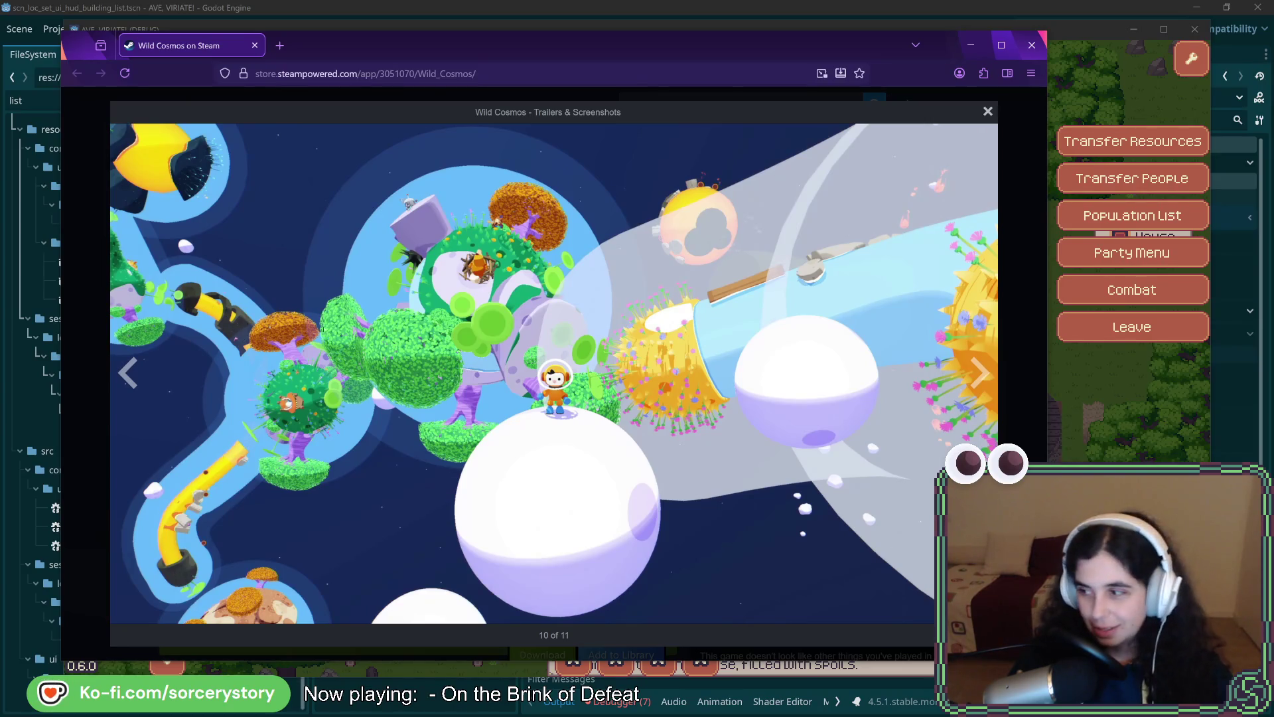
left_click(980, 373)
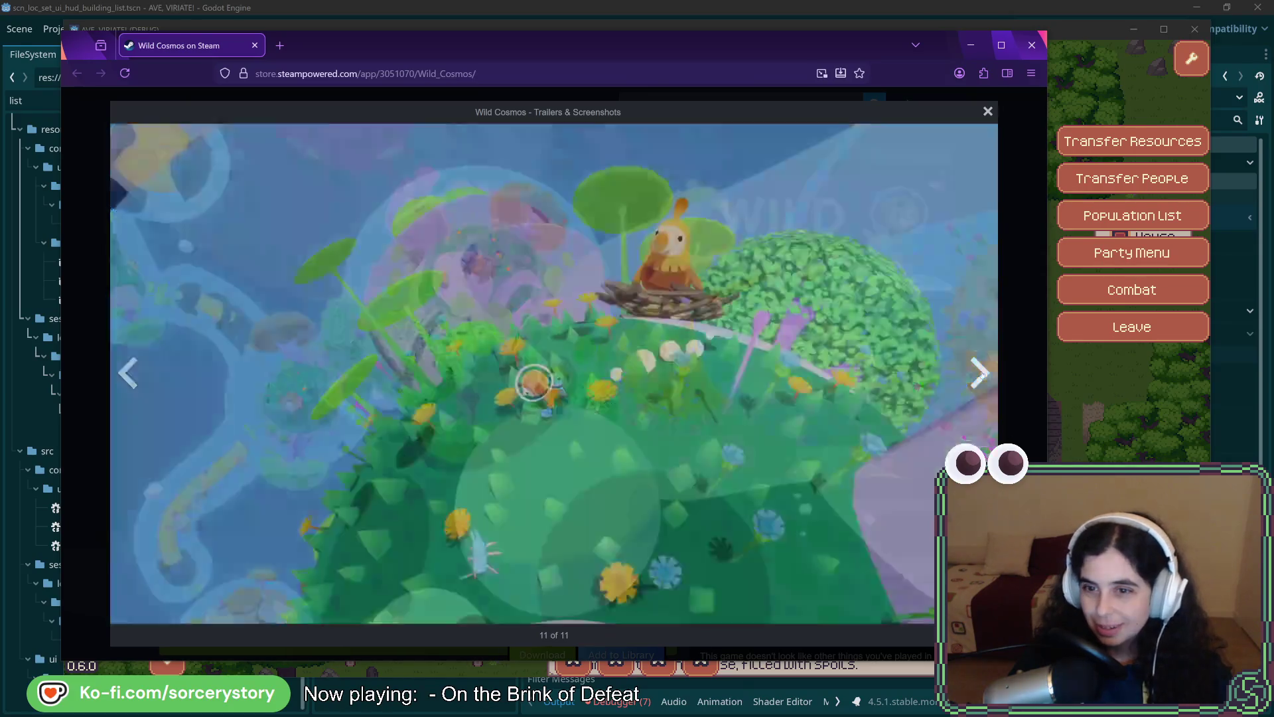
left_click(981, 373)
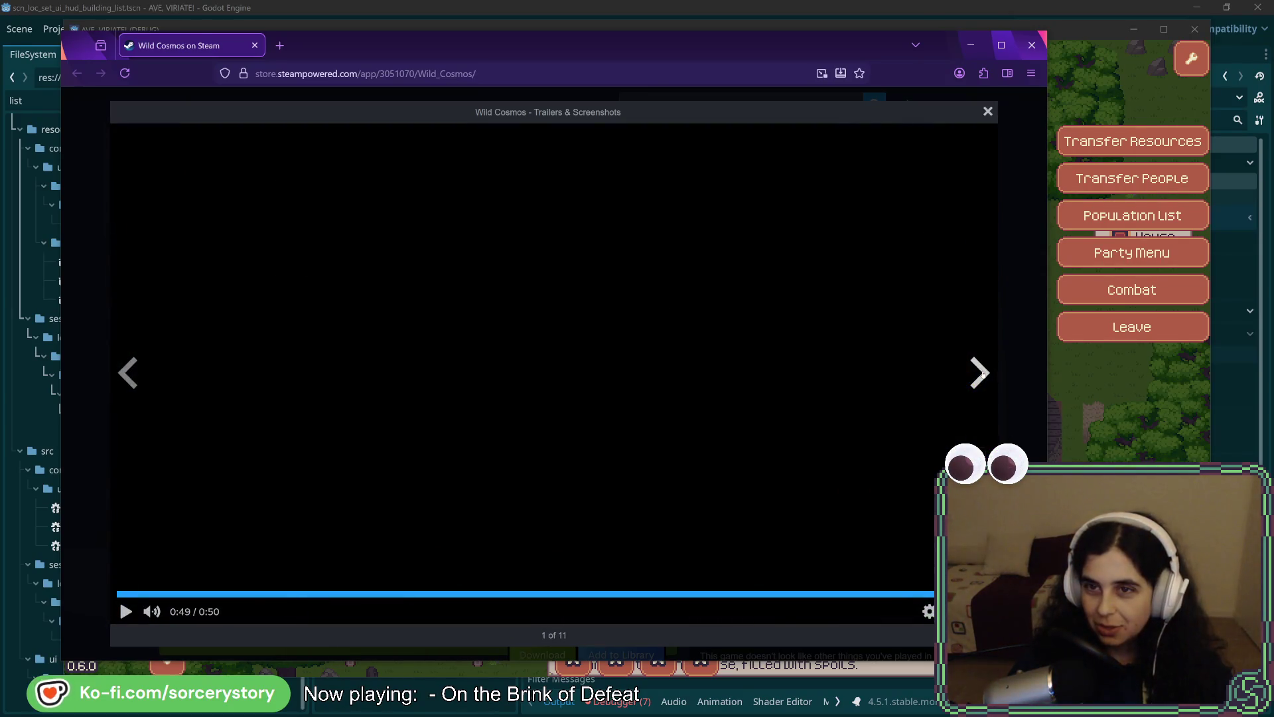
left_click(981, 373)
left_click(987, 113)
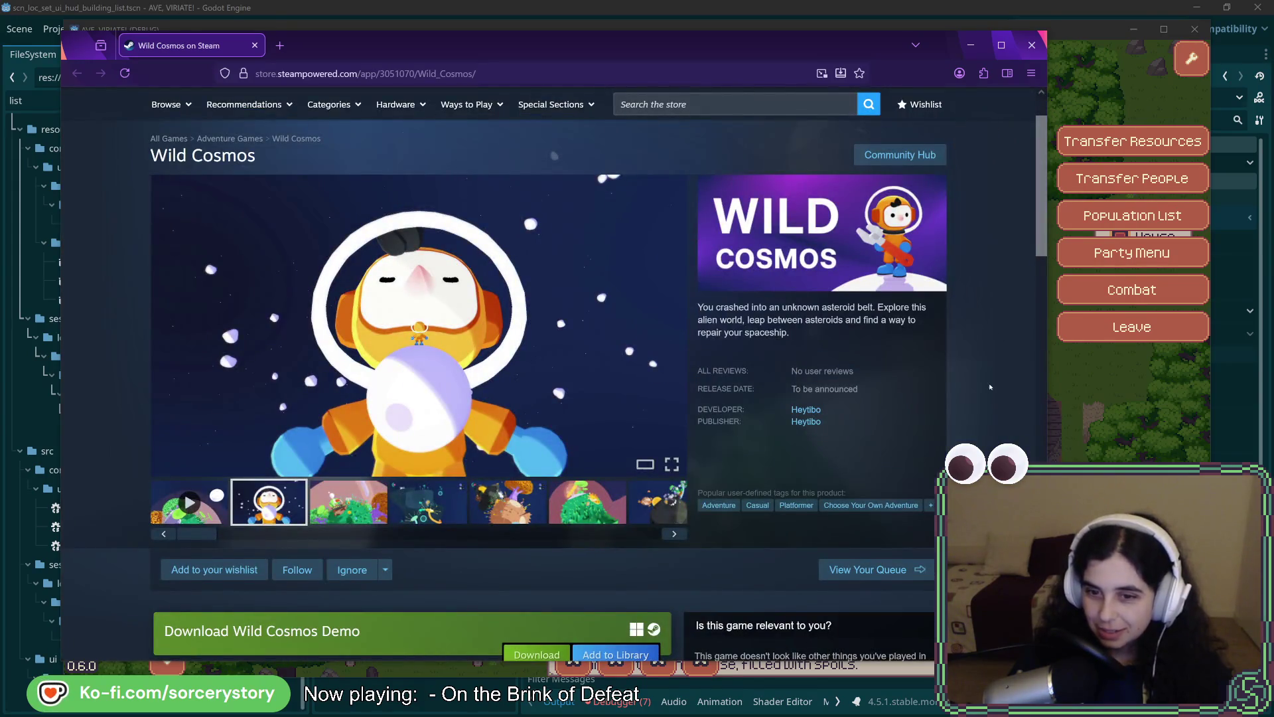
Scroll down to About This Game and expand it with READ MORE to show sections like 'Explore and find your own way'.
scroll(965, 344, "down", 4)
scroll(971, 348, "down", 4)
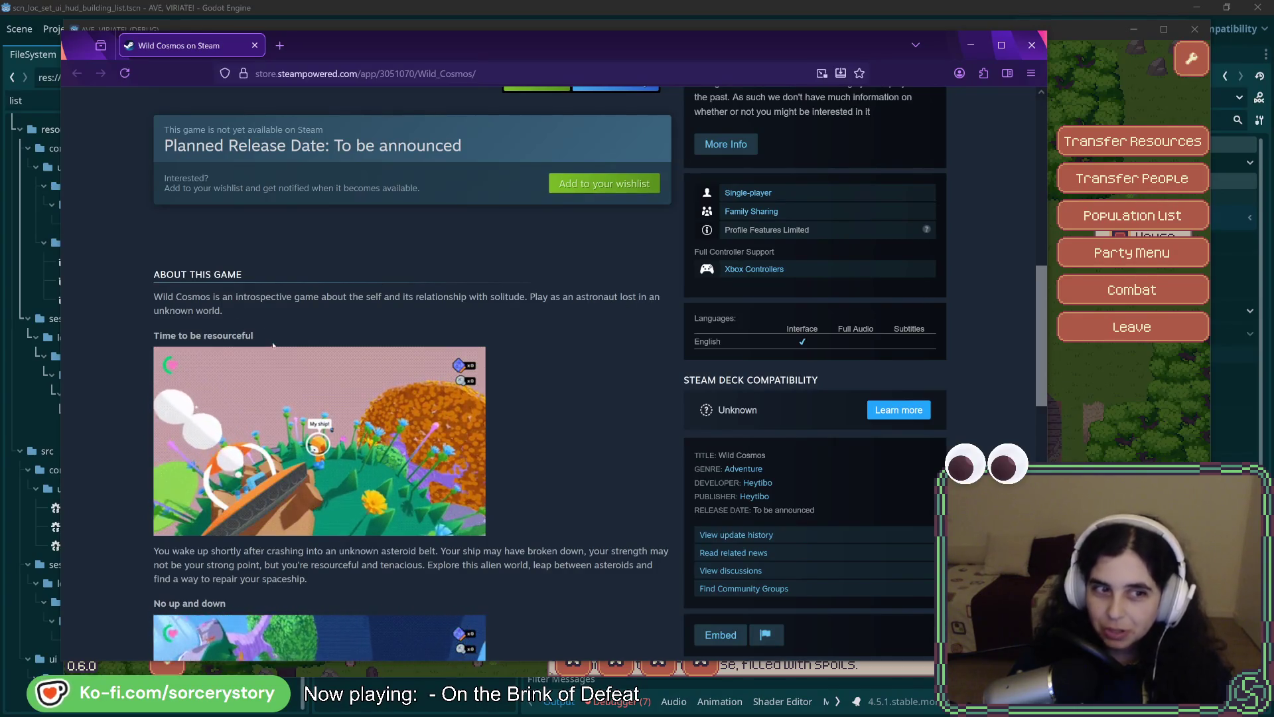
scroll(302, 349, "down", 2)
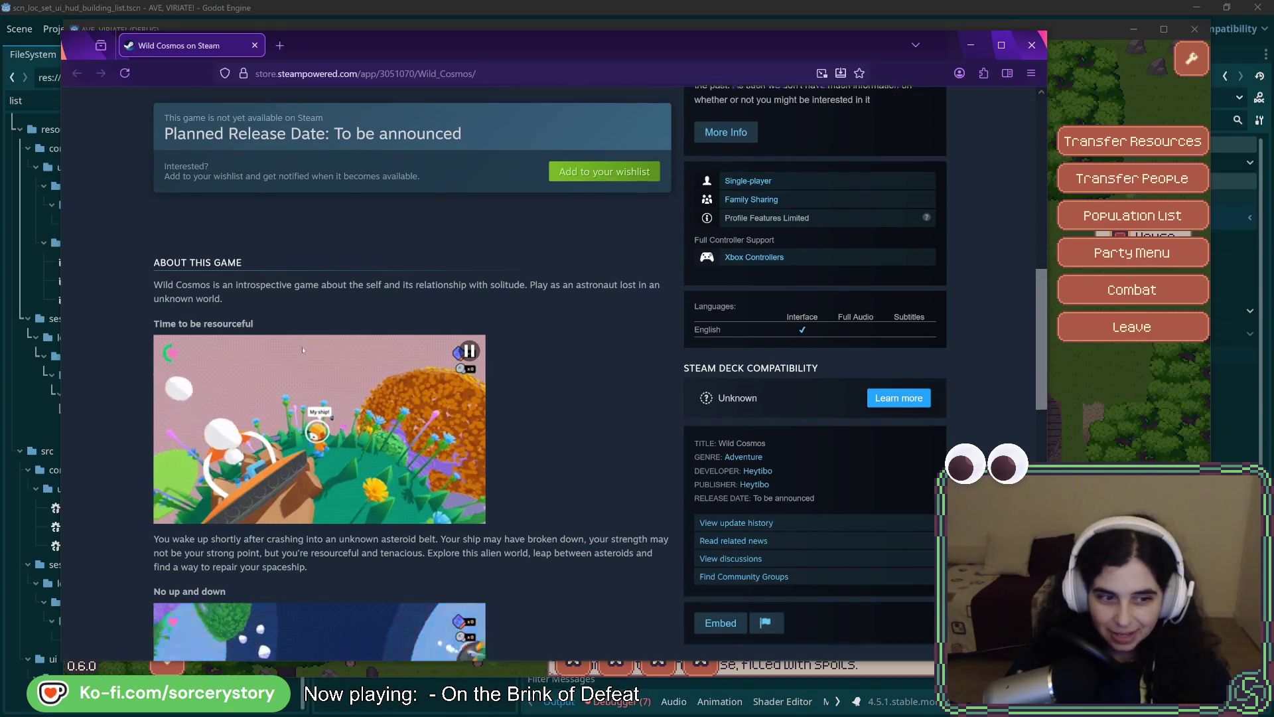
scroll(302, 350, "down", 5)
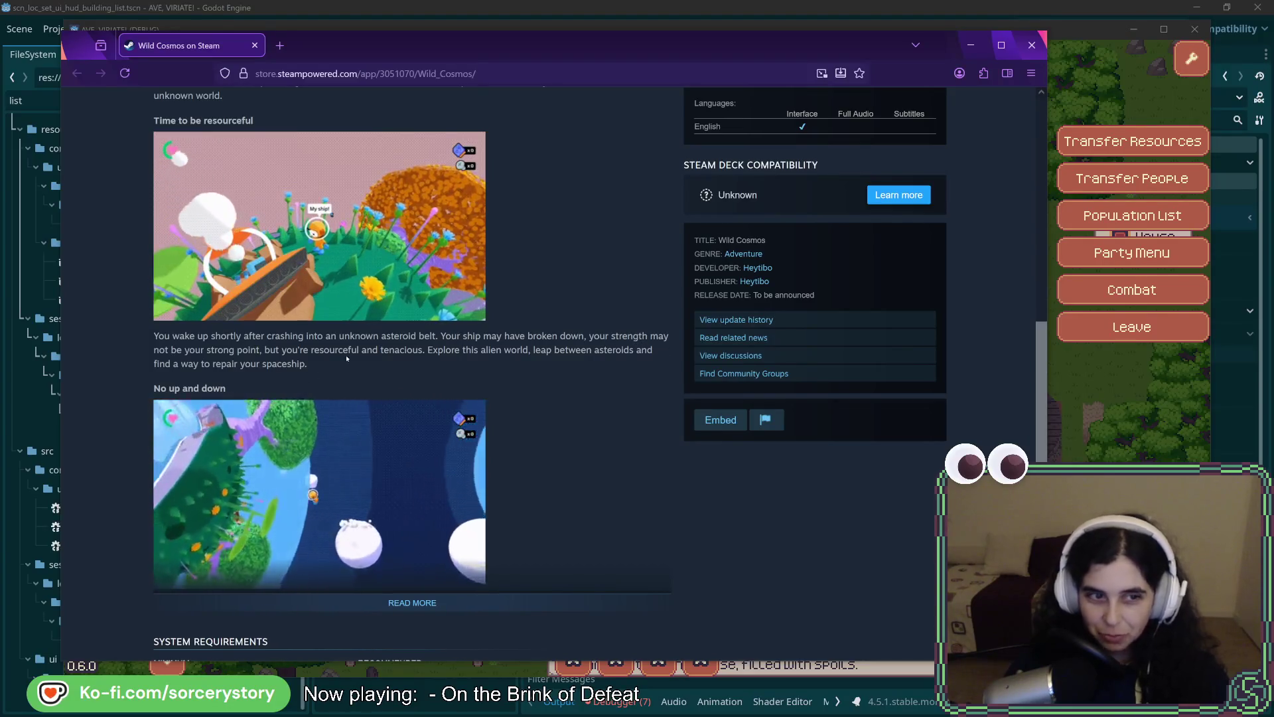
scroll(596, 367, "down", 3)
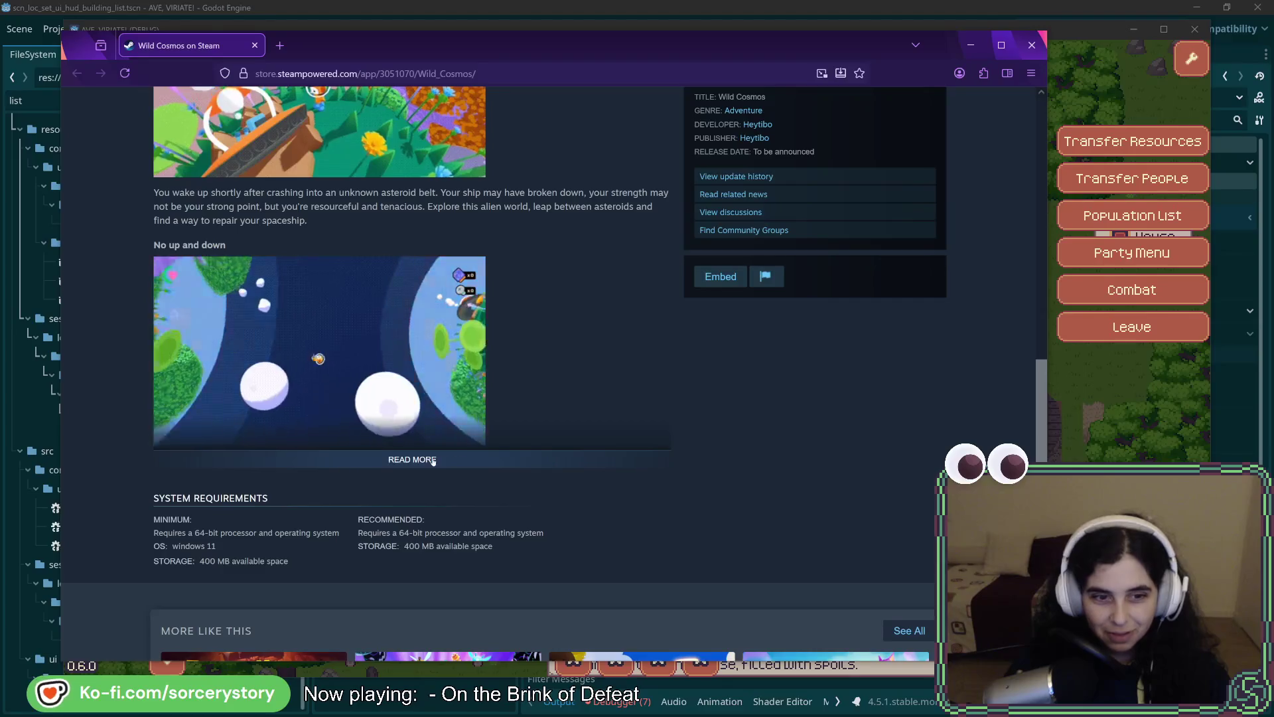
left_click(597, 456)
scroll(602, 389, "down", 3)
scroll(604, 370, "down", 3)
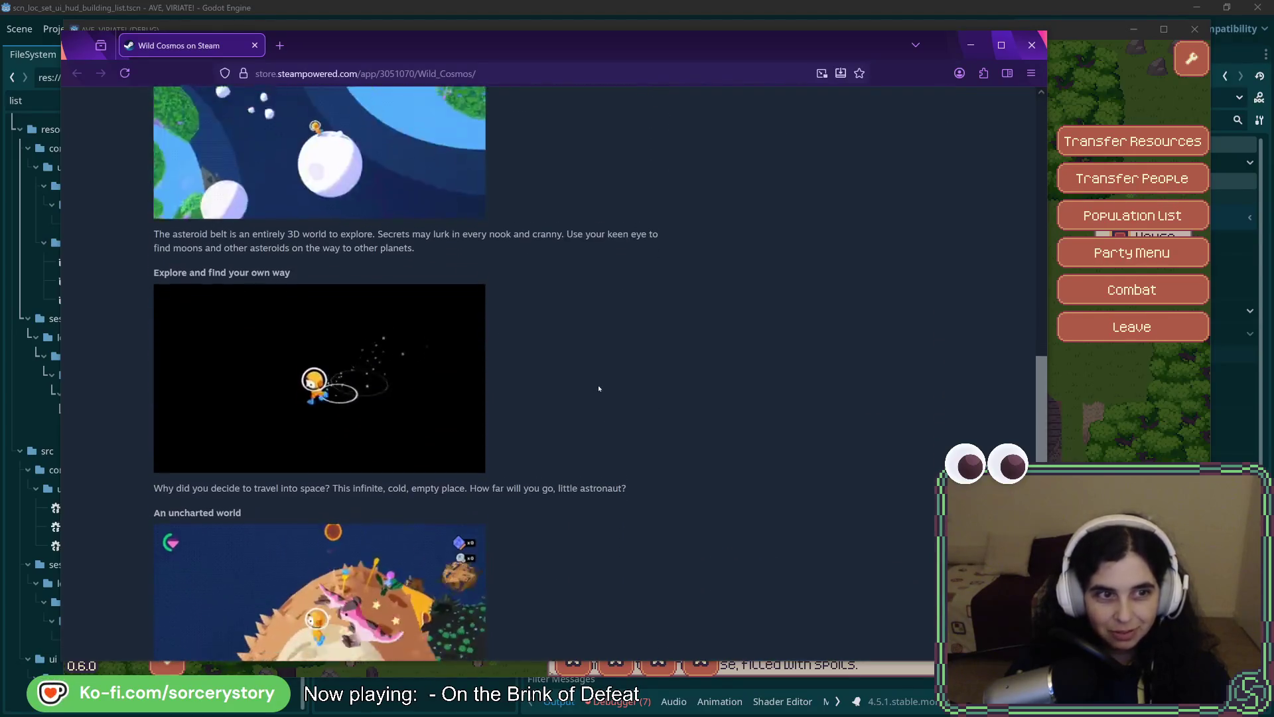